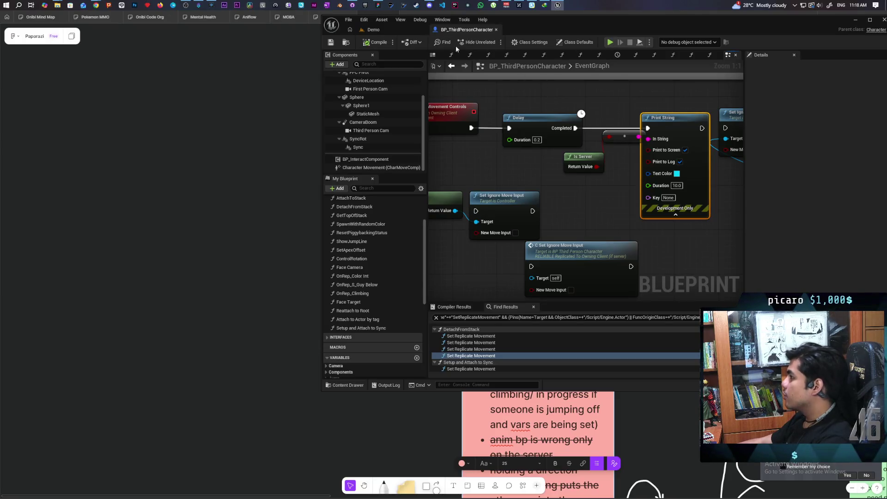
# Start a three-client playtest of the Demo level and walk and jump with the server character.
pyautogui.click(373, 29)
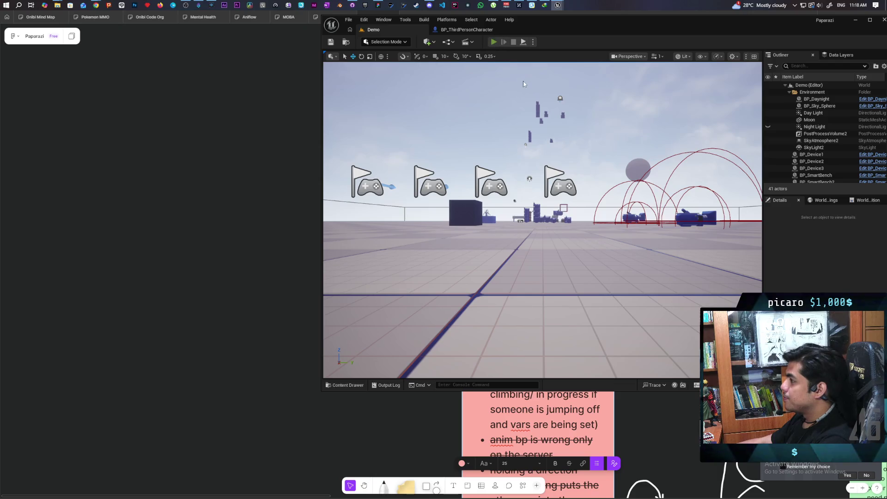
pyautogui.hotkey('alt', 'p')
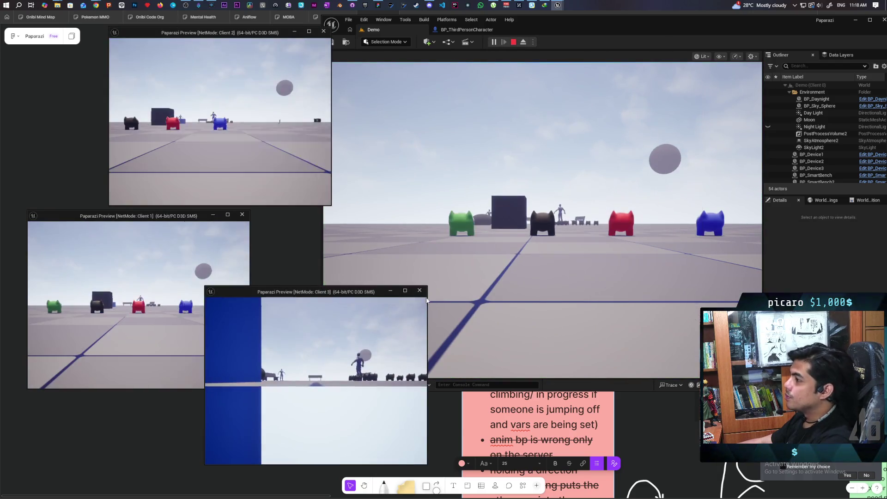
pyautogui.press('w')
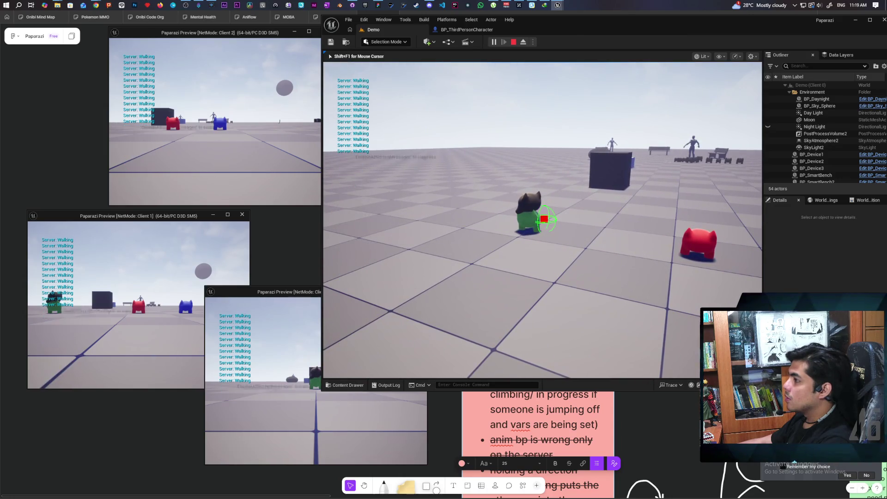
pyautogui.press('space')
pyautogui.press('w')
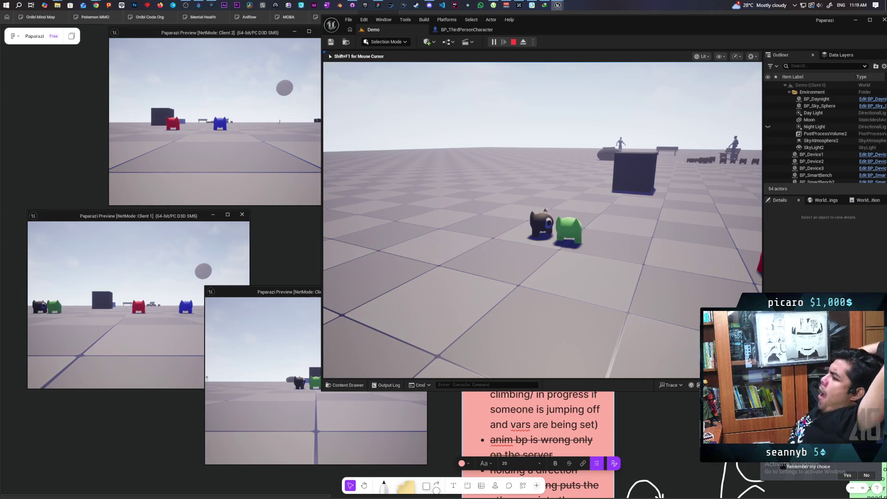
# Walk and jump with the Client 2 character, then stop the play session.
pyautogui.hotkey('shift', 'F1')
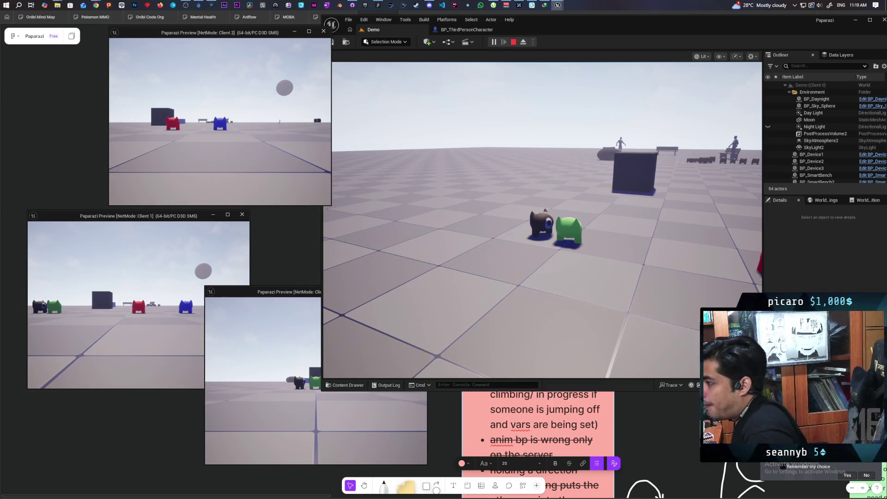
pyautogui.click(217, 120)
pyautogui.press('w')
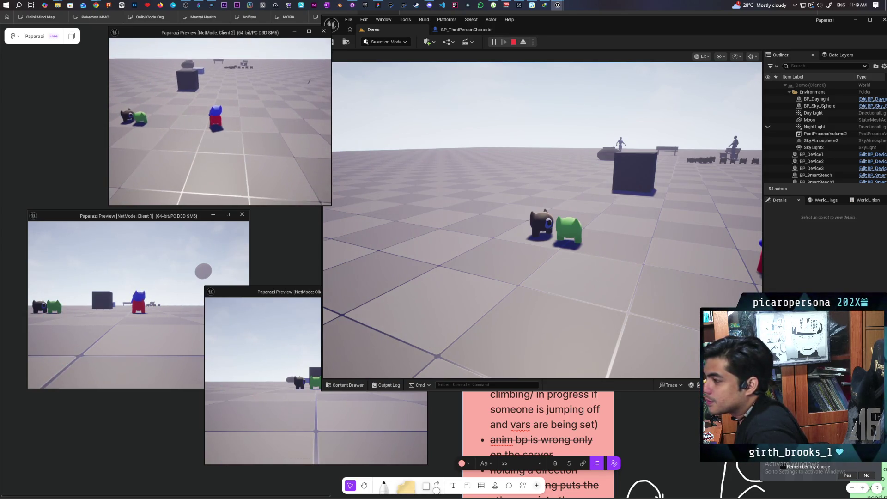
pyautogui.press('space')
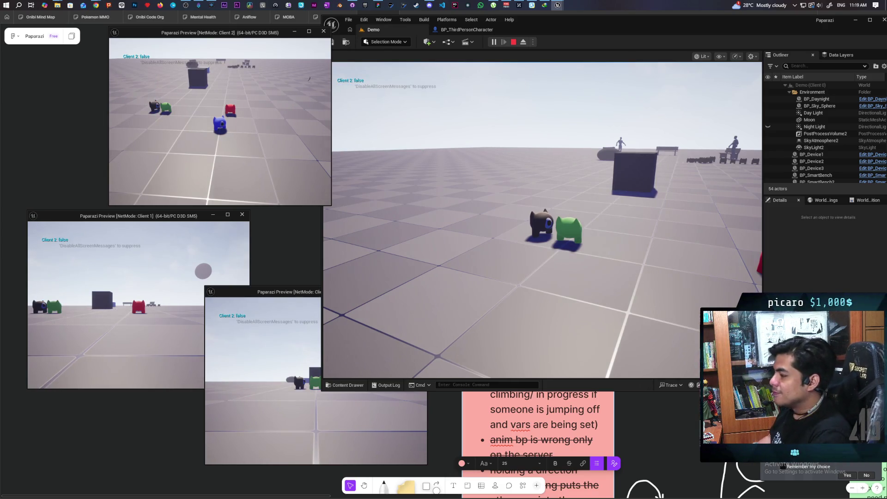
pyautogui.press('Escape')
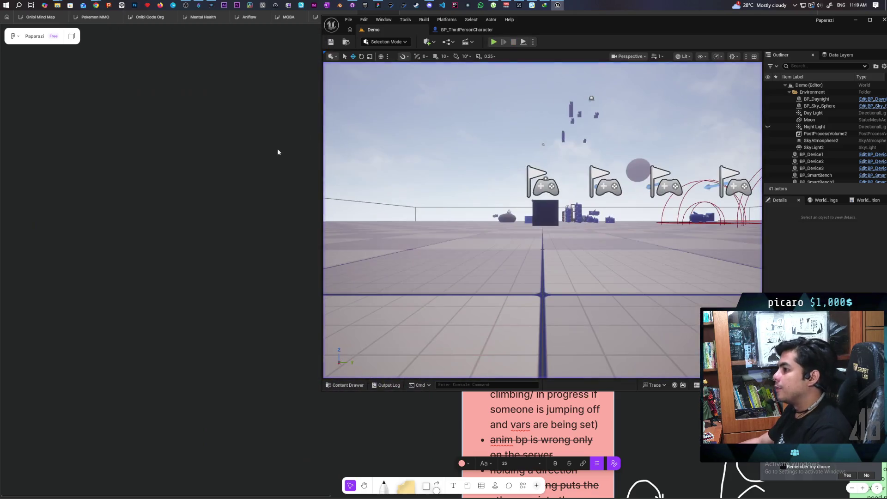
# In BP_ThirdPersonCharacter, add an Is Move Input Ignored node off Get Controller's Return Value.
pyautogui.click(445, 29)
pyautogui.moveTo(614, 188)
pyautogui.mouseDown()
pyautogui.moveTo(549, 186)
pyautogui.moveTo(560, 192)
pyautogui.moveTo(628, 153)
pyautogui.mouseUp()
pyautogui.moveTo(592, 202)
pyautogui.mouseDown()
pyautogui.moveTo(493, 206)
pyautogui.moveTo(613, 212)
pyautogui.moveTo(633, 203)
pyautogui.moveTo(539, 193)
pyautogui.moveTo(602, 189)
pyautogui.moveTo(514, 222)
pyautogui.moveTo(659, 153)
pyautogui.moveTo(573, 210)
pyautogui.moveTo(606, 171)
pyautogui.mouseUp()
pyautogui.click(531, 139)
pyautogui.moveTo(531, 139); pyautogui.dragTo(551, 198)
pyautogui.moveTo(482, 155); pyautogui.dragTo(520, 143)
pyautogui.write('is movement')
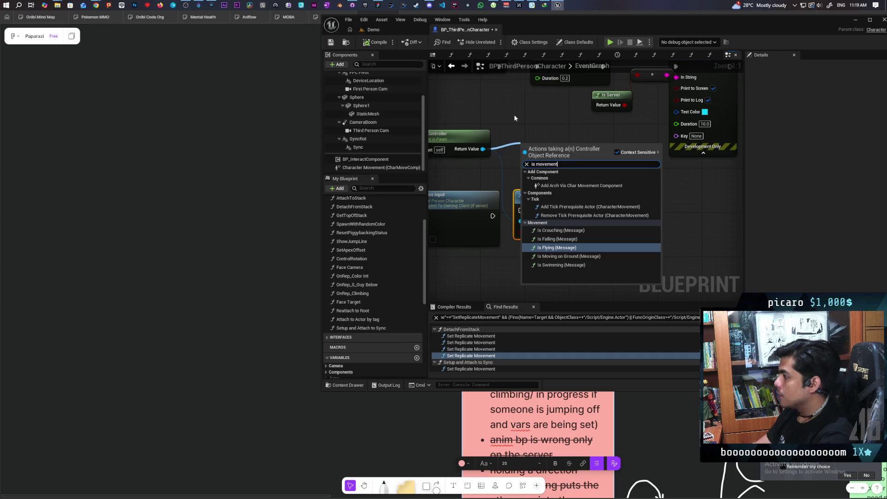
pyautogui.press('BackSpace')
pyautogui.press('BackSpace')
pyautogui.press('BackSpace')
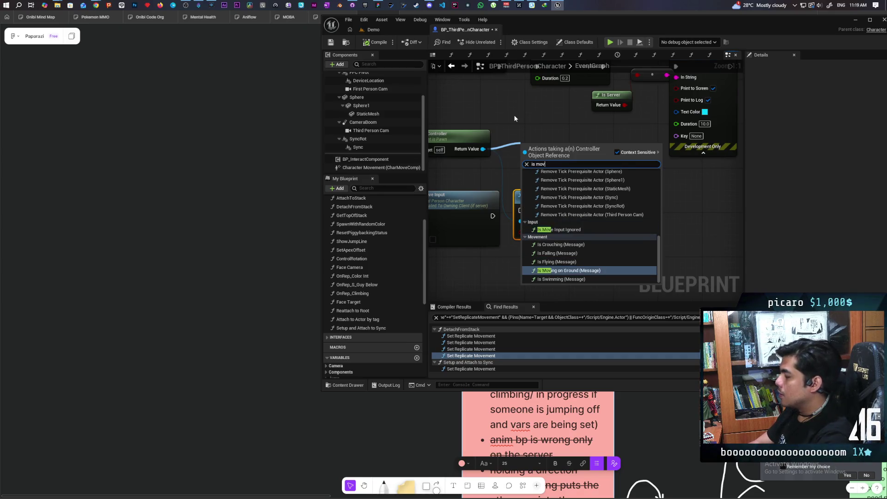
pyautogui.write('ve i')
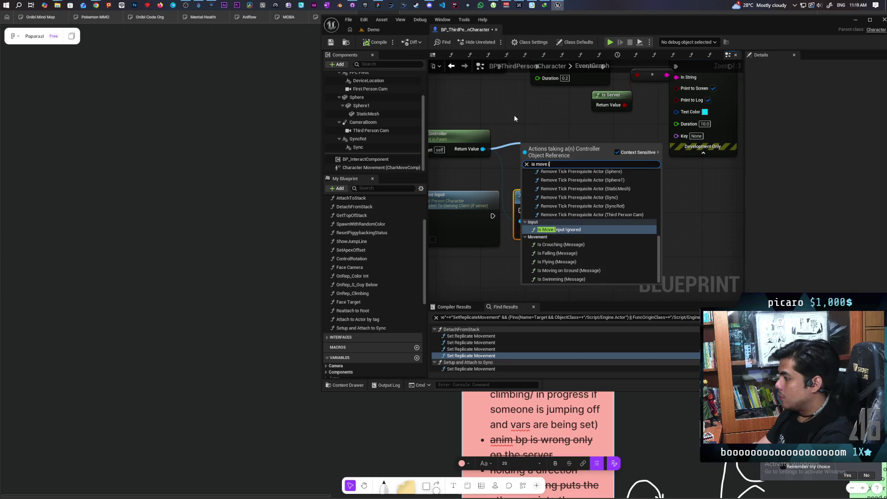
pyautogui.press('Return')
# Delete the Is Server node and place an Append node feeding Print String's In String.
pyautogui.moveTo(631, 162)
pyautogui.mouseDown()
pyautogui.moveTo(659, 176)
pyautogui.moveTo(525, 206)
pyautogui.moveTo(536, 199)
pyautogui.mouseUp()
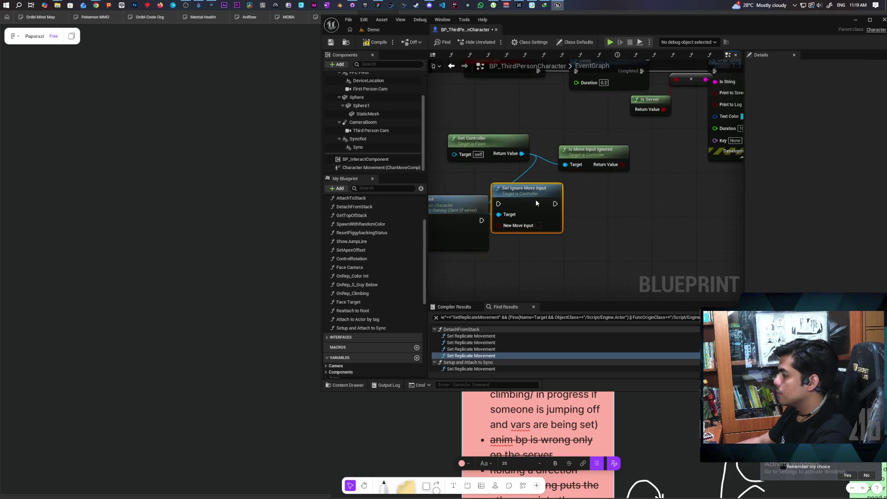
pyautogui.moveTo(557, 143)
pyautogui.mouseDown()
pyautogui.moveTo(495, 153)
pyautogui.moveTo(603, 124)
pyautogui.moveTo(586, 179)
pyautogui.mouseUp()
pyautogui.press('Delete')
pyautogui.write('append')
pyautogui.press('Return')
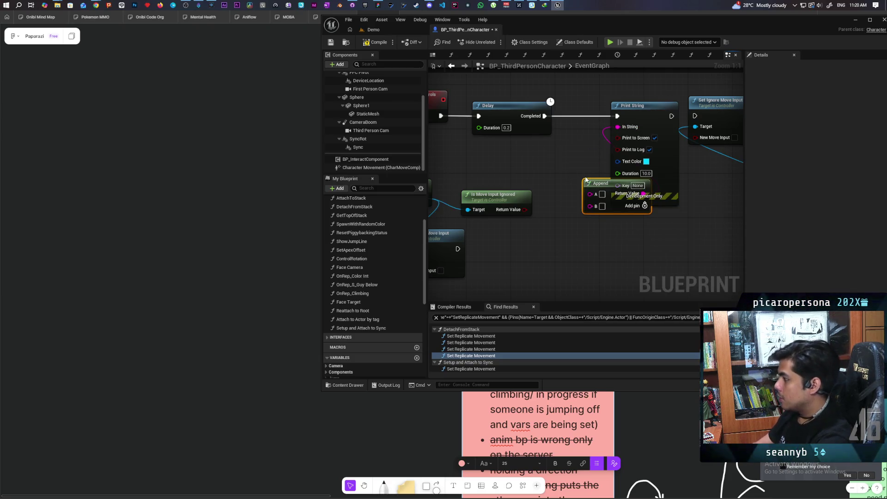
pyautogui.moveTo(512, 213)
pyautogui.mouseDown()
pyautogui.moveTo(625, 222)
pyautogui.moveTo(596, 188)
pyautogui.moveTo(548, 171)
pyautogui.mouseUp()
pyautogui.moveTo(585, 199); pyautogui.dragTo(552, 159)
pyautogui.moveTo(682, 162)
pyautogui.mouseDown()
pyautogui.moveTo(649, 159)
pyautogui.moveTo(649, 184)
pyautogui.moveTo(610, 147)
pyautogui.mouseUp()
# Add a Select String into Append with A 'Move input Ignored' and B 'Move input enabled'.
pyautogui.write('selec')
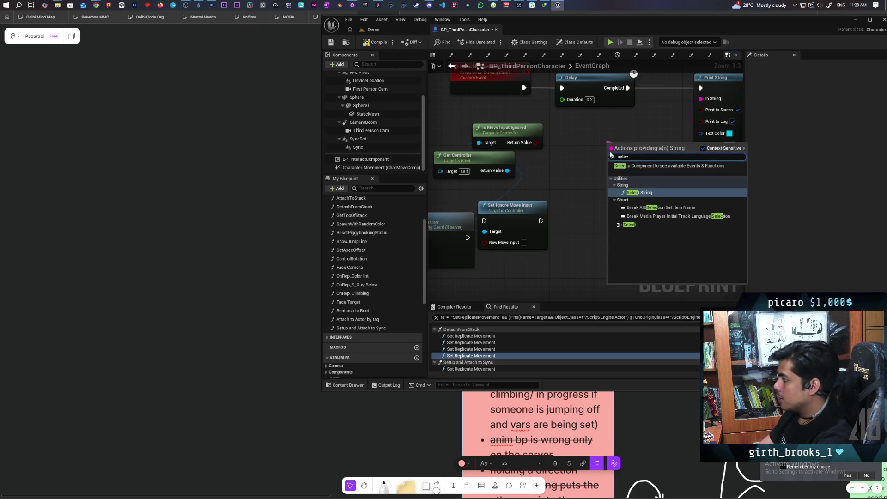
pyautogui.press('Return')
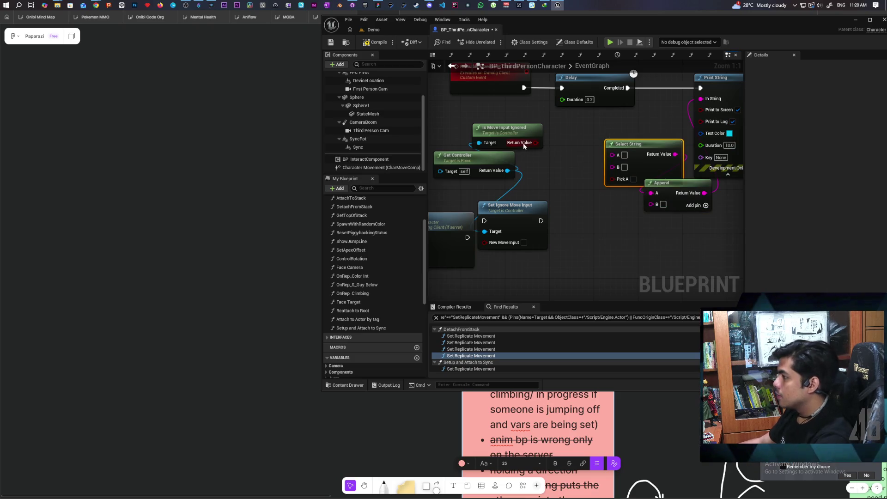
pyautogui.moveTo(638, 148)
pyautogui.mouseDown()
pyautogui.moveTo(604, 137)
pyautogui.moveTo(609, 126)
pyautogui.mouseUp()
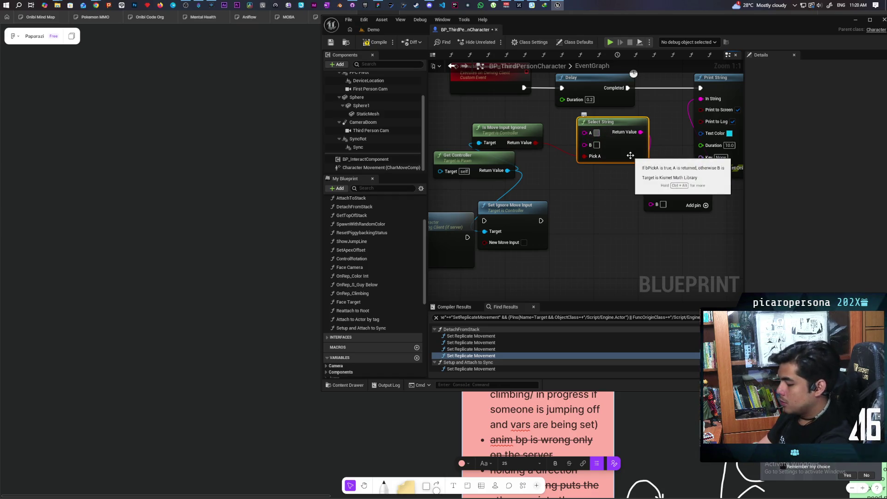
pyautogui.write('Move inp')
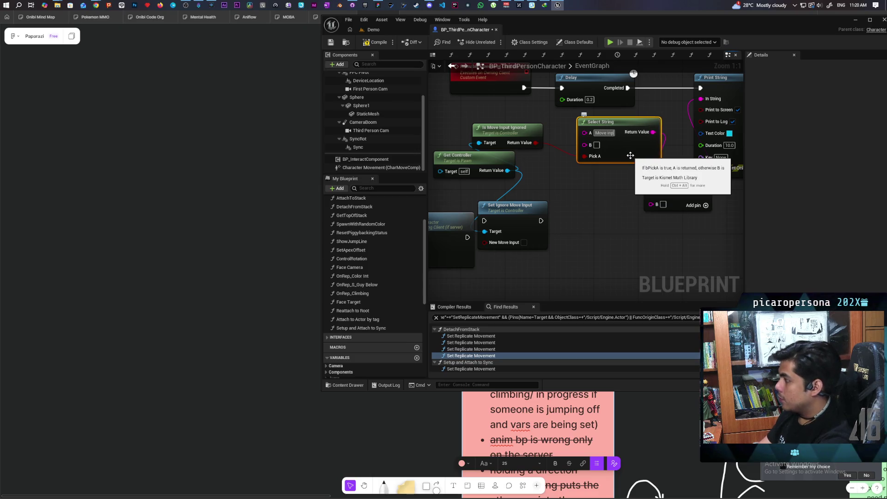
pyautogui.write('ut Ignored')
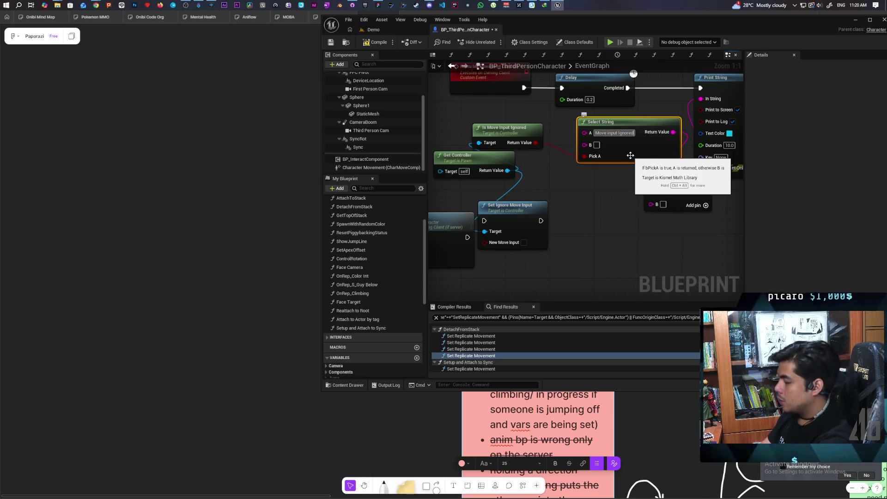
pyautogui.click(613, 132)
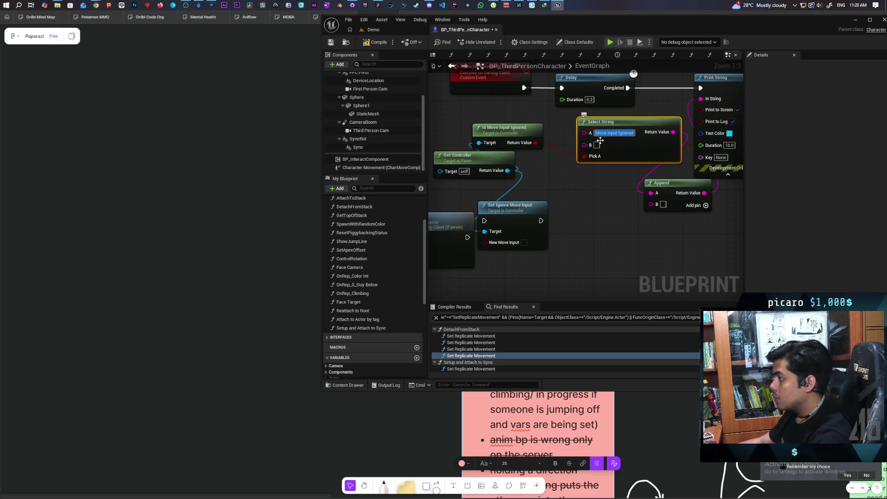
pyautogui.press('BackSpace')
pyautogui.press('BackSpace')
pyautogui.press('BackSpace')
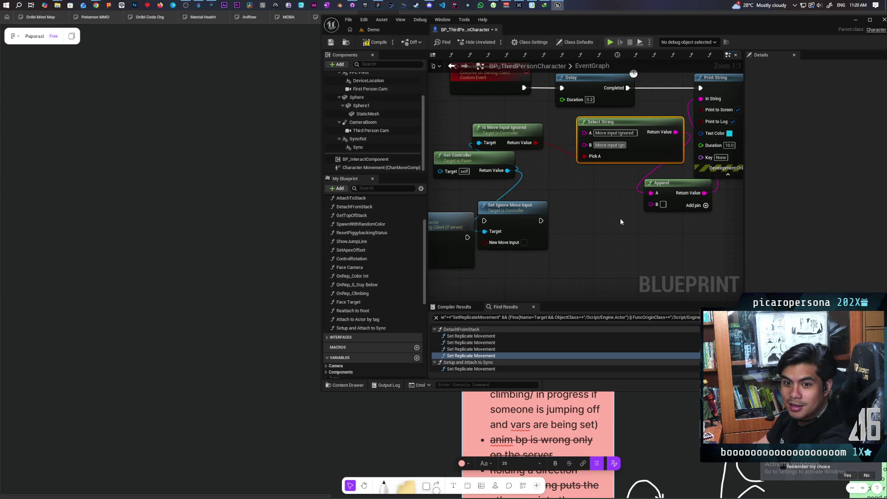
pyautogui.press('BackSpace')
pyautogui.press('BackSpace')
pyautogui.press('BackSpace')
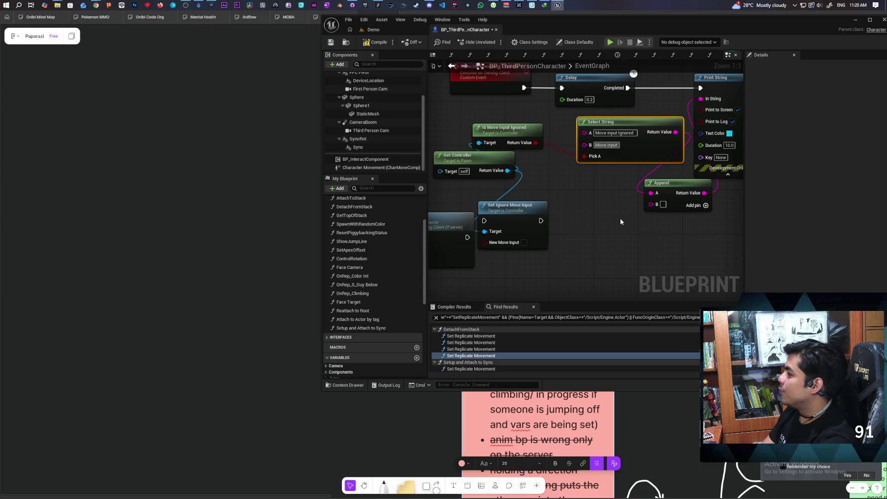
pyautogui.write(' enabled')
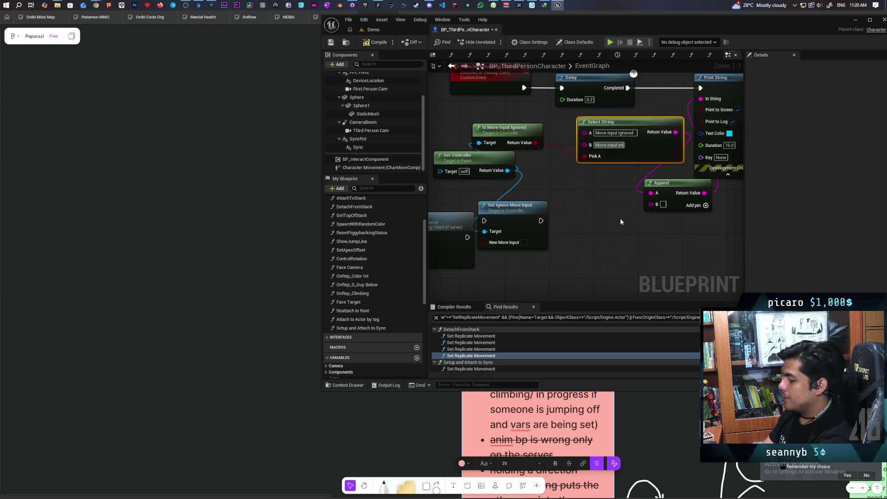
pyautogui.press('Return')
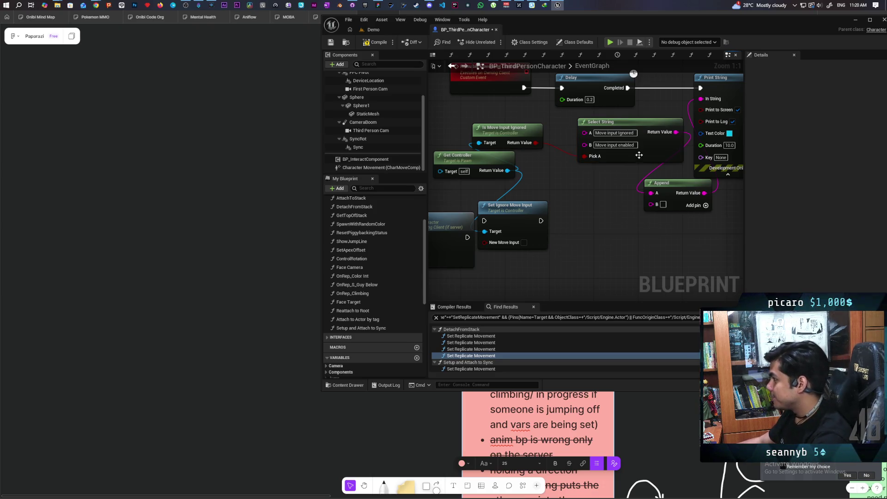
# Duplicate the Select String node and position the copy below it.
pyautogui.hotkey('ctrl', 'c')
pyautogui.hotkey('ctrl', 'v')
pyautogui.moveTo(627, 255); pyautogui.dragTo(612, 229)
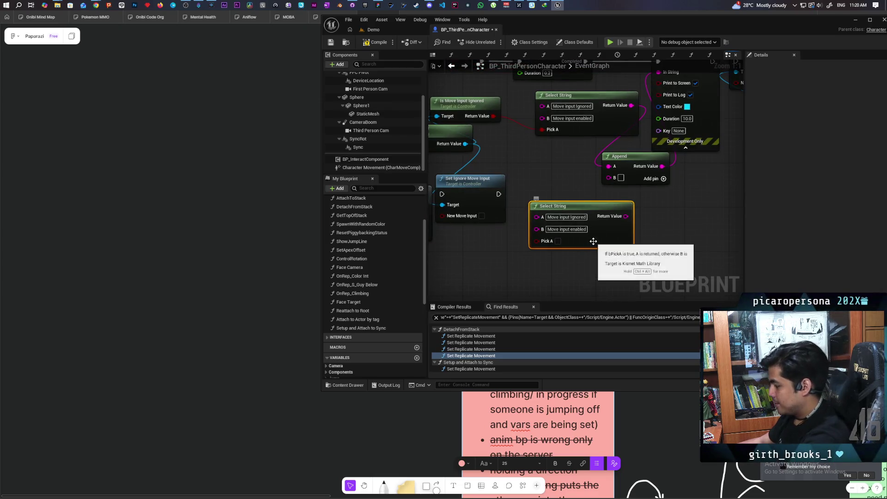
# Delete the duplicate Select String, then add a Select node and a Get Movement Mode getter.
pyautogui.press('Delete')
pyautogui.moveTo(609, 178); pyautogui.dragTo(582, 234)
pyautogui.write('sele')
pyautogui.click(617, 317)
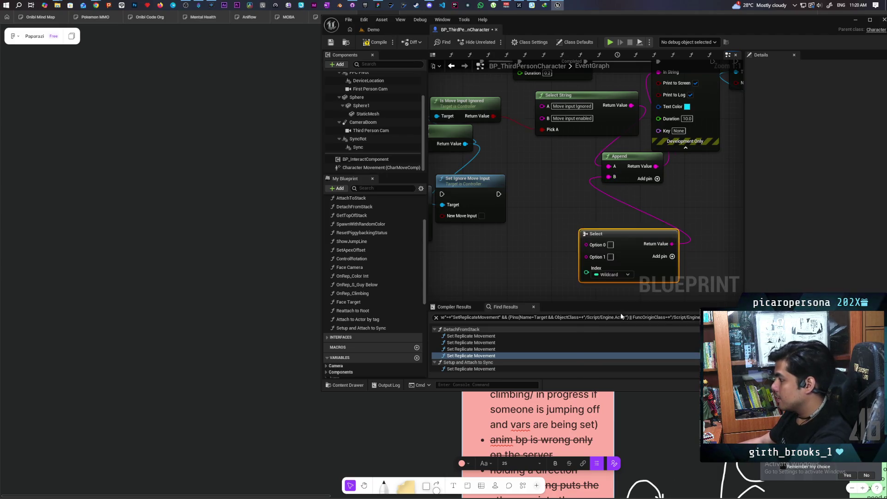
pyautogui.moveTo(357, 166)
pyautogui.mouseDown()
pyautogui.moveTo(506, 249)
pyautogui.moveTo(581, 272)
pyautogui.mouseUp()
pyautogui.write('get movement mo')
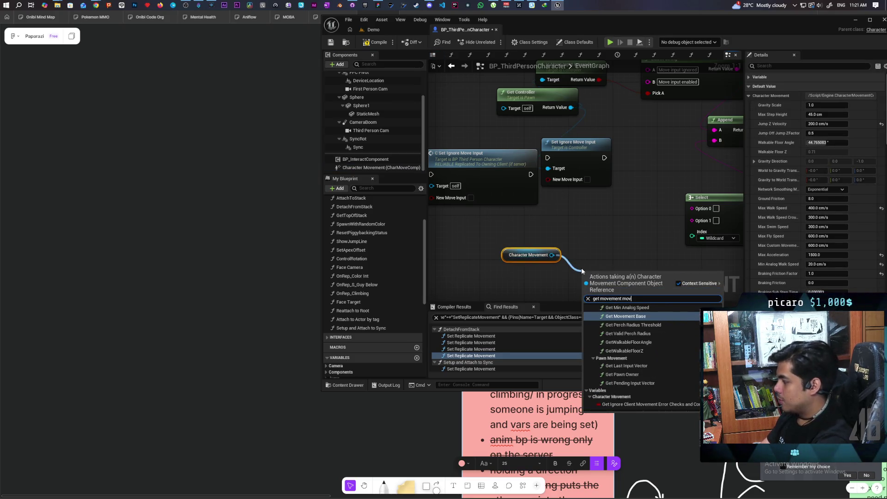
pyautogui.press('Return')
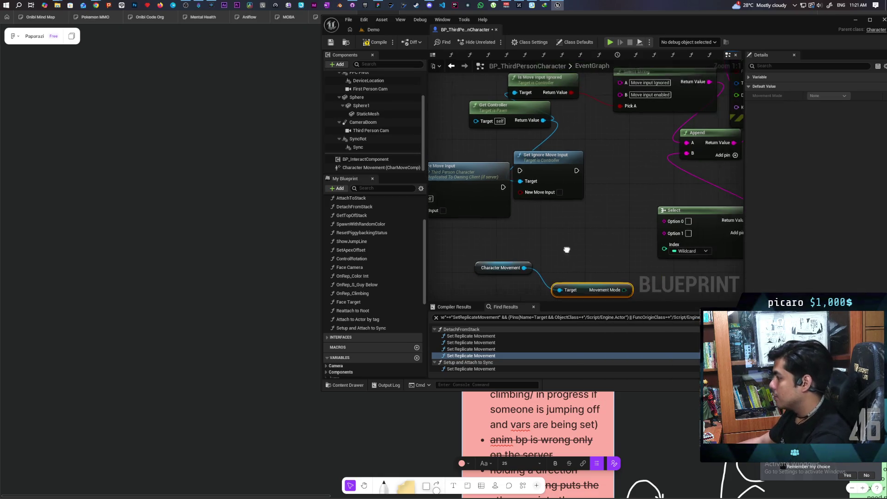
# Wire Movement Mode into the Select's Index, then delete the Select node.
pyautogui.moveTo(617, 281)
pyautogui.mouseDown()
pyautogui.moveTo(660, 241)
pyautogui.moveTo(584, 228)
pyautogui.mouseUp()
pyautogui.moveTo(567, 192); pyautogui.dragTo(559, 206)
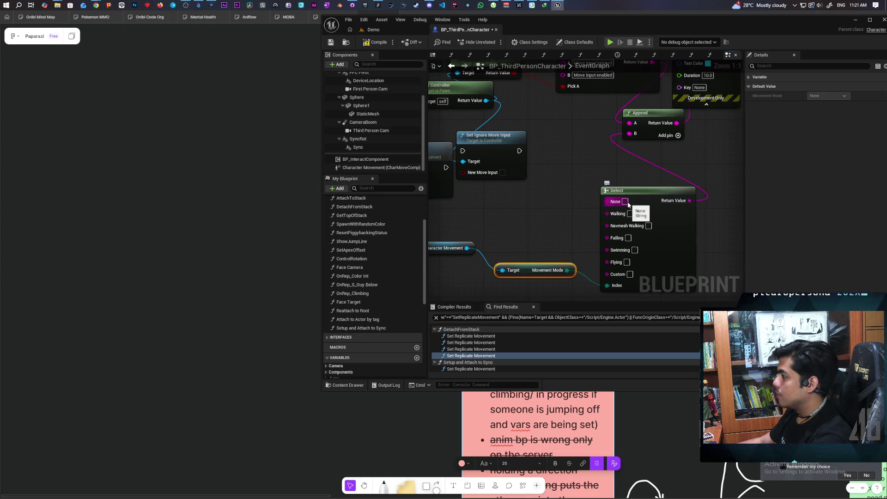
pyautogui.click(656, 217)
pyautogui.press('Delete')
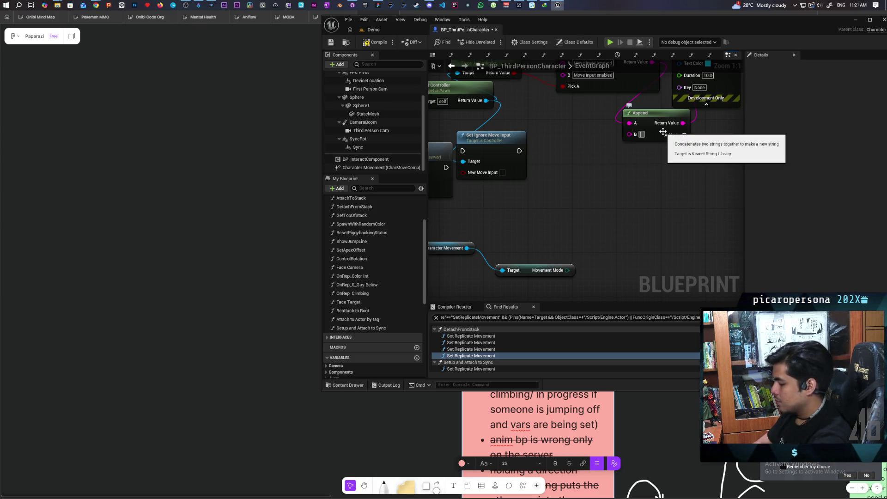
# Add a C pin to Append, feed it the movement mode via Enum to String, and save all.
pyautogui.click(685, 135)
pyautogui.moveTo(567, 270)
pyautogui.mouseDown()
pyautogui.moveTo(591, 211)
pyautogui.moveTo(642, 146)
pyautogui.mouseUp()
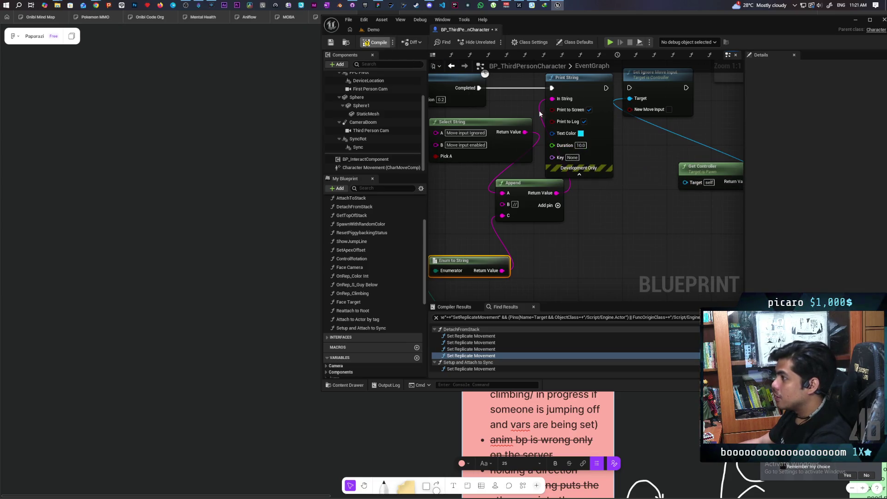
pyautogui.hotkey('ctrl', 'shift', 's')
# Playtest the Demo level with three clients by walking and jumping, then return to BP_ThirdPersonCharacter's graph.
pyautogui.click(386, 30)
pyautogui.click(493, 42)
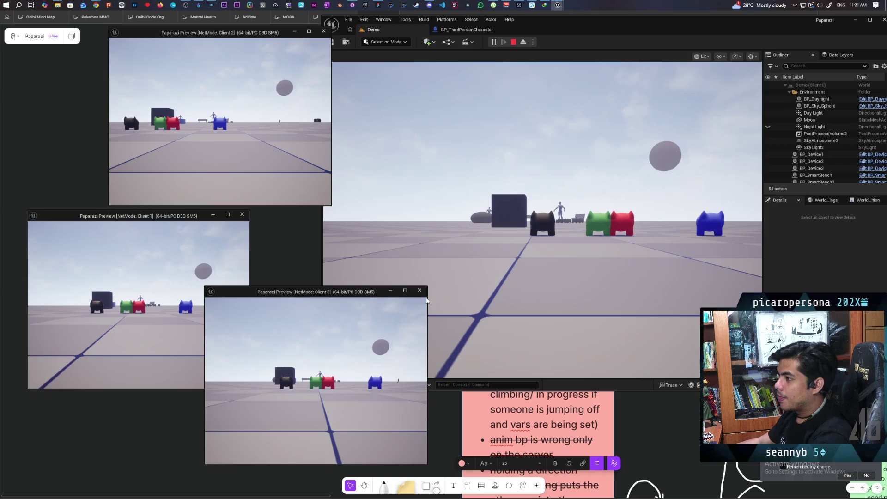
pyautogui.click(464, 203)
pyautogui.press('w')
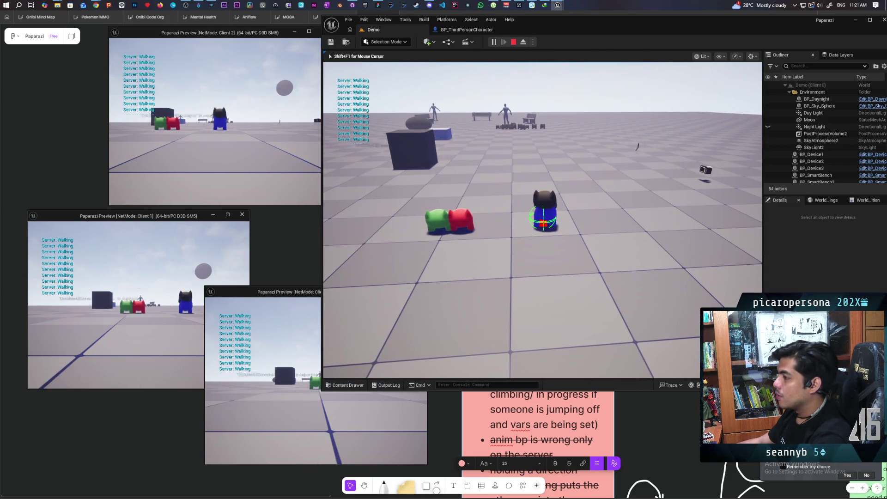
pyautogui.press('space')
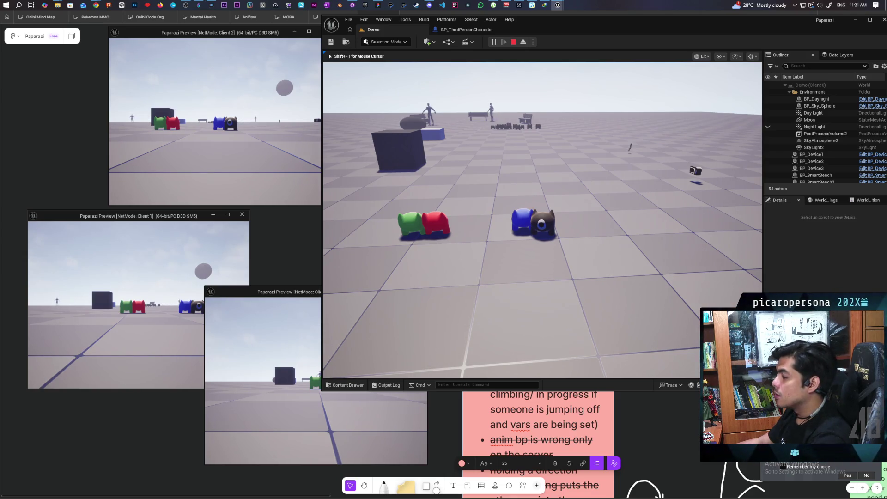
pyautogui.press('Escape')
pyautogui.click(481, 32)
pyautogui.moveTo(478, 178)
pyautogui.mouseDown()
pyautogui.moveTo(566, 167)
pyautogui.moveTo(621, 191)
pyautogui.moveTo(433, 222)
pyautogui.mouseUp()
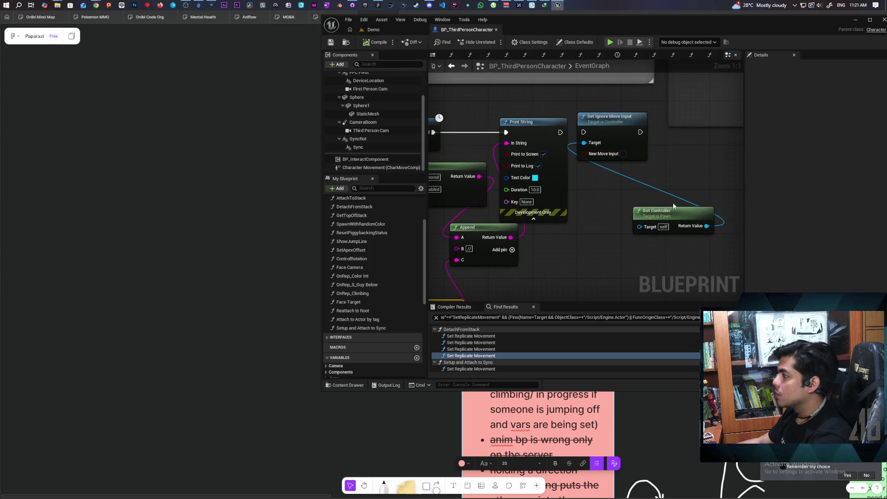
# Move Set Ignore Move Input so it runs before Print String.
pyautogui.moveTo(671, 211); pyautogui.dragTo(582, 245)
pyautogui.moveTo(616, 137); pyautogui.dragTo(622, 215)
pyautogui.moveTo(547, 127); pyautogui.dragTo(624, 128)
pyautogui.moveTo(629, 201)
pyautogui.mouseDown()
pyautogui.moveTo(614, 202)
pyautogui.moveTo(516, 128)
pyautogui.moveTo(531, 121)
pyautogui.mouseUp()
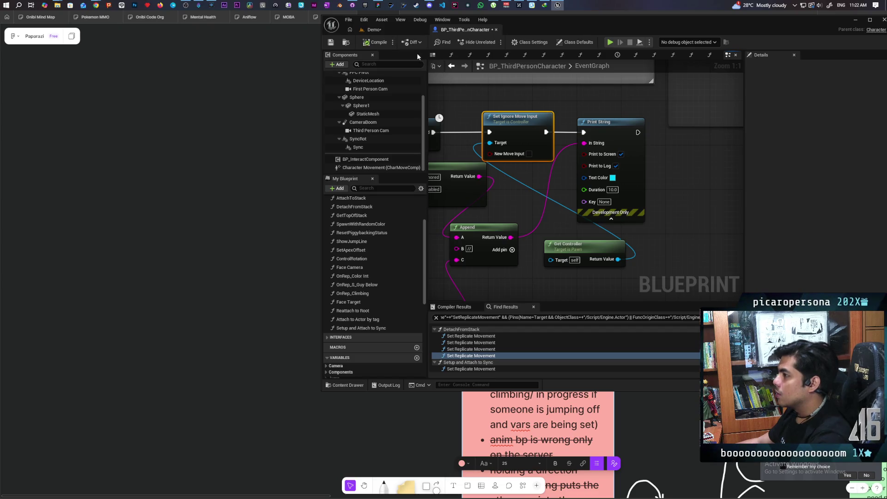
# Retest in a three-client Demo playtest by walking and jumping, then stop.
pyautogui.click(393, 29)
pyautogui.click(493, 42)
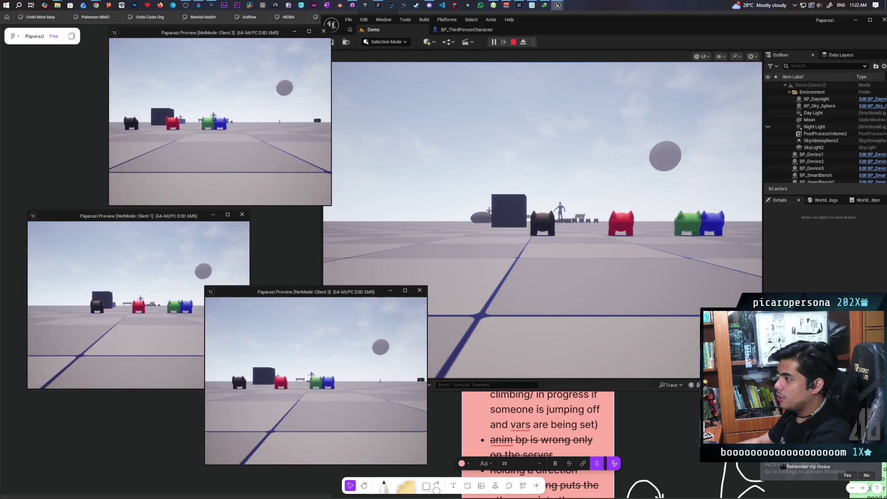
pyautogui.click(467, 222)
pyautogui.press('w')
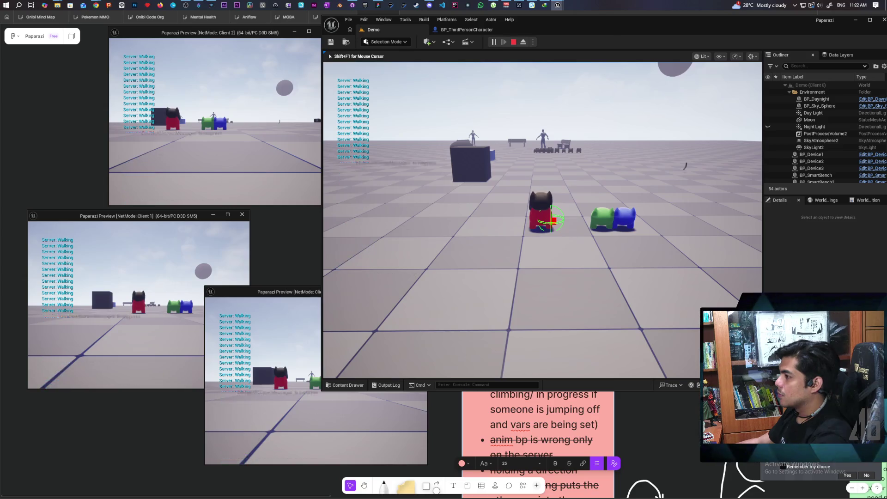
pyautogui.press('space')
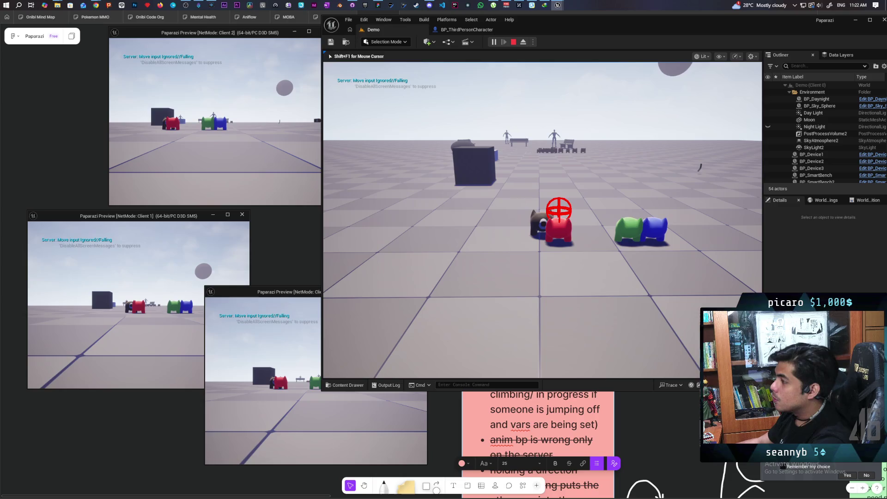
pyautogui.press('Escape')
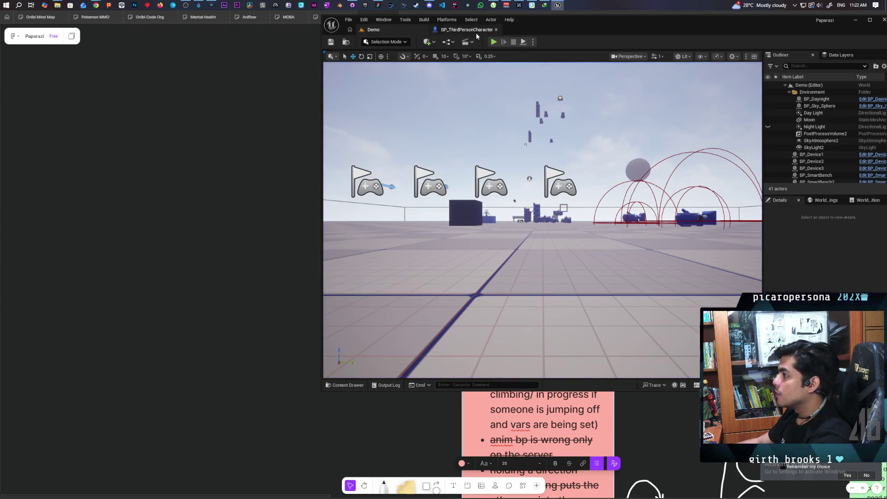
# Route Set Ignore Move Input into the 0.2 Delay and wire Delay Completed to Print String.
pyautogui.click(475, 31)
pyautogui.moveTo(547, 160); pyautogui.dragTo(581, 138)
pyautogui.moveTo(659, 159)
pyautogui.mouseDown()
pyautogui.moveTo(495, 187)
pyautogui.moveTo(527, 177)
pyautogui.moveTo(493, 179)
pyautogui.mouseUp()
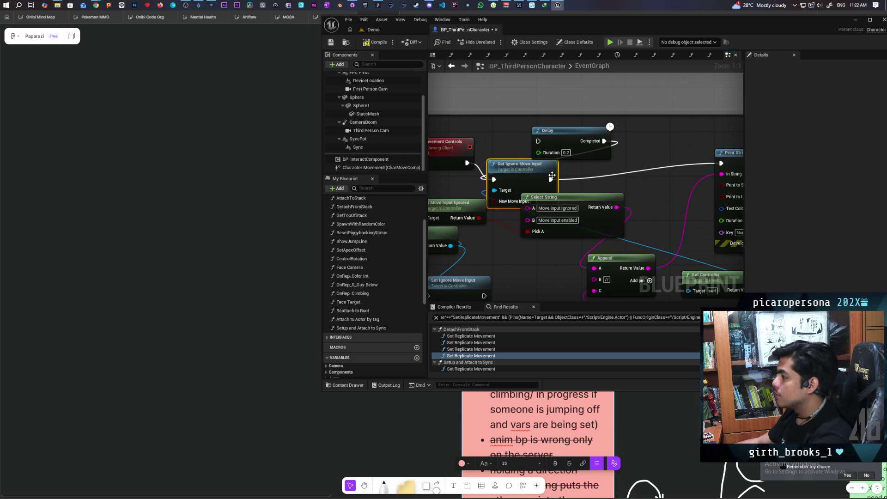
pyautogui.moveTo(549, 180); pyautogui.dragTo(538, 141)
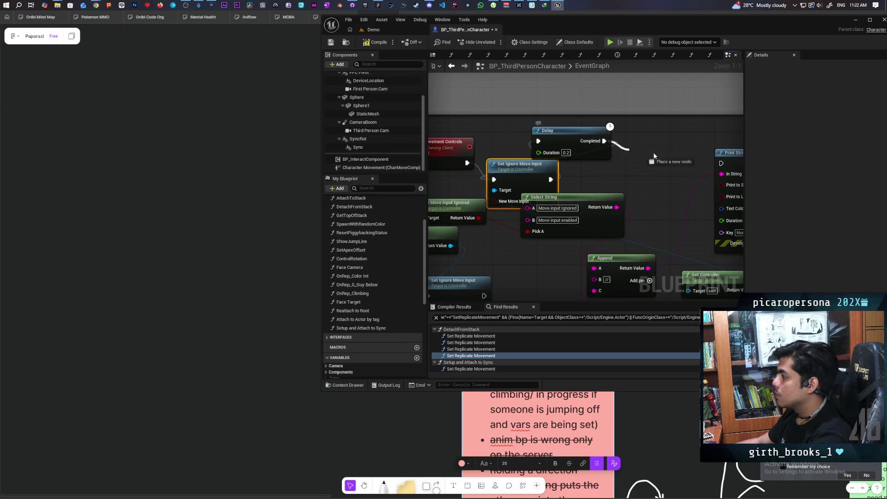
pyautogui.moveTo(724, 165); pyautogui.dragTo(721, 163)
pyautogui.moveTo(554, 131); pyautogui.dragTo(621, 147)
pyautogui.moveTo(528, 171); pyautogui.dragTo(533, 154)
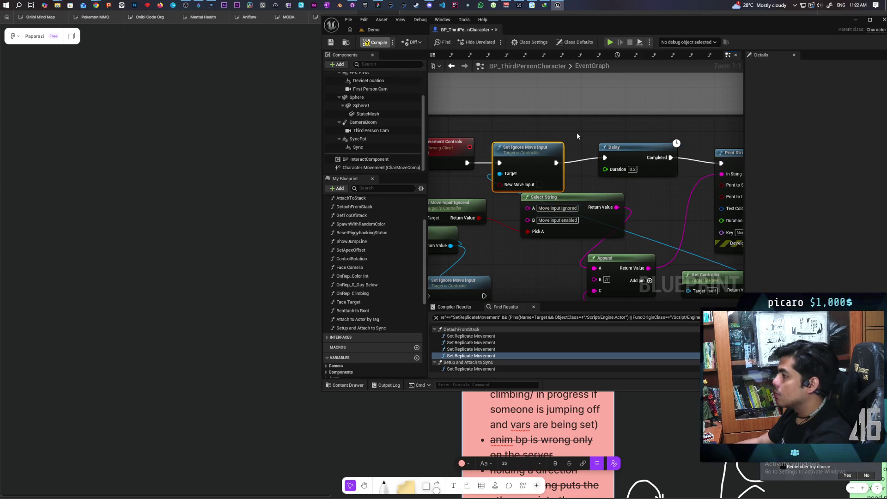
pyautogui.click(388, 29)
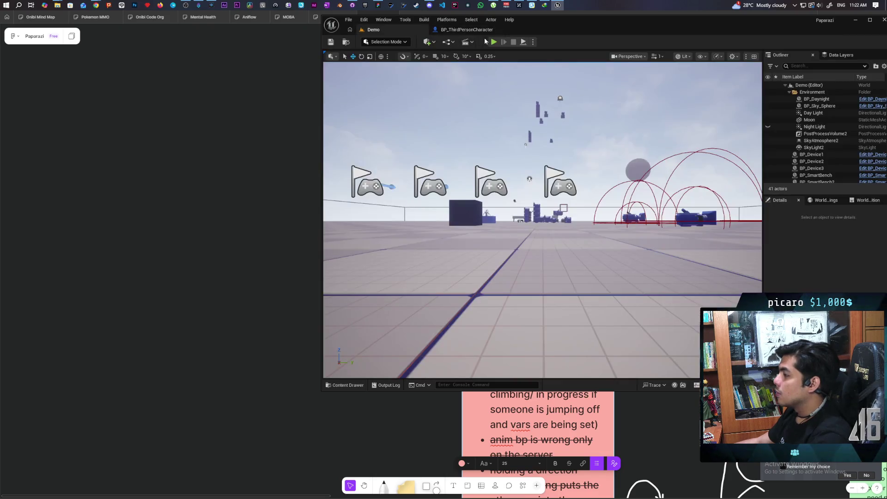
# Run a three-client playtest, climbing onto the blue character and dropping off, then stop.
pyautogui.click(493, 42)
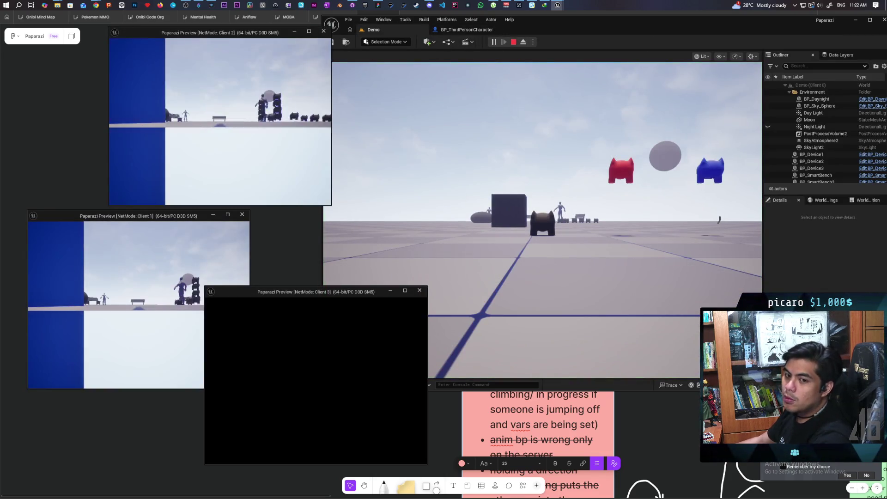
pyautogui.click(542, 279)
pyautogui.press('w')
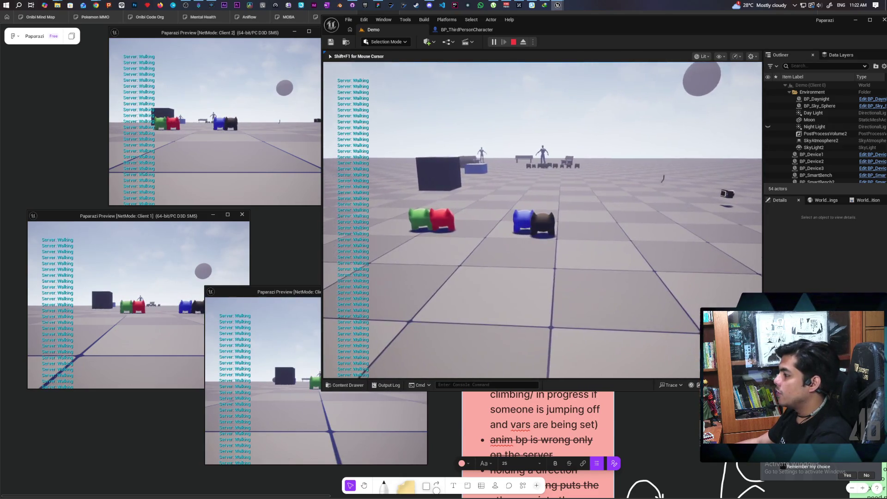
pyautogui.press('space')
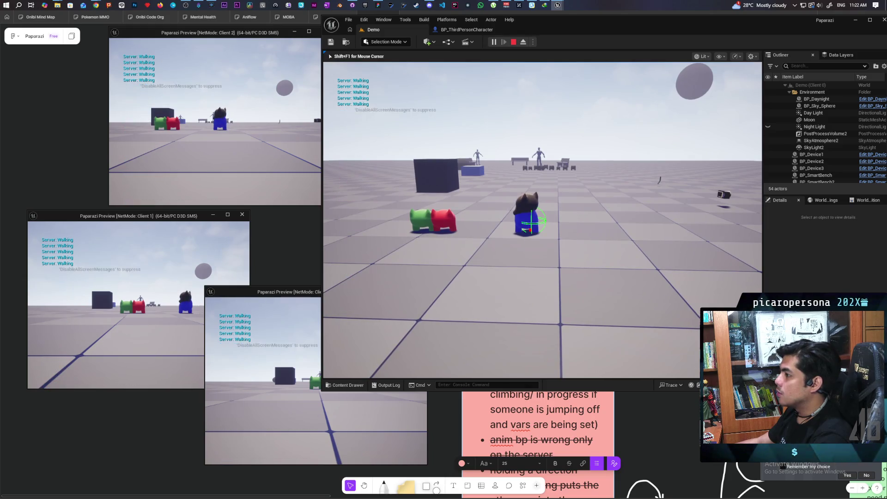
pyautogui.press('d')
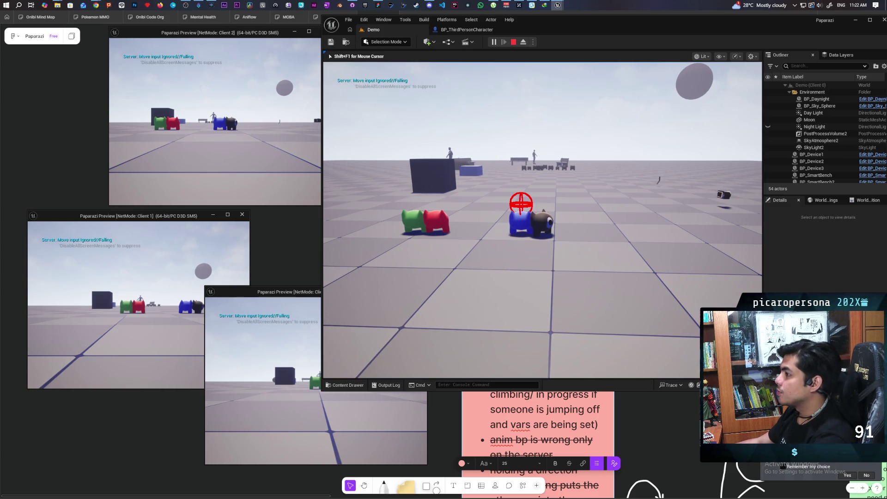
pyautogui.press('Escape')
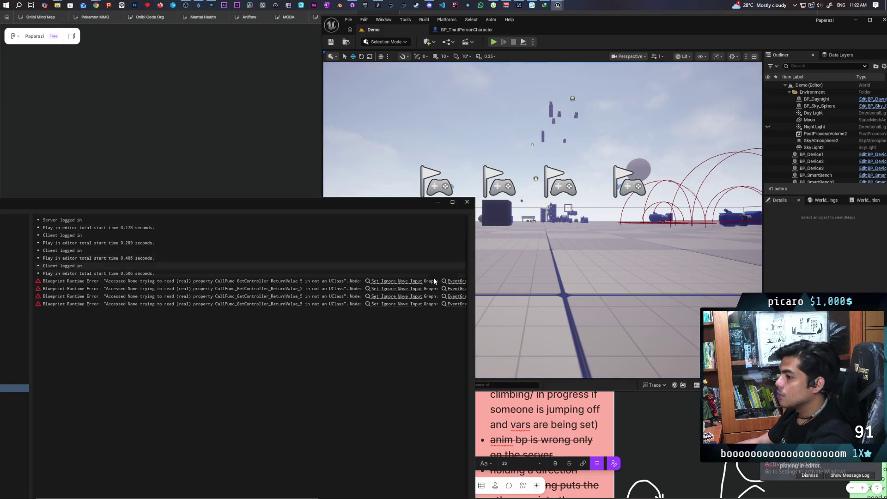
# Follow the Accessed None error to Set Ignore Move Input, locate Get Controller, and close the Output Log.
pyautogui.click(390, 281)
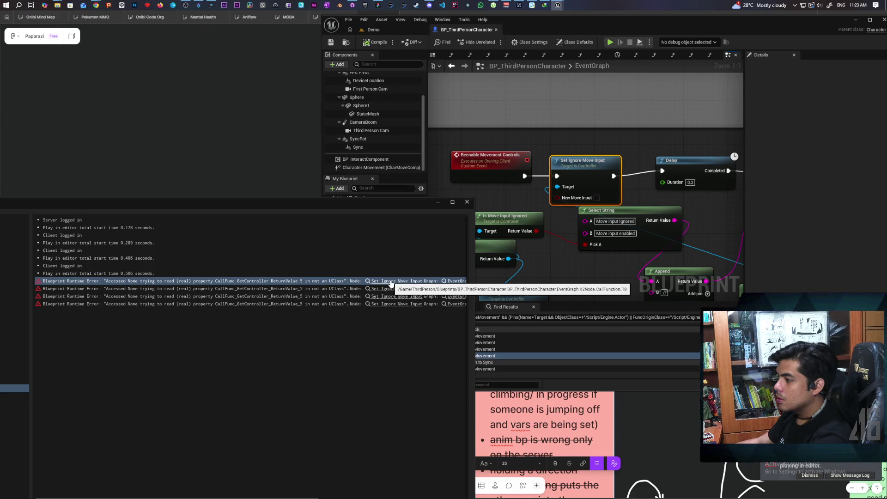
pyautogui.moveTo(541, 262); pyautogui.dragTo(520, 131)
pyautogui.click(583, 189)
pyautogui.moveTo(584, 188)
pyautogui.mouseDown()
pyautogui.moveTo(582, 121)
pyautogui.moveTo(636, 177)
pyautogui.moveTo(475, 183)
pyautogui.moveTo(621, 185)
pyautogui.moveTo(480, 179)
pyautogui.moveTo(498, 143)
pyautogui.moveTo(600, 131)
pyautogui.moveTo(547, 225)
pyautogui.mouseUp()
pyautogui.scroll(-1, 600, 130)
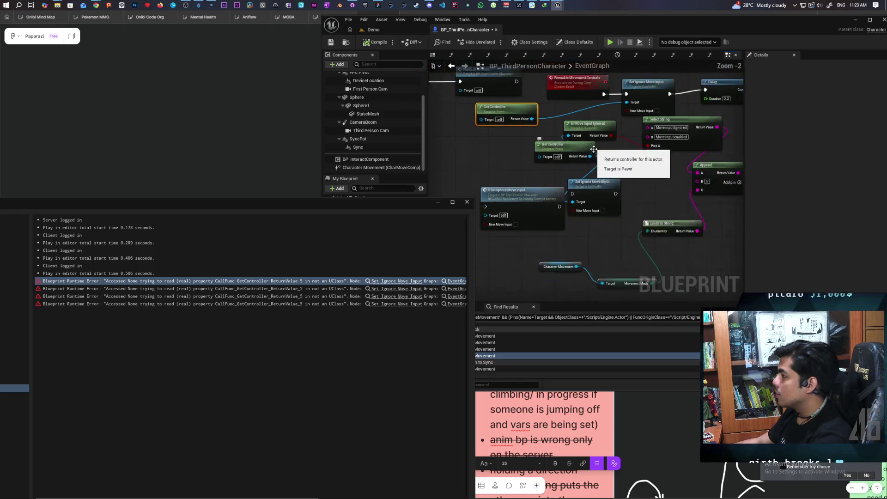
pyautogui.scroll(-2, 546, 225)
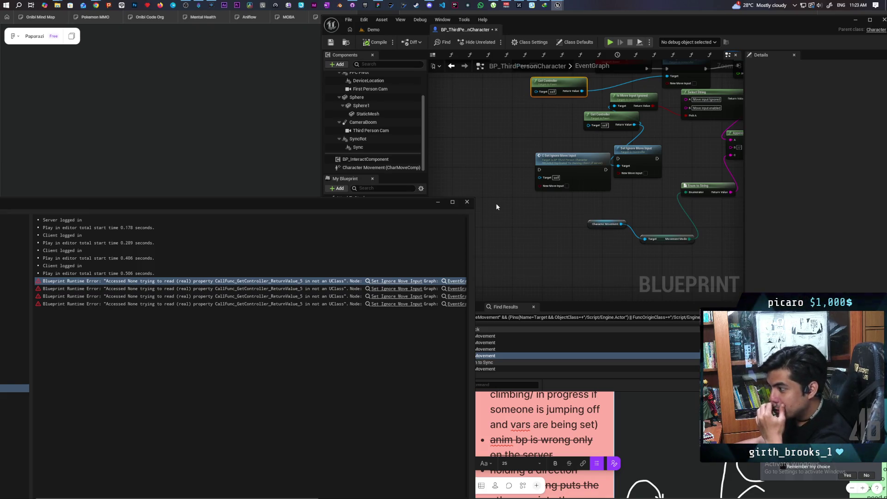
pyautogui.click(466, 202)
# Rearrange nodes near Reenable Movement Controls and place an Is Valid node beside Get Controller.
pyautogui.moveTo(498, 194)
pyautogui.mouseDown()
pyautogui.moveTo(458, 224)
pyautogui.moveTo(490, 224)
pyautogui.moveTo(584, 265)
pyautogui.moveTo(596, 280)
pyautogui.mouseUp()
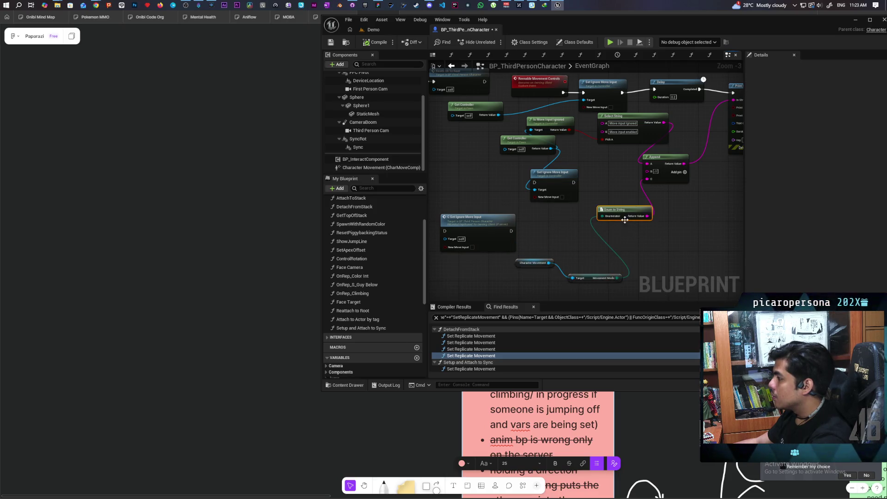
pyautogui.moveTo(644, 250)
pyautogui.mouseDown()
pyautogui.moveTo(633, 287)
pyautogui.moveTo(536, 254)
pyautogui.moveTo(560, 300)
pyautogui.mouseUp()
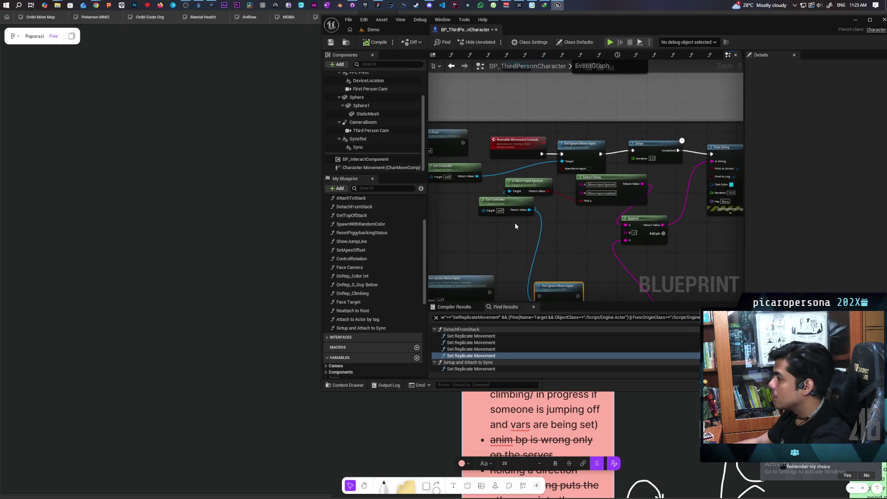
pyautogui.moveTo(535, 180); pyautogui.dragTo(534, 231)
pyautogui.moveTo(604, 232); pyautogui.dragTo(544, 250)
pyautogui.moveTo(579, 216)
pyautogui.mouseDown()
pyautogui.moveTo(562, 221)
pyautogui.moveTo(557, 287)
pyautogui.moveTo(536, 265)
pyautogui.moveTo(632, 224)
pyautogui.mouseUp()
pyautogui.moveTo(467, 202)
pyautogui.mouseDown()
pyautogui.moveTo(566, 248)
pyautogui.moveTo(585, 224)
pyautogui.mouseUp()
pyautogui.hotkey('ctrl', 'v')
pyautogui.moveTo(511, 226); pyautogui.dragTo(525, 237)
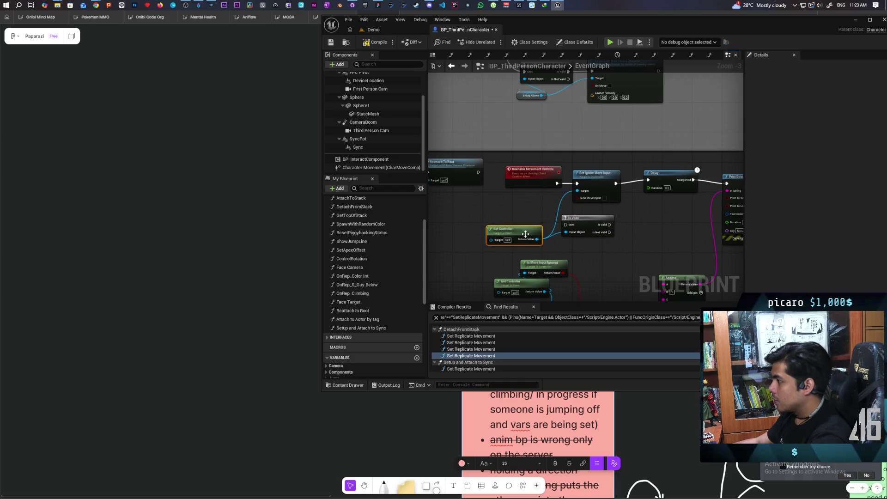
# Wire Reenable Movement Controls into Is Valid, and Is Valid into Set Ignore Move Input.
pyautogui.moveTo(536, 183)
pyautogui.mouseDown()
pyautogui.moveTo(509, 198)
pyautogui.moveTo(527, 209)
pyautogui.mouseUp()
pyautogui.moveTo(605, 226); pyautogui.dragTo(582, 219)
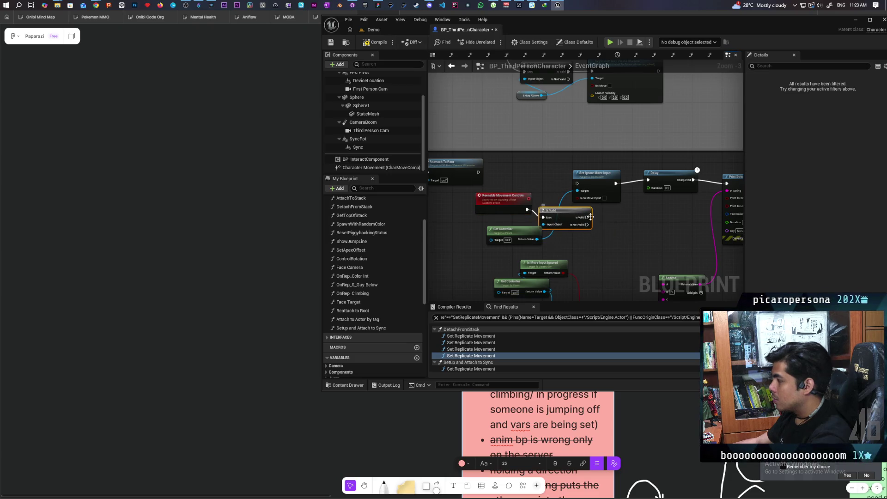
pyautogui.moveTo(578, 187); pyautogui.dragTo(578, 185)
pyautogui.moveTo(568, 210)
pyautogui.mouseDown()
pyautogui.moveTo(560, 180)
pyautogui.moveTo(622, 177)
pyautogui.mouseUp()
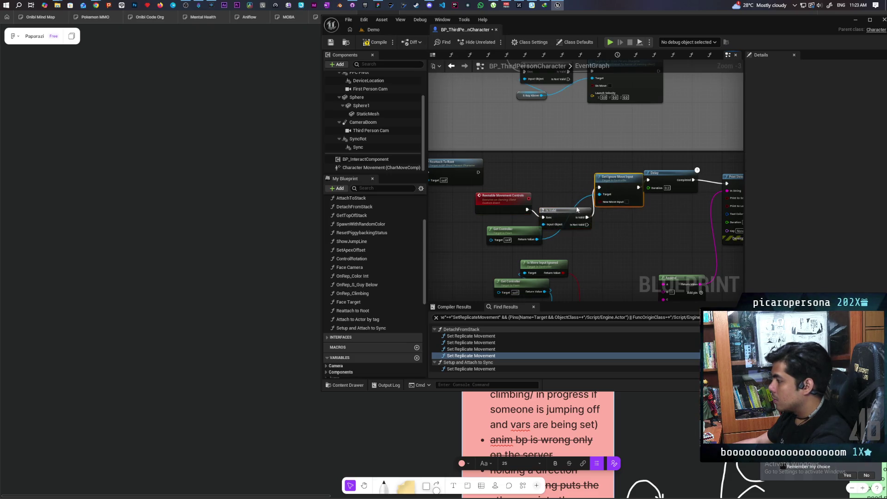
pyautogui.click(562, 179)
pyautogui.moveTo(508, 196)
pyautogui.mouseDown()
pyautogui.moveTo(486, 199)
pyautogui.moveTo(536, 187)
pyautogui.mouseUp()
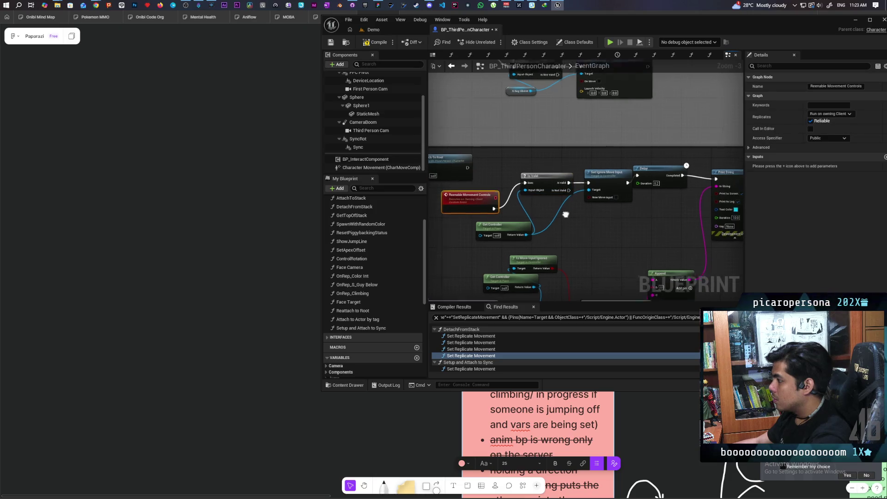
# Paste a Delay and a Print String, routing Is Not Valid through Print String to Delay.
pyautogui.hotkey('ctrl', 'v')
pyautogui.scroll(1, 573, 216)
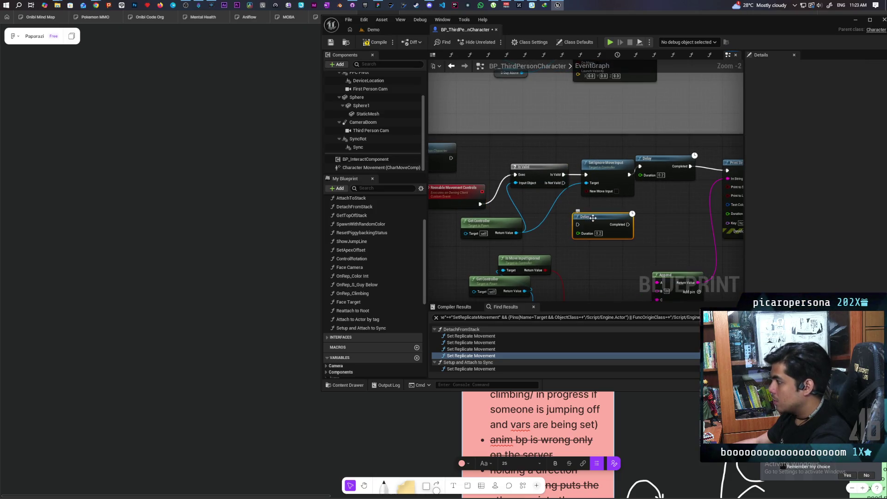
pyautogui.moveTo(593, 219); pyautogui.dragTo(618, 220)
pyautogui.hotkey('ctrl', 'v')
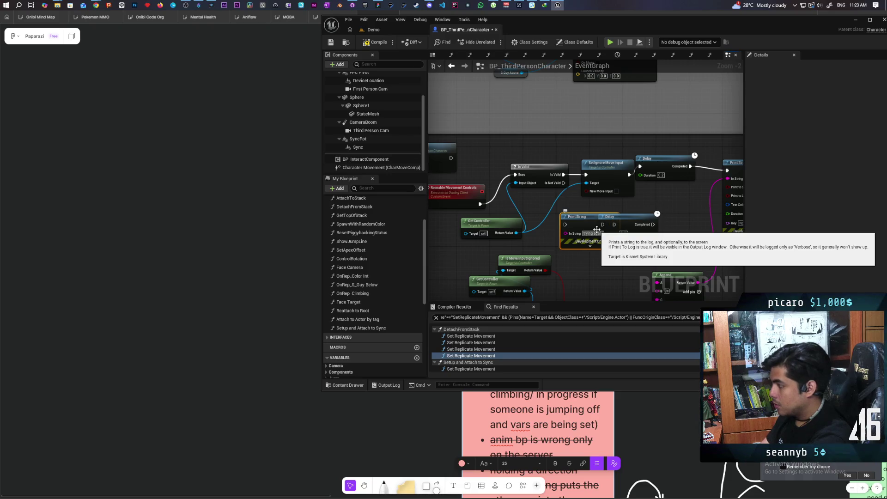
pyautogui.moveTo(571, 228); pyautogui.dragTo(563, 229)
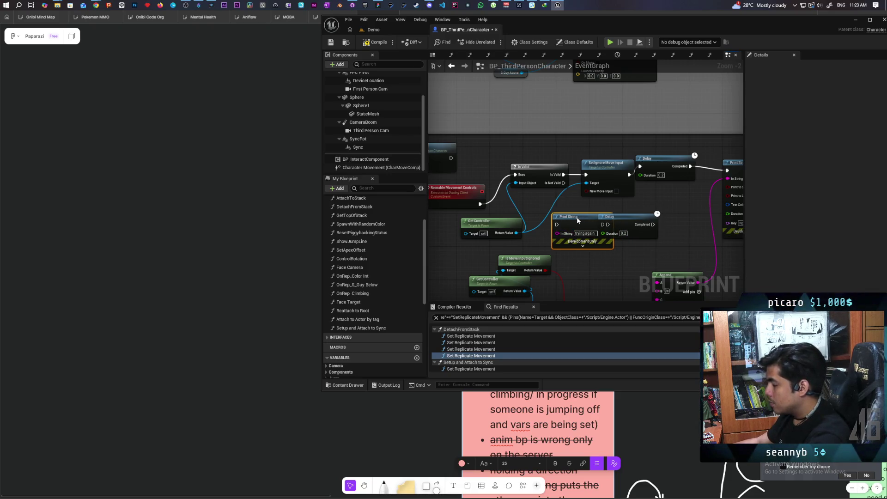
pyautogui.moveTo(563, 183); pyautogui.dragTo(557, 224)
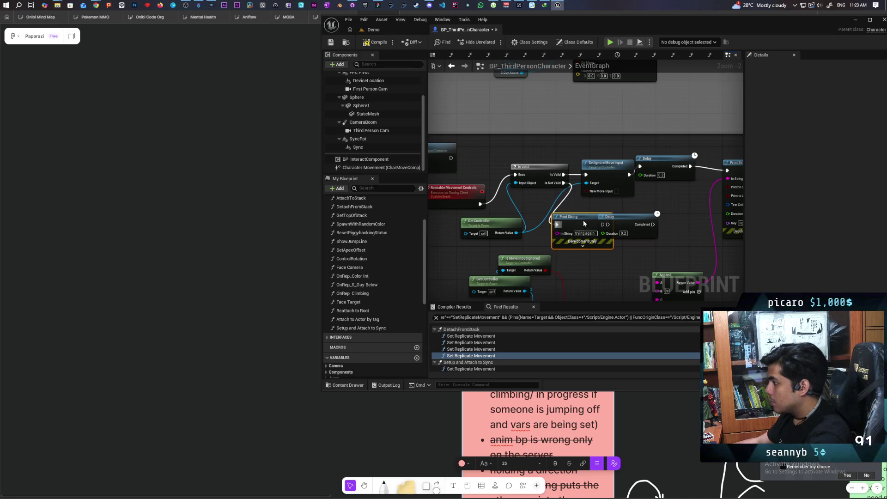
pyautogui.moveTo(626, 223)
pyautogui.mouseDown()
pyautogui.moveTo(636, 211)
pyautogui.moveTo(564, 206)
pyautogui.moveTo(514, 175)
pyautogui.mouseUp()
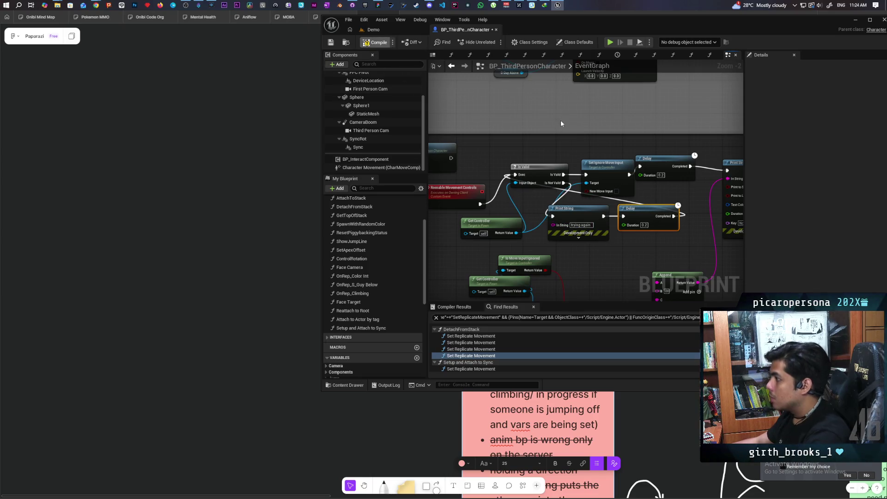
# Compile and save, unlink the detach-request Print String's exec wire, and save again.
pyautogui.hotkey('ctrl', 's')
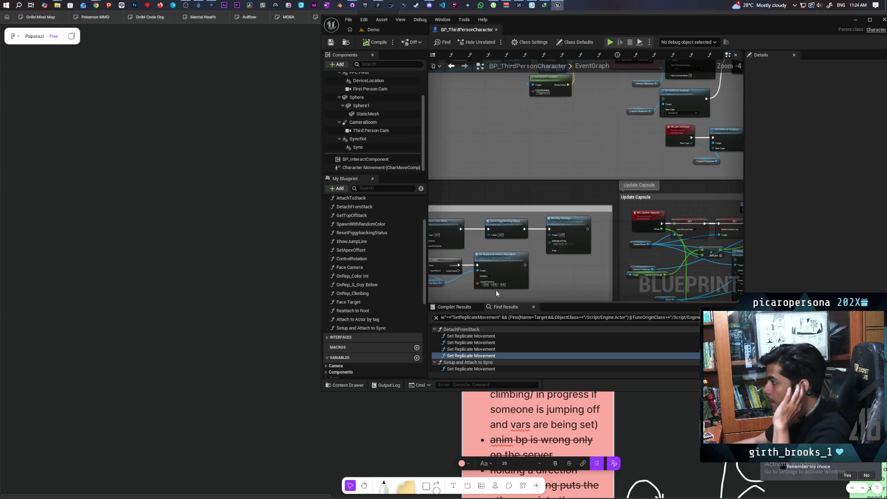
pyautogui.scroll(-4, 538, 229)
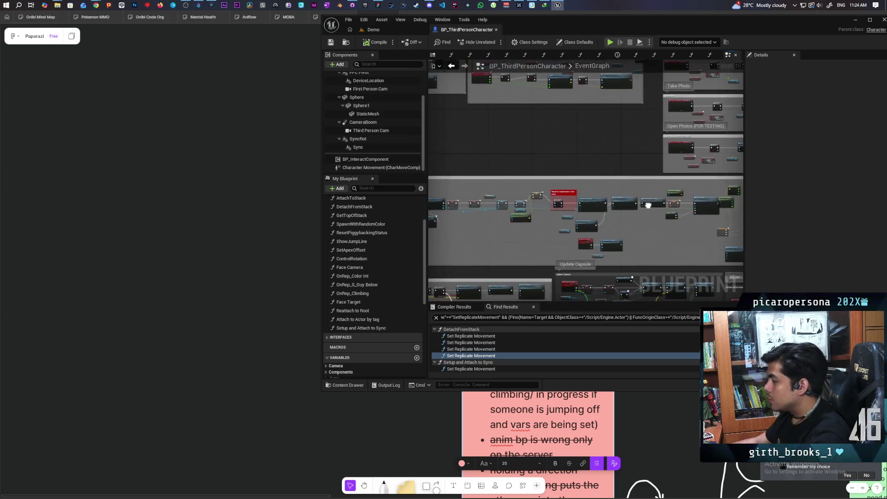
pyautogui.scroll(6, 630, 185)
pyautogui.moveTo(610, 200); pyautogui.dragTo(609, 196)
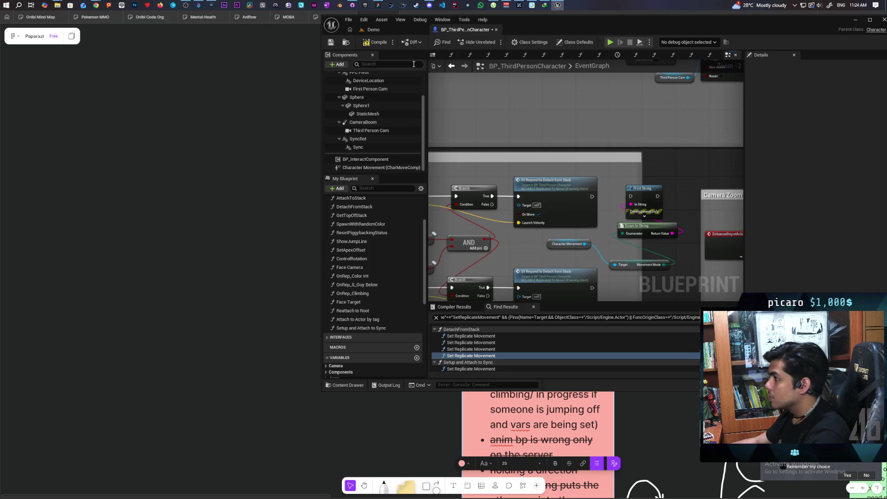
pyautogui.hotkey('ctrl', 's')
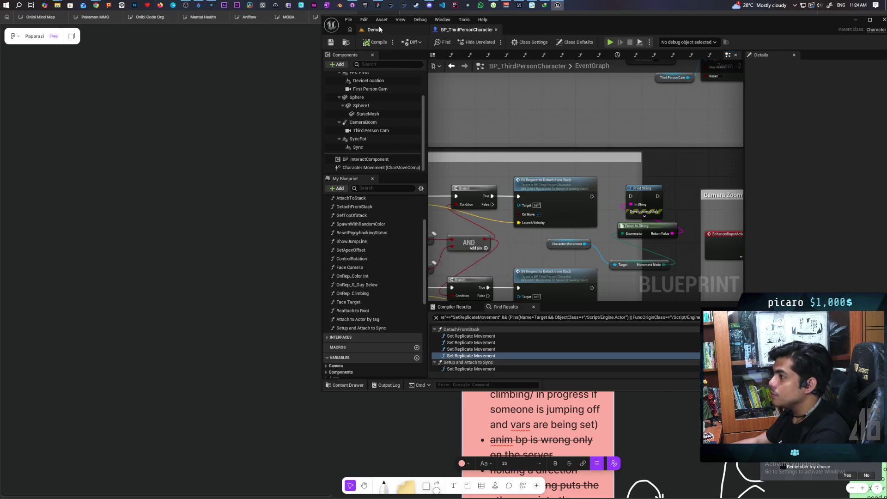
# Play the Demo level with 3 clients, walk onto the green character, try detaching, then stop.
pyautogui.click(375, 29)
pyautogui.click(493, 42)
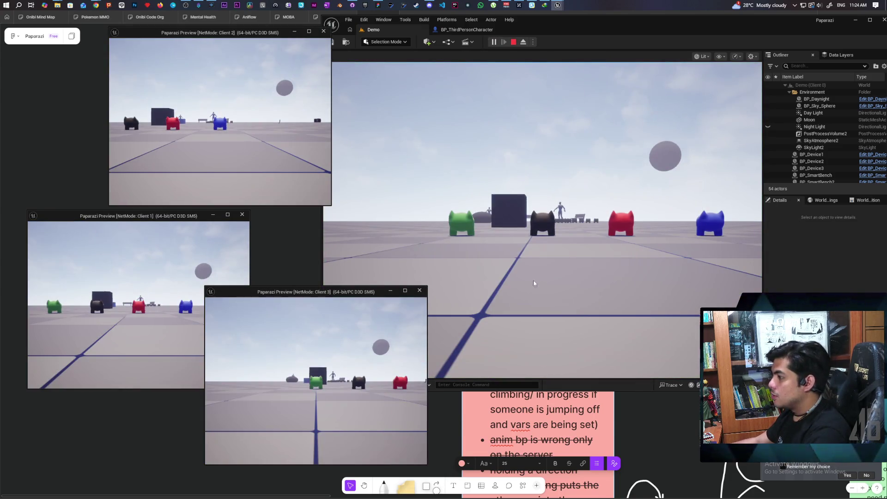
pyautogui.click(533, 281)
pyautogui.press('w')
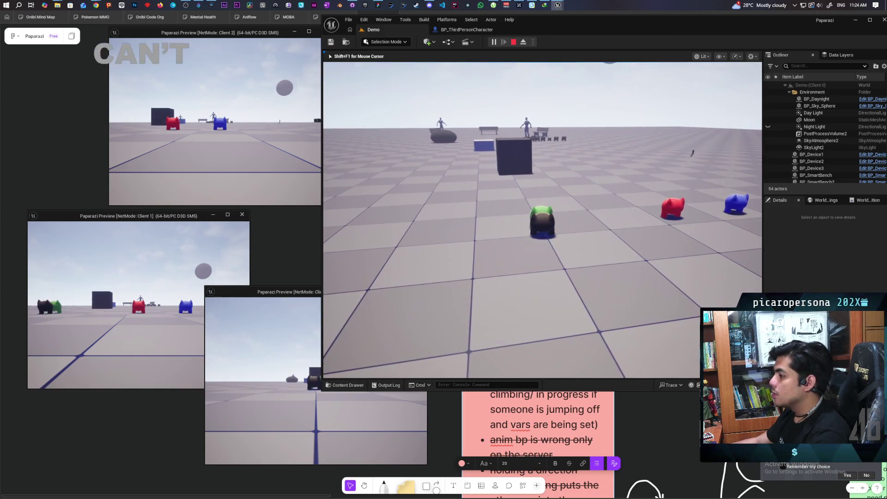
pyautogui.press('s')
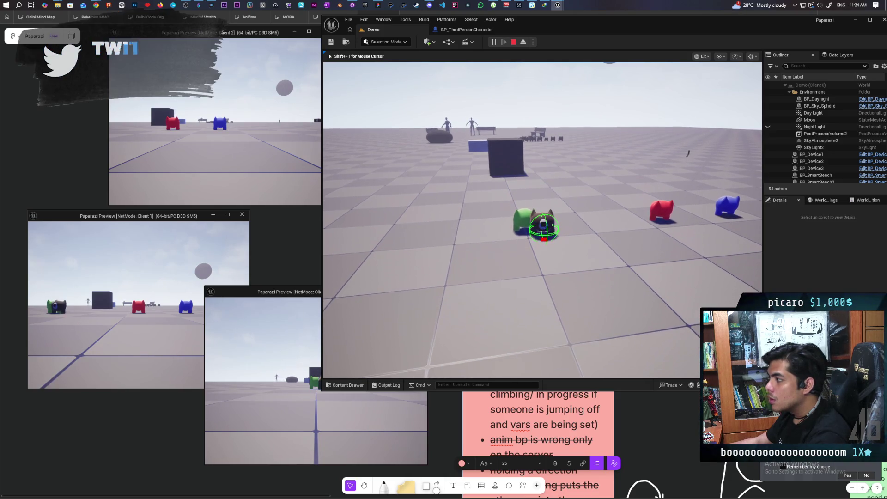
pyautogui.press('Escape')
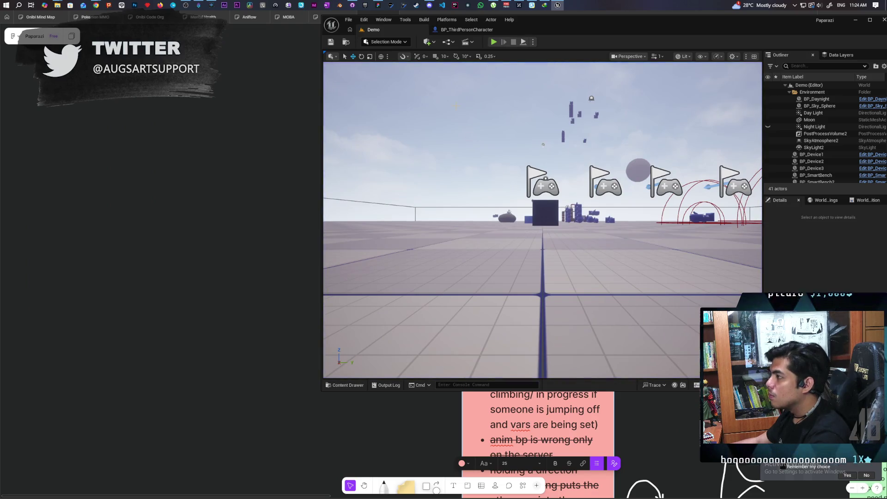
# Pan BP_ThirdPersonCharacter's EventGraph past Server Detatch to the Is Valid, Delay and Print String nodes.
pyautogui.click(480, 29)
pyautogui.scroll(-3, 596, 253)
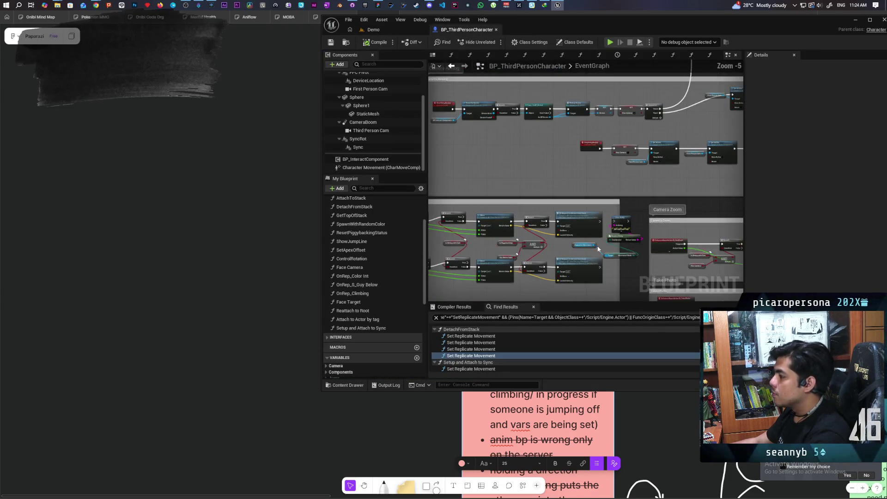
pyautogui.moveTo(597, 253); pyautogui.dragTo(598, 124)
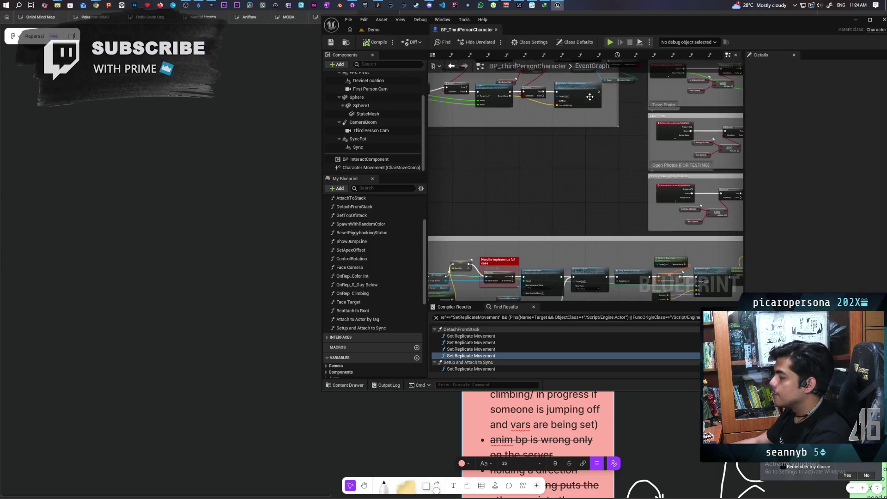
pyautogui.moveTo(586, 176)
pyautogui.mouseDown()
pyautogui.moveTo(639, 100)
pyautogui.moveTo(601, 171)
pyautogui.mouseUp()
pyautogui.moveTo(584, 199); pyautogui.dragTo(557, 152)
pyautogui.scroll(3, 548, 136)
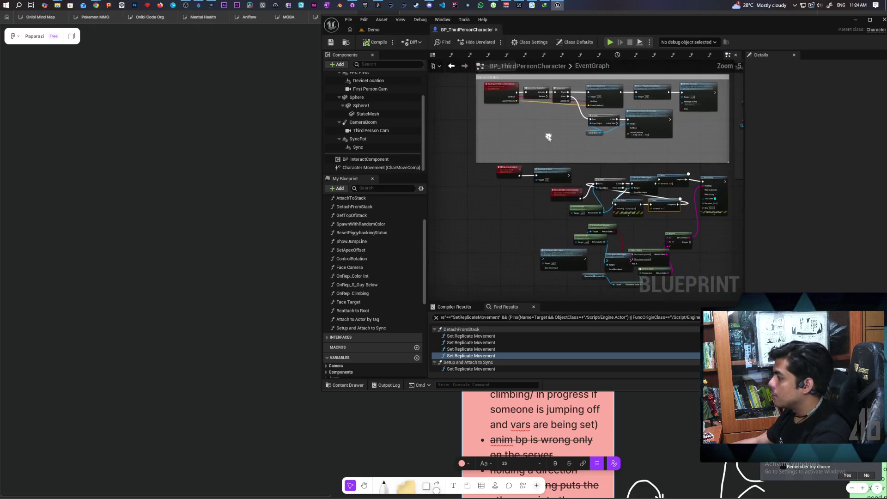
pyautogui.scroll(3, 548, 136)
pyautogui.moveTo(610, 170); pyautogui.dragTo(563, 154)
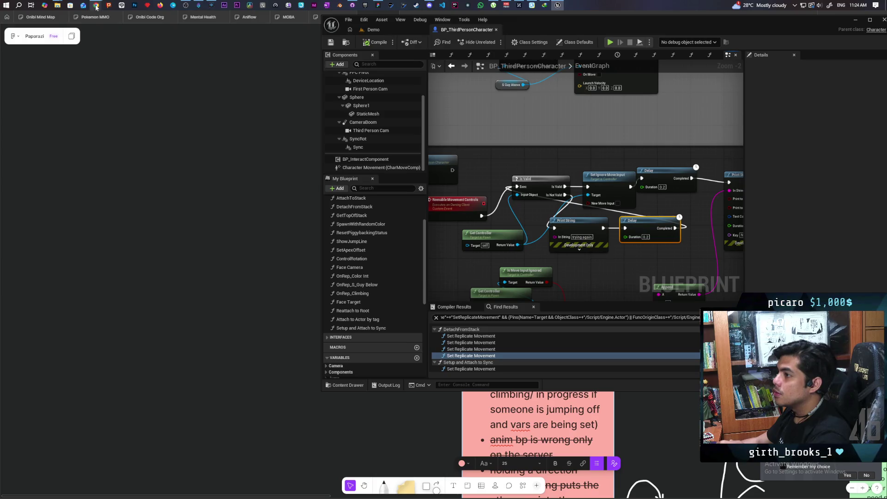
# In a new Chrome tab, type a search about Set Ignore Move Input staying true, then abandon it.
pyautogui.moveTo(97, 6)
pyautogui.click(476, 34)
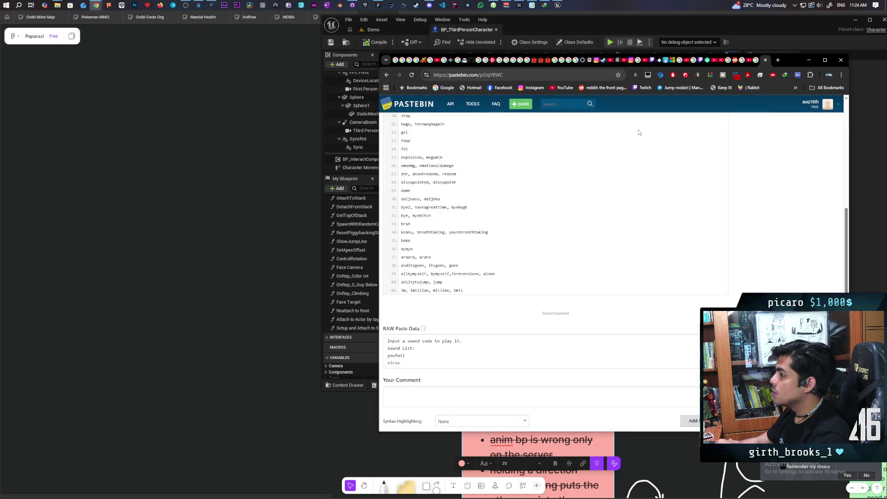
pyautogui.click(779, 60)
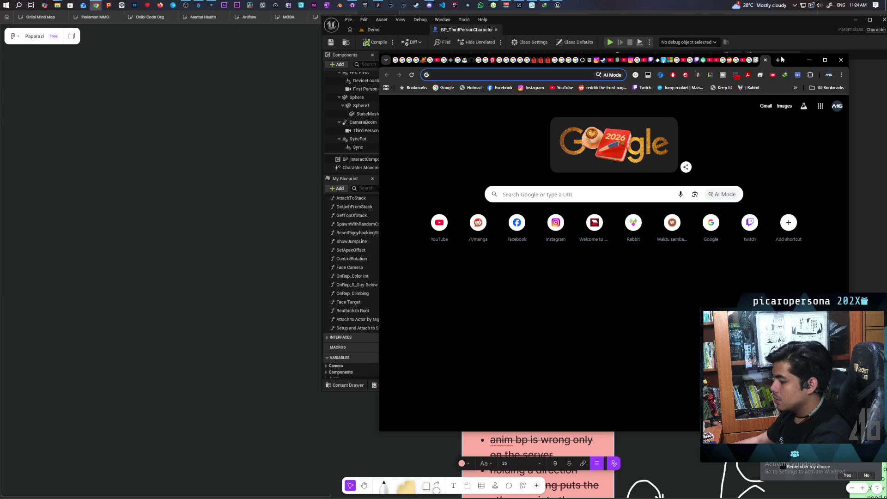
pyautogui.write('set')
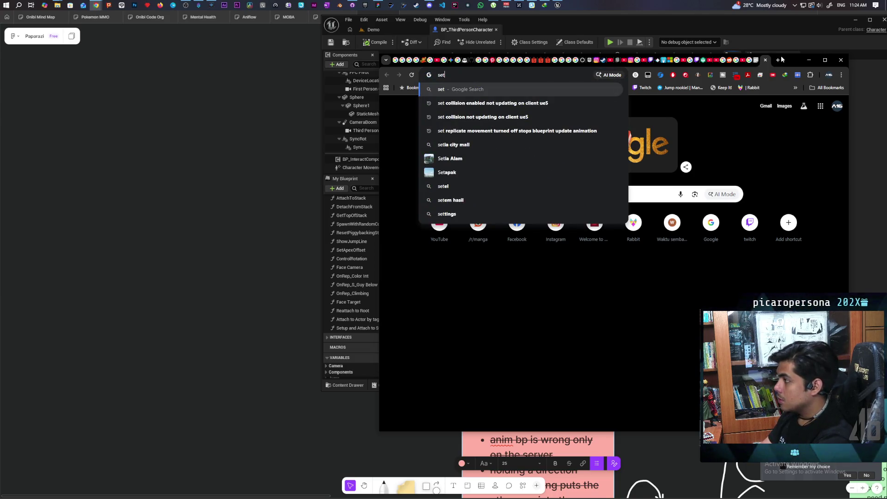
pyautogui.write(' ignore move')
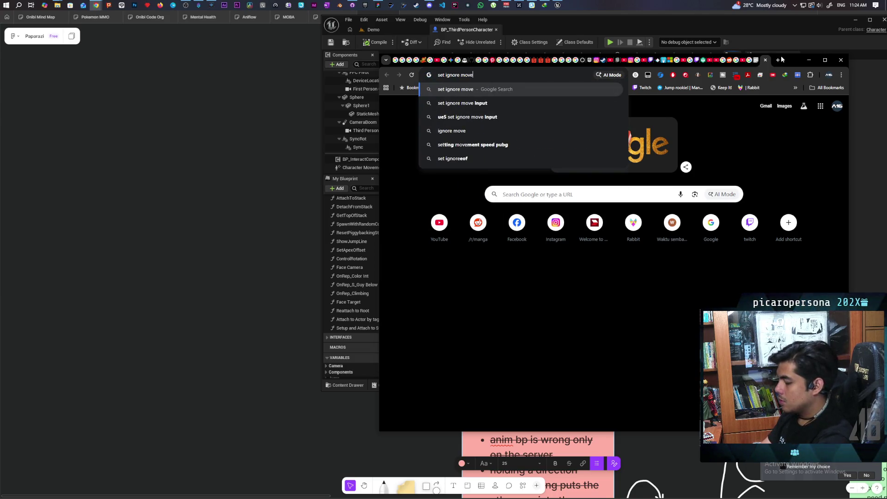
pyautogui.write(' input ')
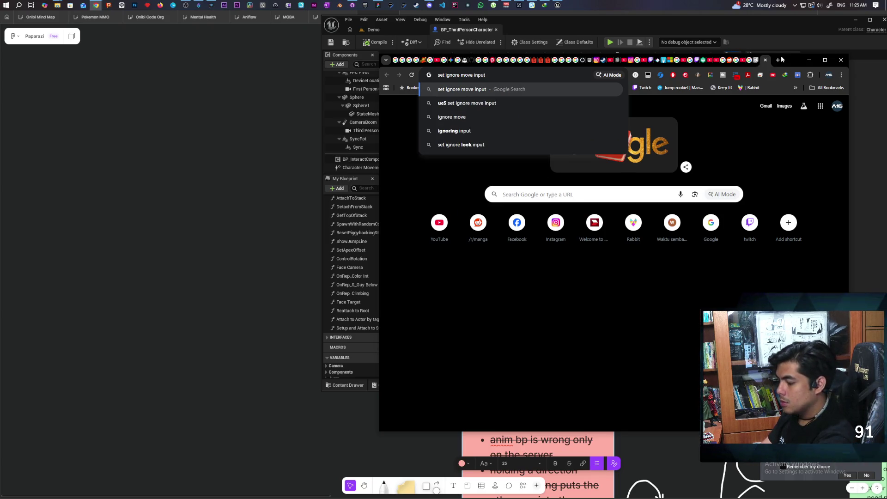
pyautogui.write('stay')
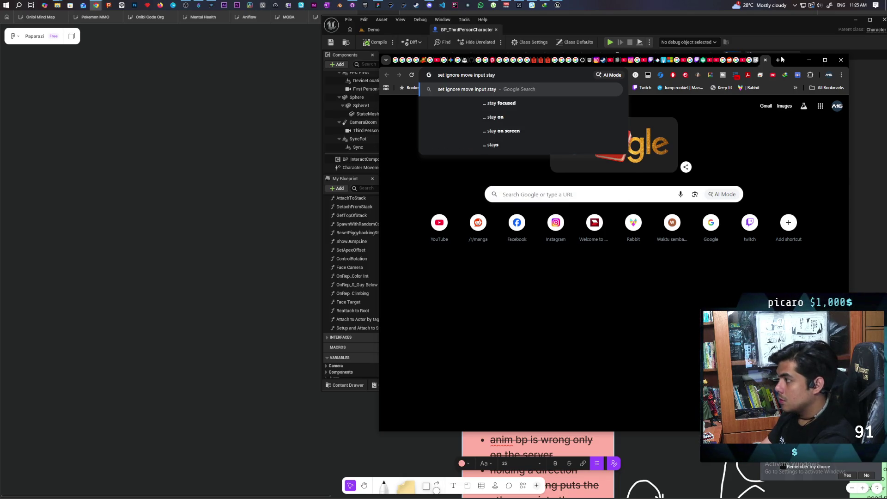
pyautogui.write('s tru')
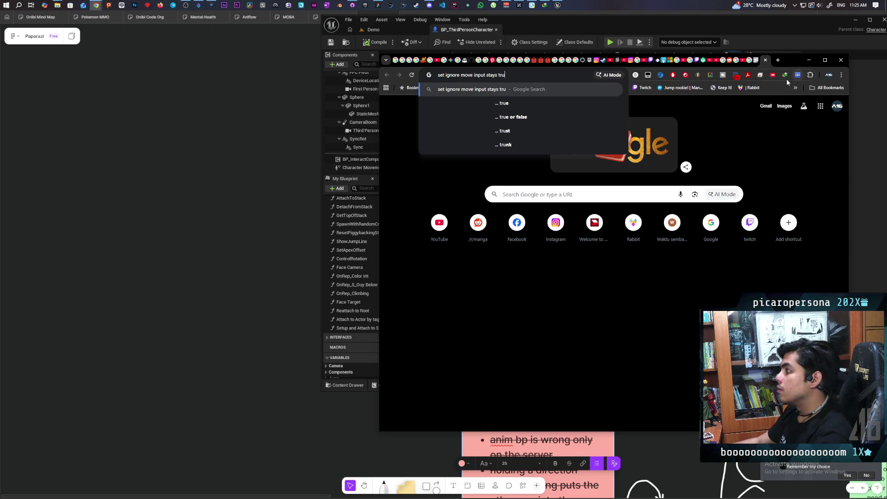
pyautogui.click(765, 60)
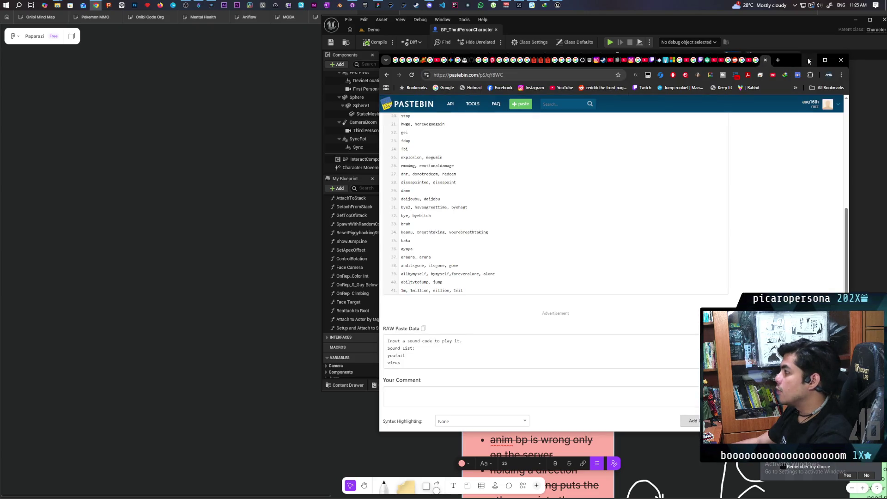
pyautogui.click(788, 90)
# Pan and zoom the EventGraph to the MC_Reattach and Set Ignore Move Input nodes.
pyautogui.moveTo(583, 268)
pyautogui.mouseDown()
pyautogui.moveTo(613, 191)
pyautogui.moveTo(611, 120)
pyautogui.mouseUp()
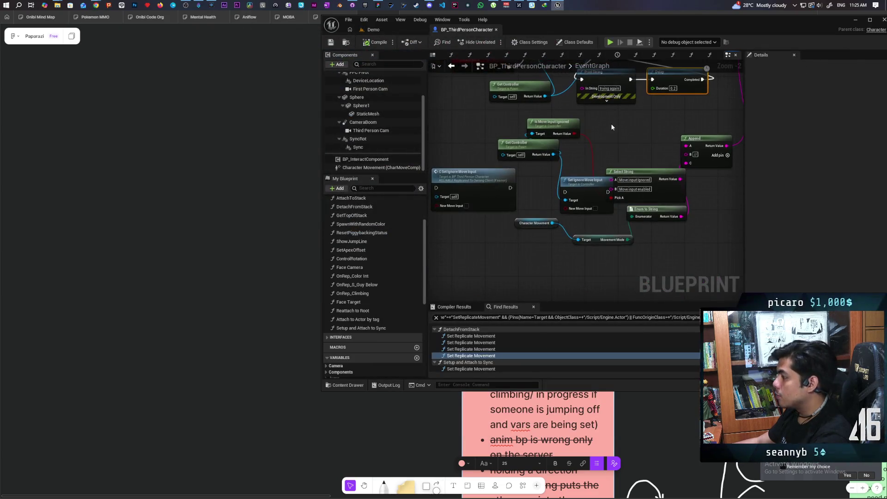
pyautogui.scroll(-5, 553, 189)
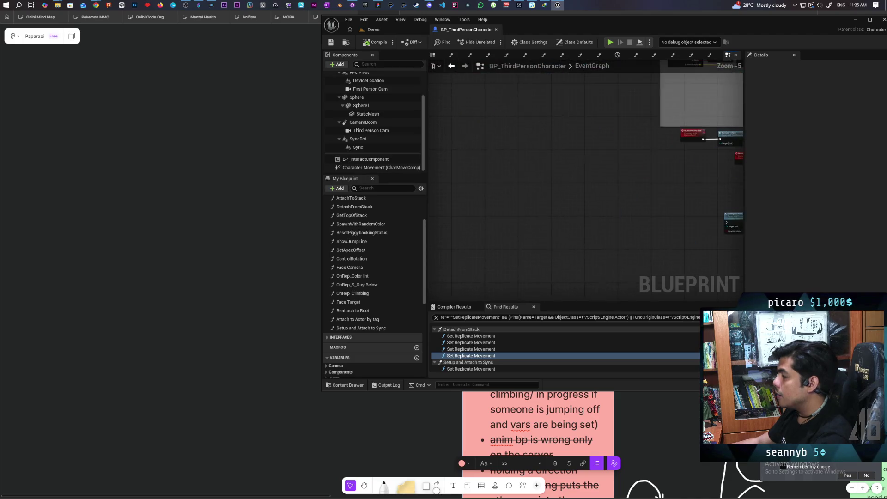
pyautogui.scroll(2, 622, 196)
pyautogui.moveTo(622, 195)
pyautogui.mouseDown()
pyautogui.moveTo(569, 216)
pyautogui.moveTo(443, 229)
pyautogui.mouseUp()
pyautogui.scroll(3, 507, 204)
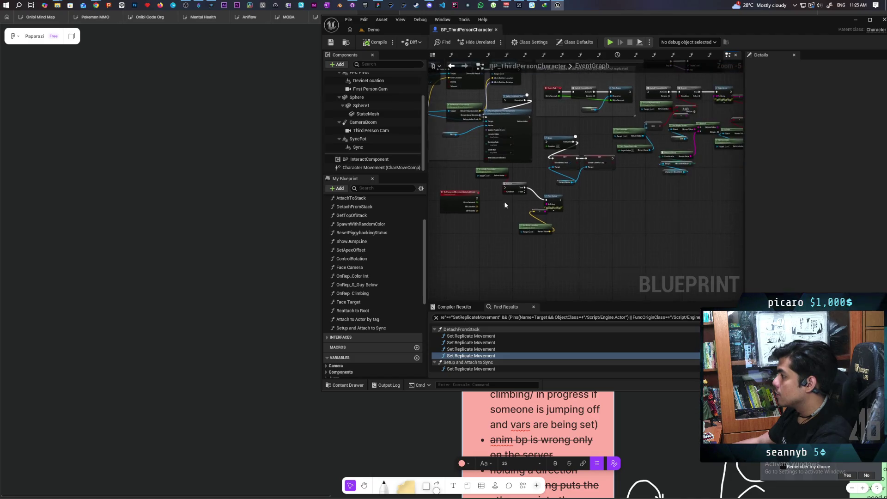
pyautogui.scroll(-4, 506, 199)
pyautogui.scroll(3, 659, 190)
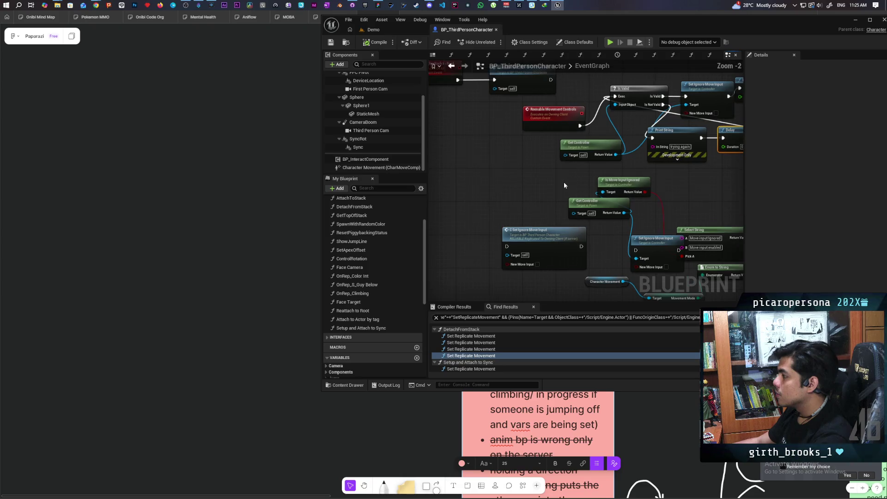
# Add a Reset Ignore Move Input node from Get Controller by searching 'reset'.
pyautogui.rightClick(564, 178)
pyautogui.click(538, 155)
pyautogui.moveTo(578, 147)
pyautogui.mouseDown()
pyautogui.moveTo(466, 159)
pyautogui.moveTo(511, 189)
pyautogui.mouseUp()
pyautogui.write('reset')
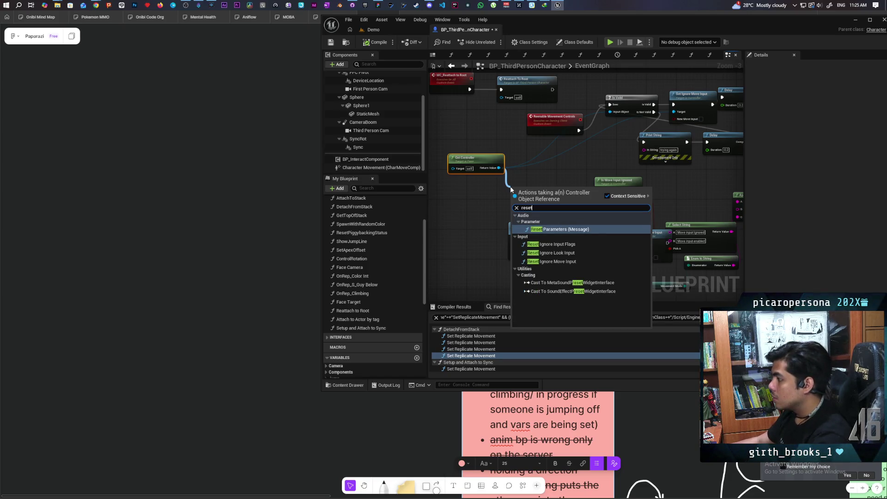
pyautogui.click(552, 262)
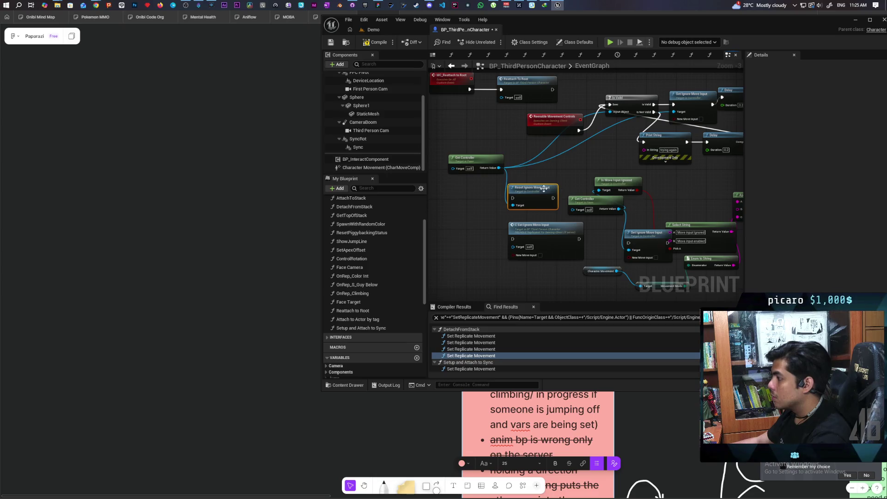
# Shift the Is Valid and Reenable Movement Controls nodes left to tidy the graph.
pyautogui.moveTo(476, 197); pyautogui.dragTo(453, 198)
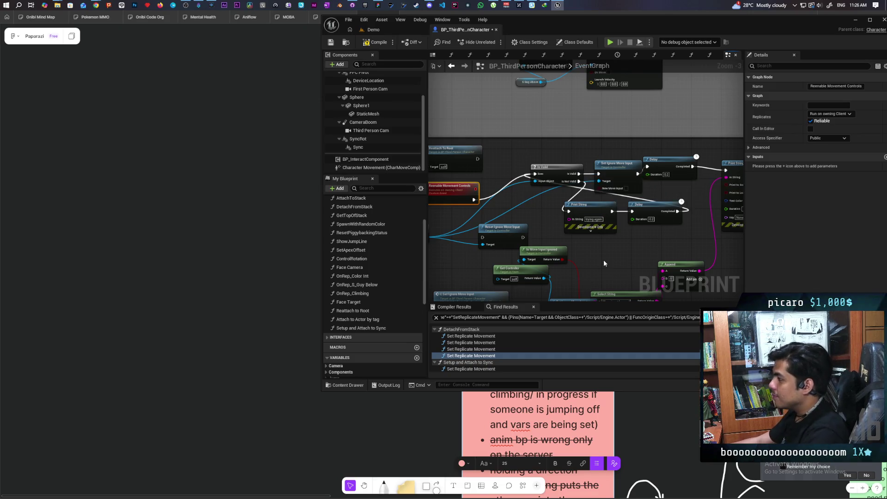
pyautogui.scroll(1, 604, 258)
pyautogui.moveTo(637, 165)
pyautogui.mouseDown()
pyautogui.moveTo(598, 174)
pyautogui.moveTo(599, 182)
pyautogui.mouseUp()
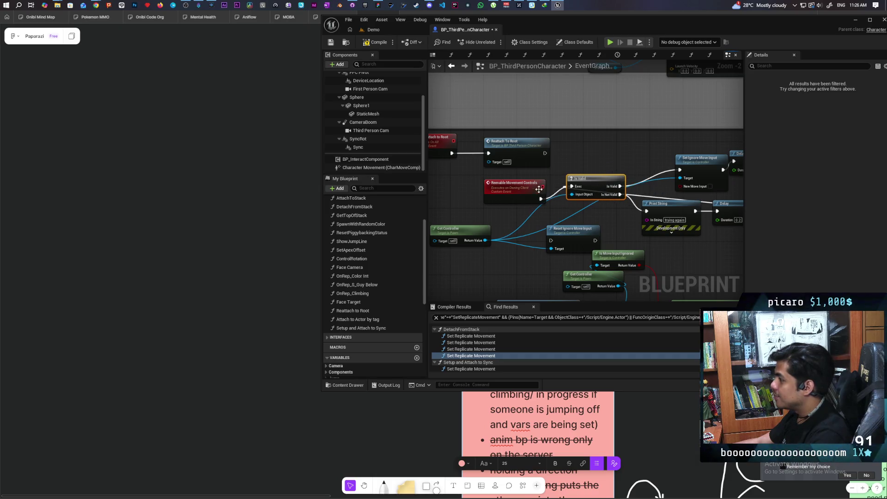
pyautogui.moveTo(527, 188); pyautogui.dragTo(515, 184)
pyautogui.moveTo(596, 183); pyautogui.dragTo(580, 187)
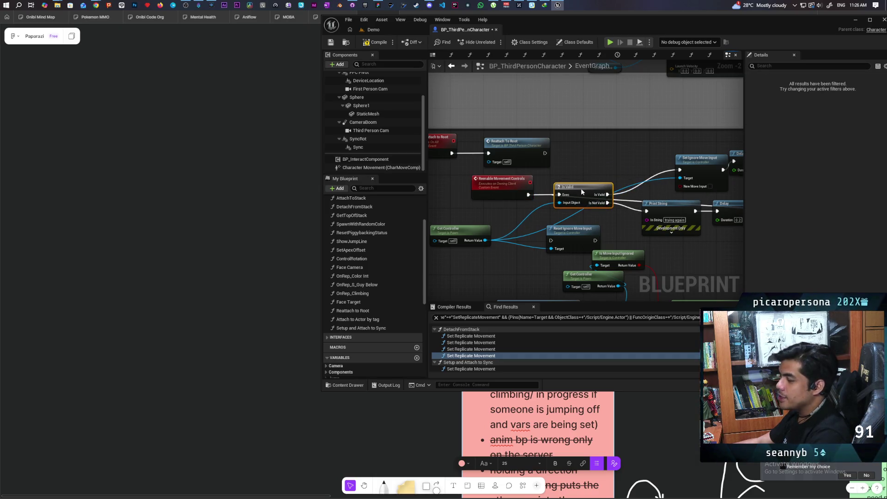
pyautogui.moveTo(608, 220)
pyautogui.mouseDown()
pyautogui.moveTo(527, 170)
pyautogui.moveTo(562, 184)
pyautogui.moveTo(498, 217)
pyautogui.moveTo(502, 224)
pyautogui.moveTo(538, 202)
pyautogui.mouseUp()
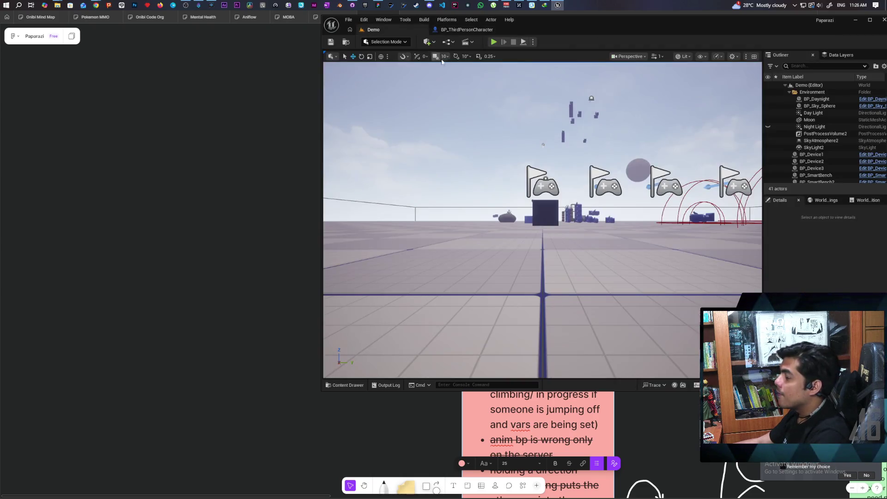
# Play the Demo level with 3 clients, jump the blue character onto the red one, then stop.
pyautogui.click(373, 29)
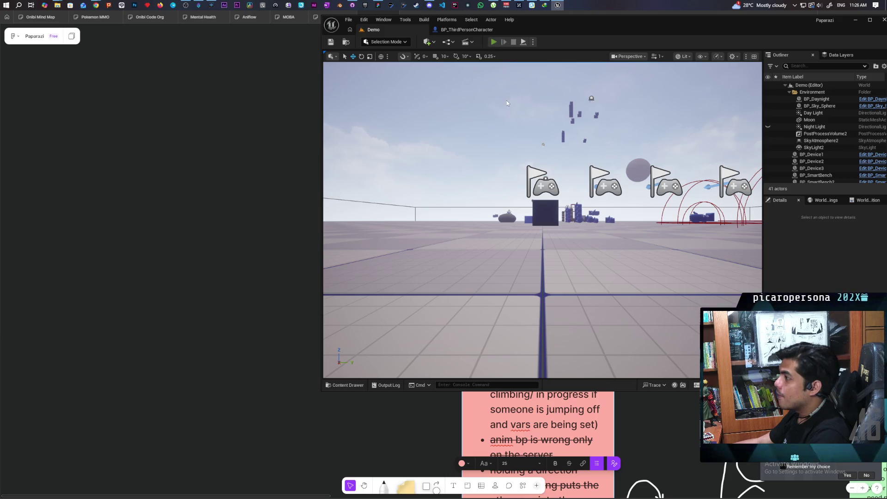
pyautogui.hotkey('alt', 'p')
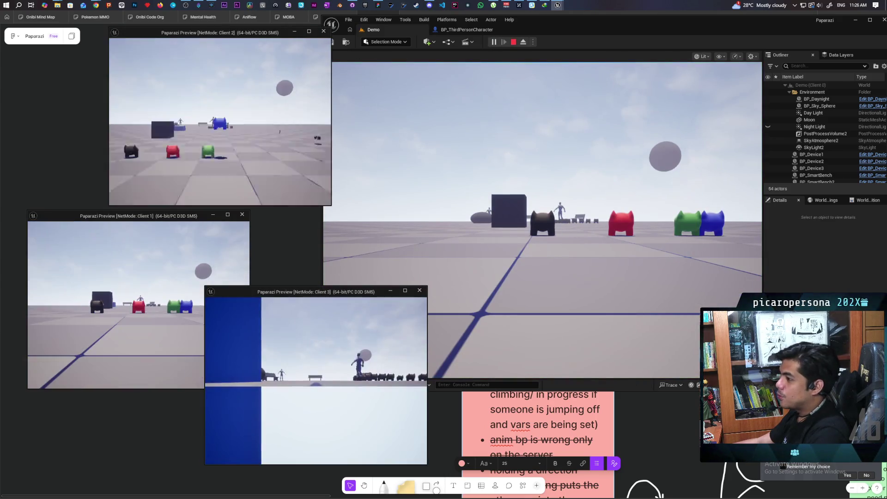
pyautogui.click(545, 239)
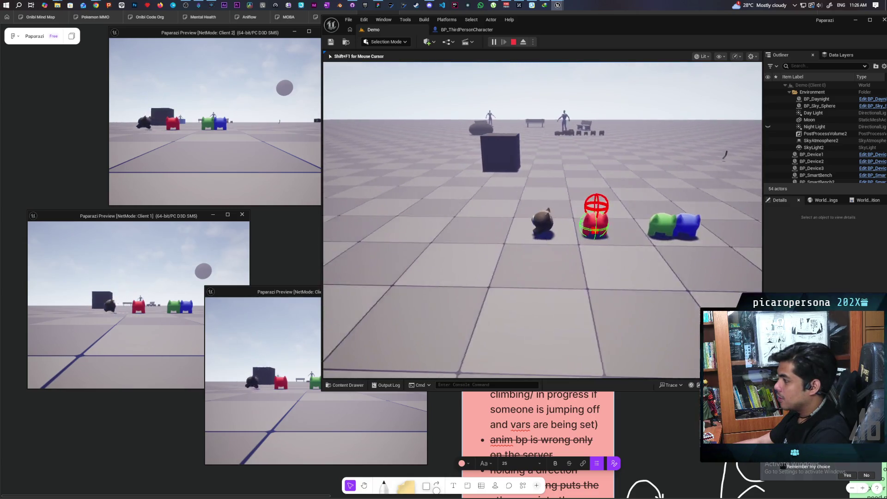
pyautogui.hotkey('alt', 'Tab')
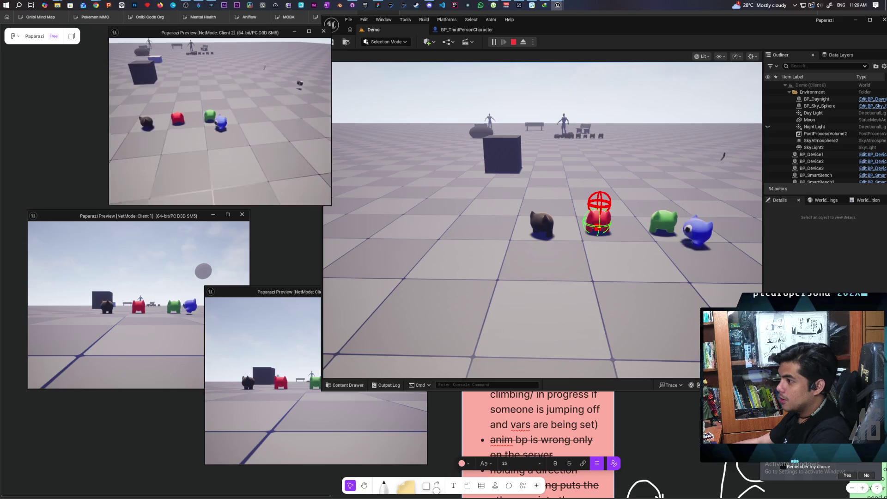
pyautogui.press('space')
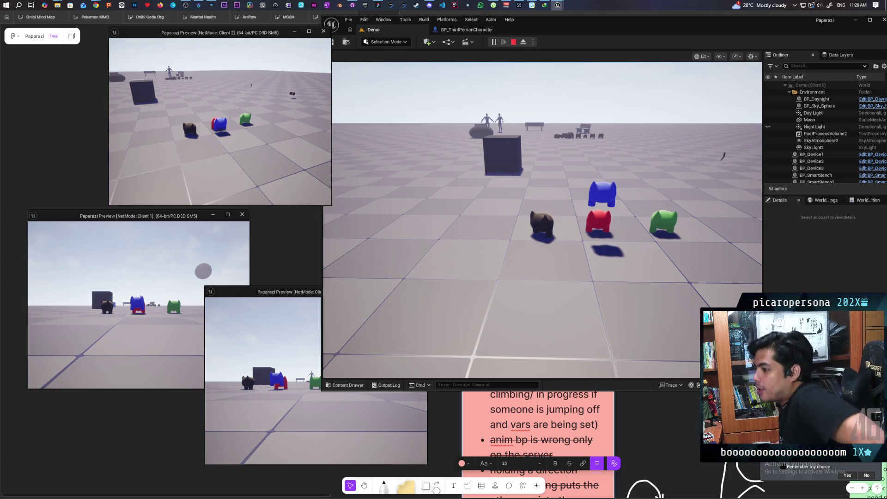
pyautogui.press('Escape')
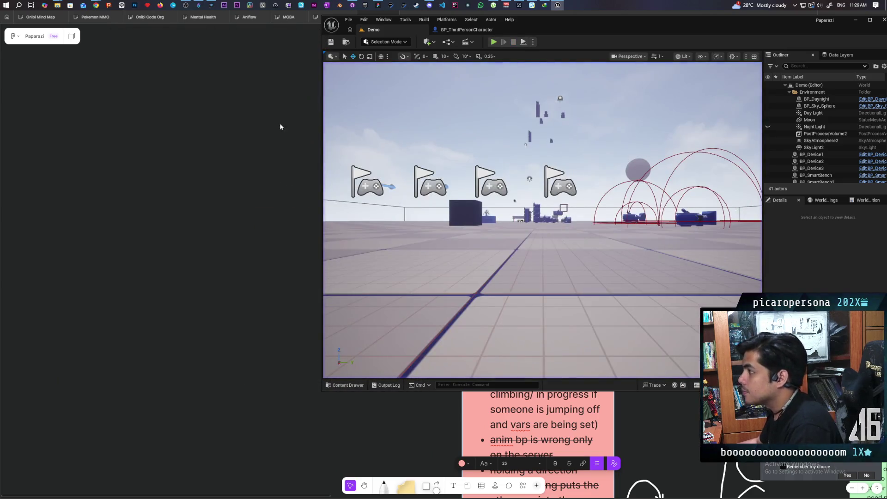
# Chain Reset Ignore Move Input's exec into the Print String and compile with F7.
pyautogui.click(449, 29)
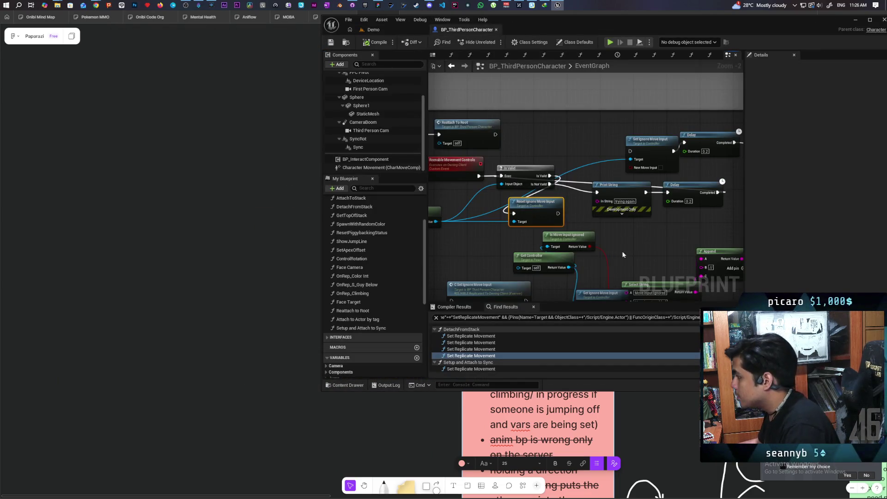
pyautogui.moveTo(624, 146); pyautogui.dragTo(578, 128)
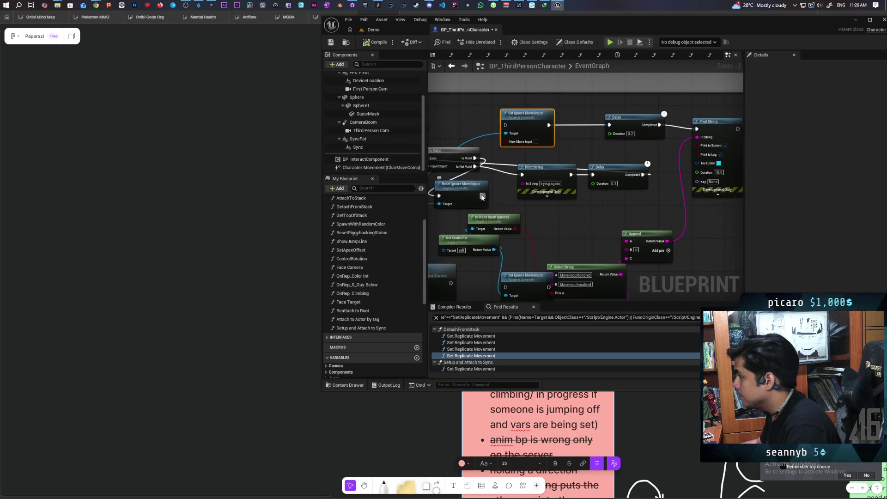
pyautogui.moveTo(482, 198)
pyautogui.mouseDown()
pyautogui.moveTo(670, 159)
pyautogui.moveTo(697, 128)
pyautogui.mouseUp()
pyautogui.press('F7')
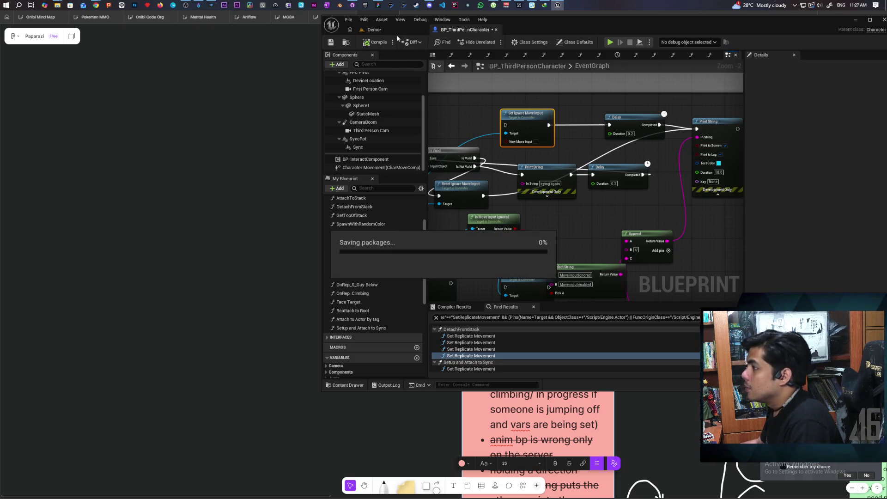
# Run a 3-client Demo playtest, stack and detach characters, confirming 'Move input enabled//Walking'.
pyautogui.click(389, 30)
pyautogui.hotkey('alt', 'p')
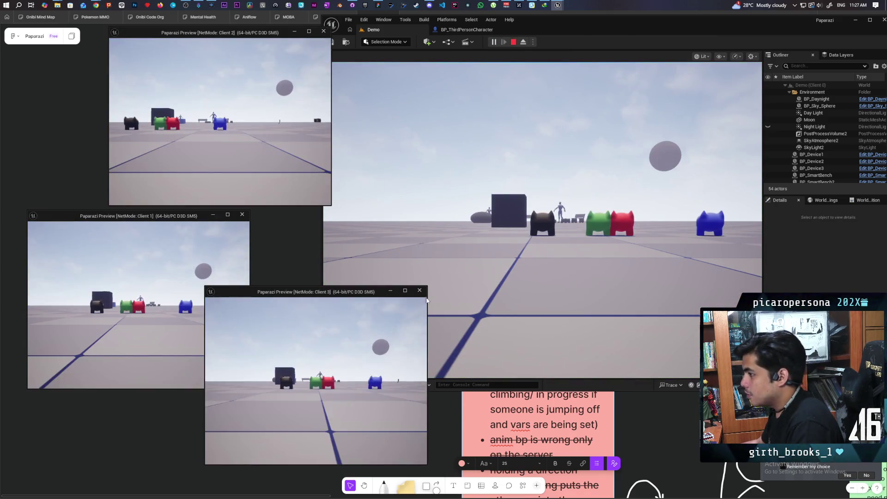
pyautogui.click(542, 219)
pyautogui.press('w')
pyautogui.press('w')
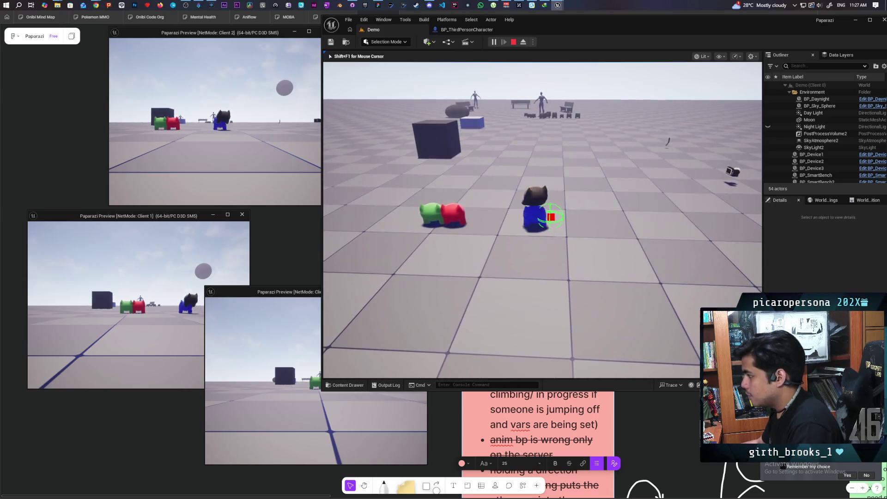
pyautogui.press('space')
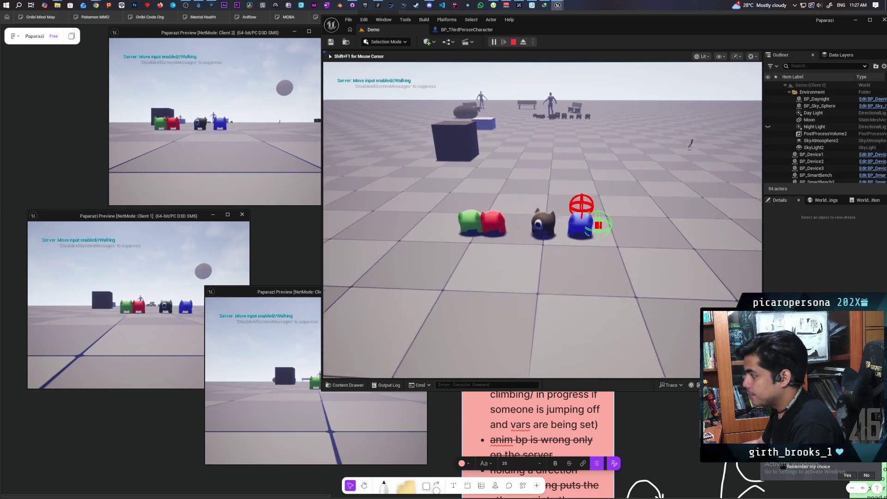
pyautogui.press('s')
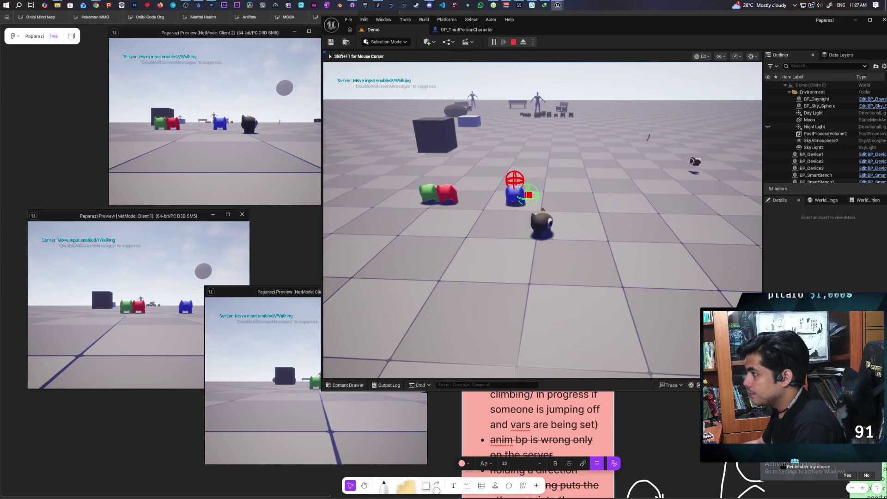
pyautogui.click(215, 120)
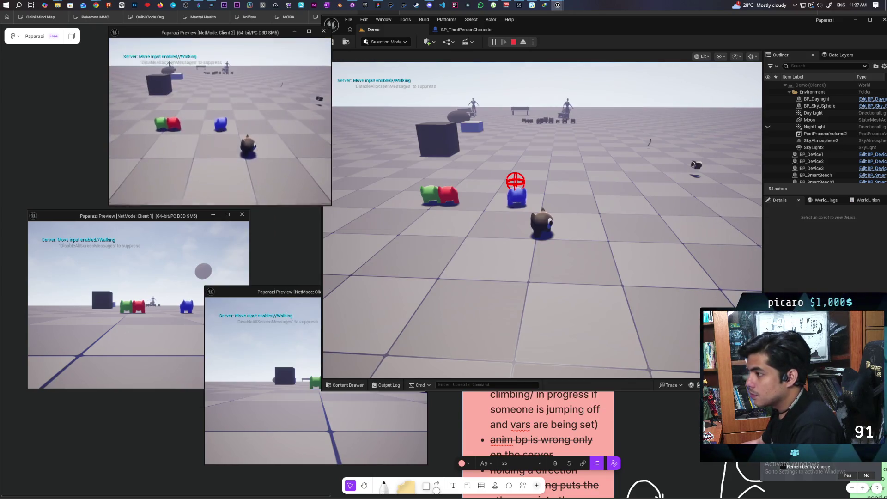
pyautogui.press('w')
pyautogui.press('w')
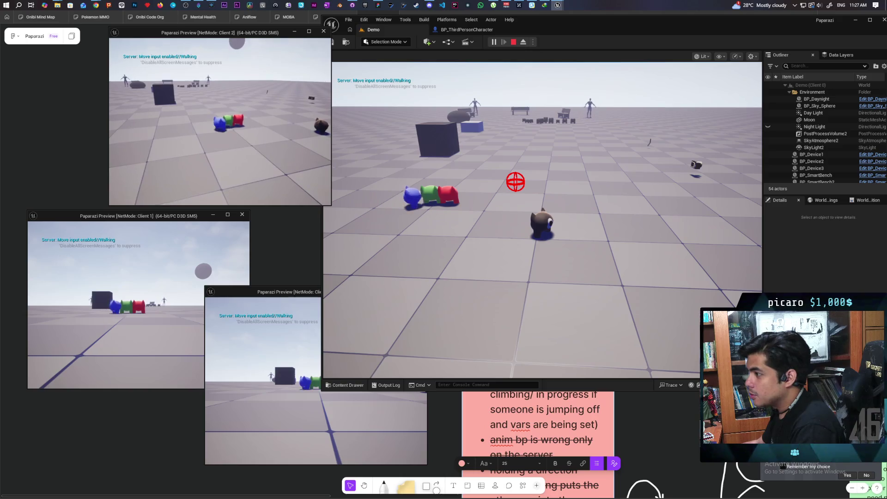
pyautogui.press('space')
pyautogui.press('w')
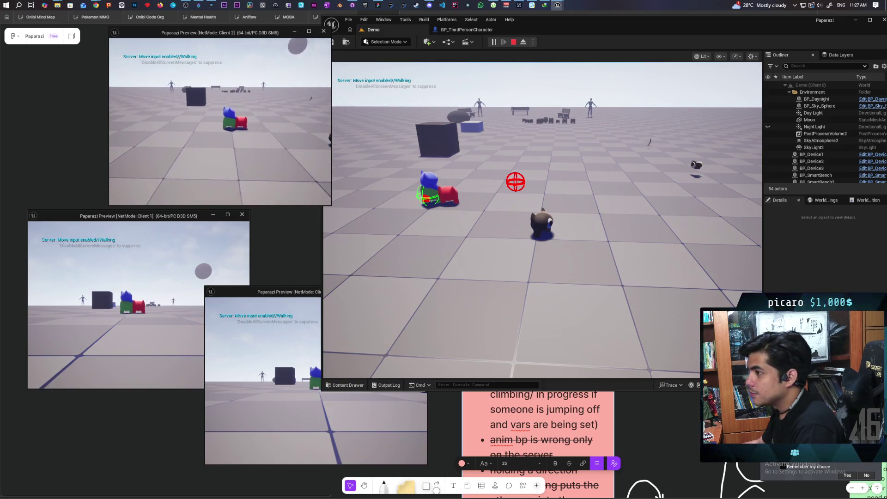
pyautogui.press('d')
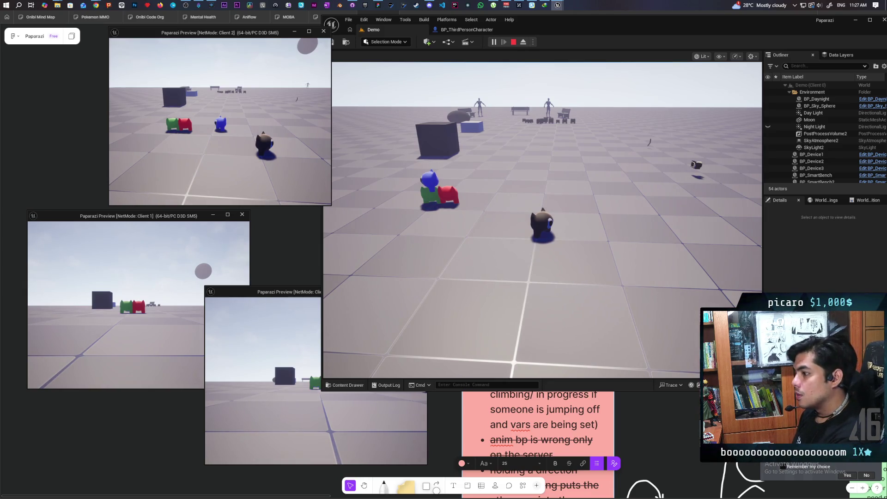
pyautogui.press('Escape')
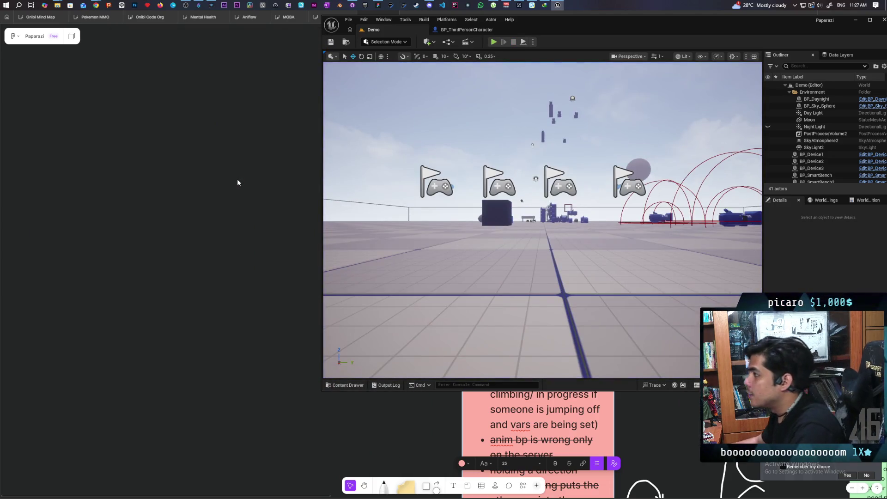
# Pan past Server Detach to the Update Capsule nodes, then open the Setup and Attach to Sync function.
pyautogui.click(467, 29)
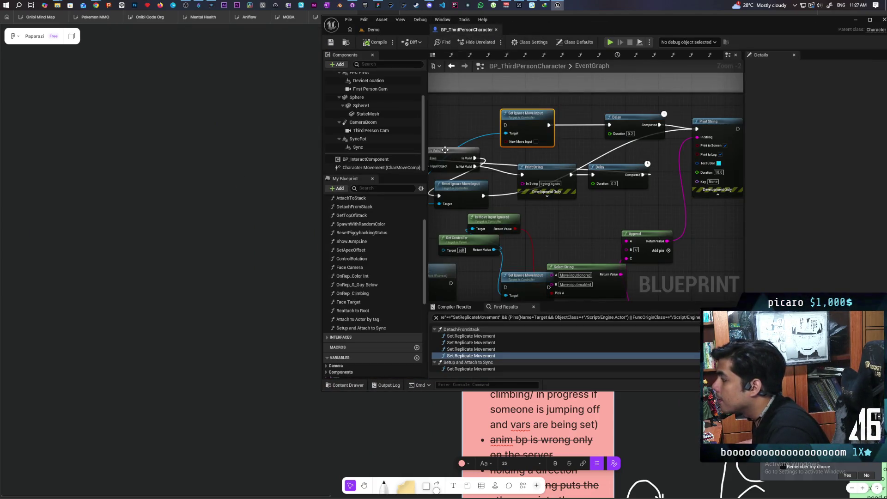
pyautogui.scroll(-2, 476, 139)
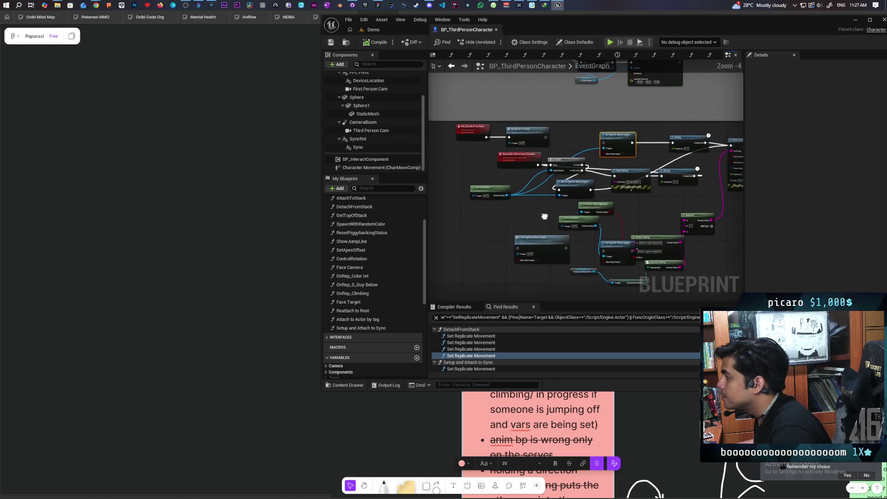
pyautogui.moveTo(531, 197)
pyautogui.mouseDown()
pyautogui.moveTo(548, 214)
pyautogui.moveTo(536, 225)
pyautogui.mouseUp()
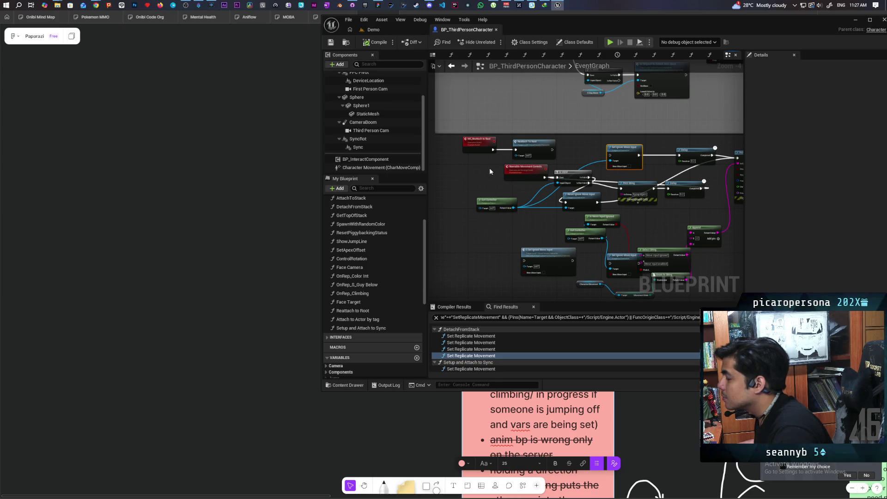
pyautogui.scroll(-1, 490, 171)
pyautogui.moveTo(490, 171); pyautogui.dragTo(496, 237)
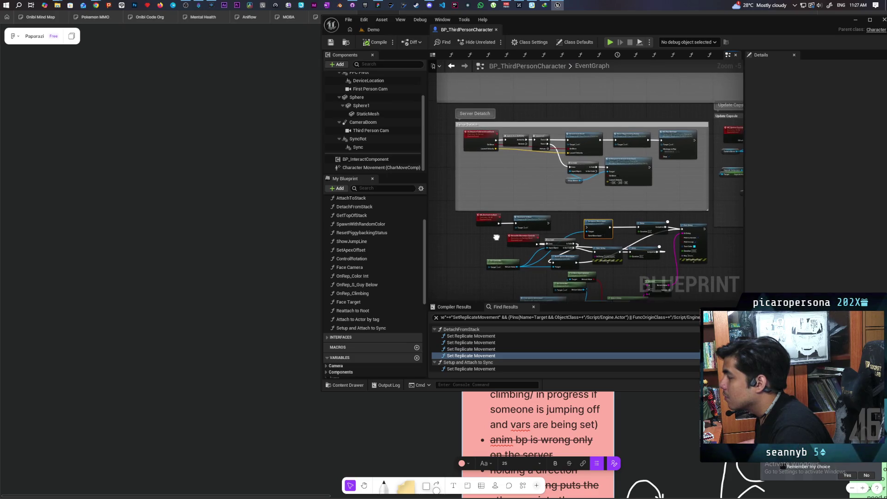
pyautogui.scroll(1, 540, 203)
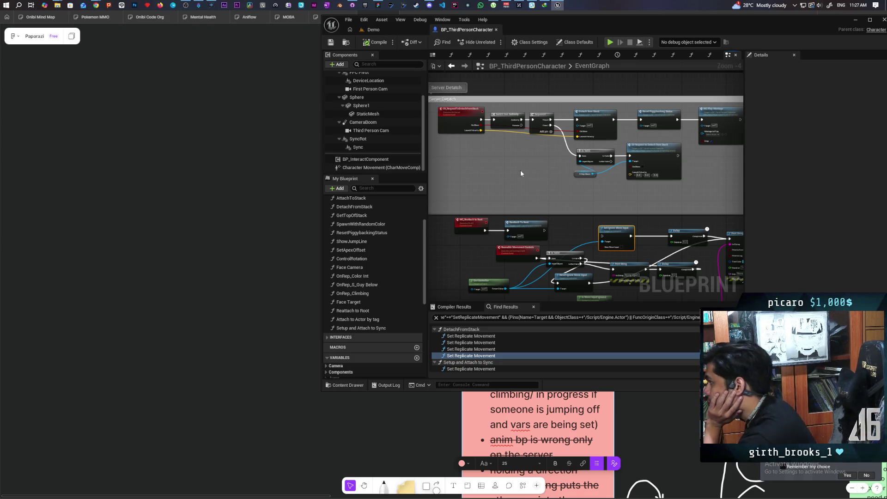
pyautogui.scroll(-1, 548, 162)
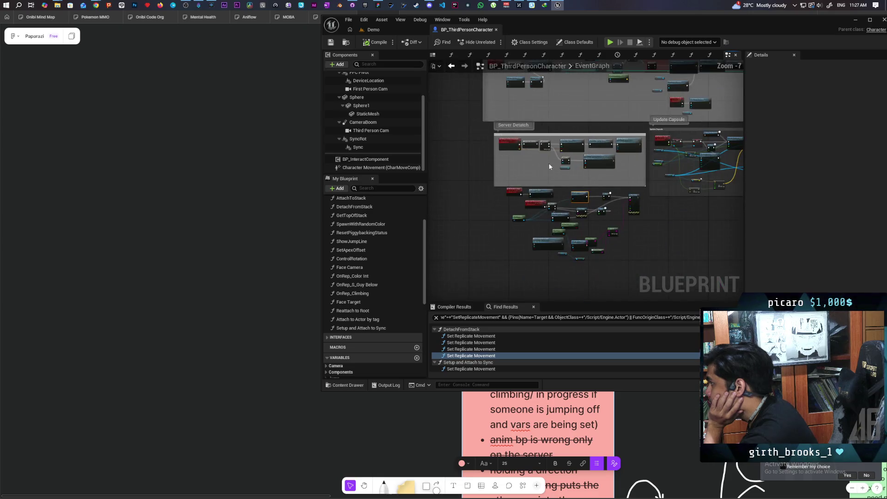
pyautogui.scroll(1, 578, 163)
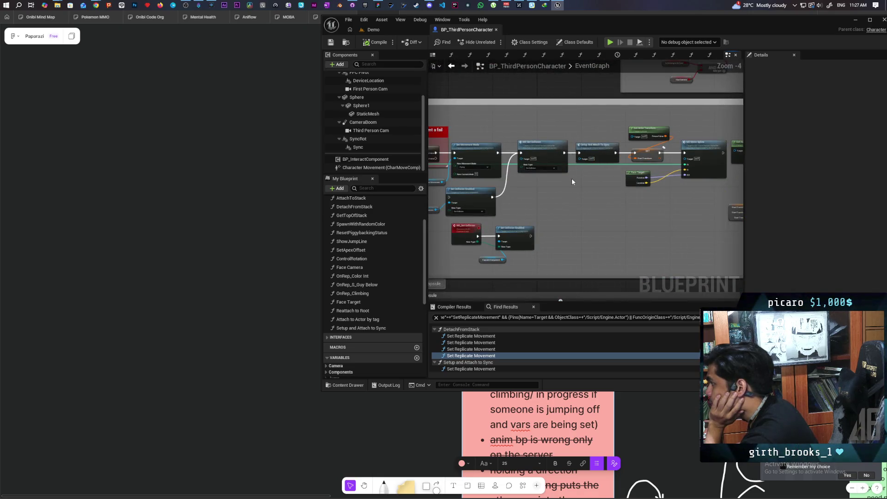
pyautogui.scroll(1, 572, 178)
pyautogui.moveTo(630, 186); pyautogui.dragTo(552, 208)
pyautogui.scroll(1, 648, 186)
pyautogui.doubleClick(546, 176)
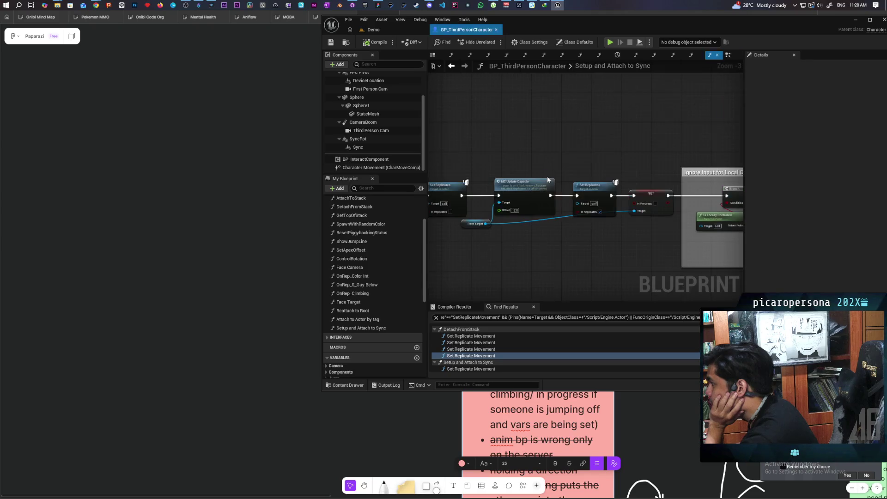
# Bring Attach Actor To Component, SET, Set Replicates and MC Update Capsule into view and select them.
pyautogui.scroll(-1, 666, 233)
pyautogui.moveTo(619, 226)
pyautogui.mouseDown()
pyautogui.moveTo(649, 214)
pyautogui.moveTo(569, 236)
pyautogui.moveTo(586, 226)
pyautogui.moveTo(562, 229)
pyautogui.moveTo(604, 248)
pyautogui.moveTo(542, 259)
pyautogui.mouseUp()
pyautogui.scroll(1, 570, 236)
pyautogui.moveTo(468, 145); pyautogui.dragTo(522, 130)
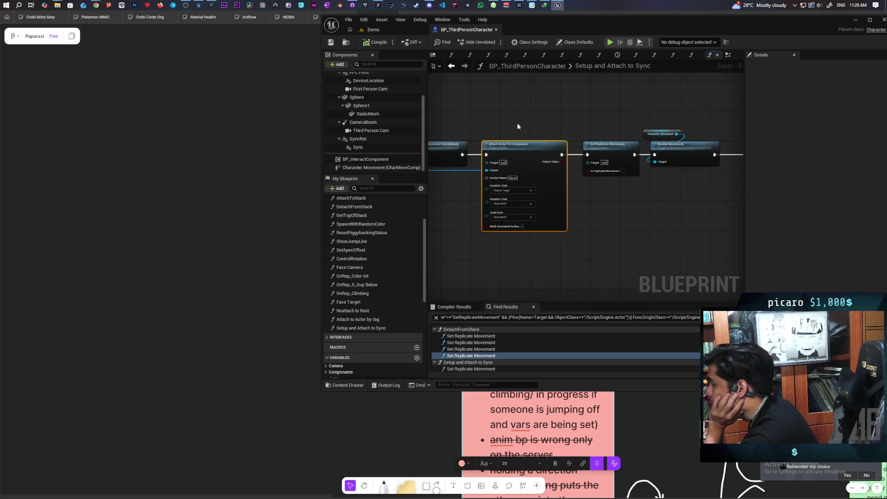
pyautogui.moveTo(524, 253); pyautogui.dragTo(517, 246)
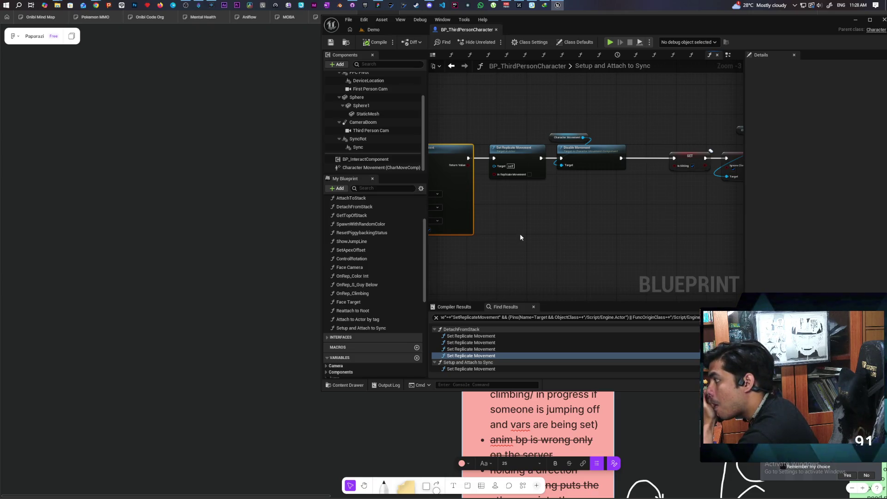
pyautogui.moveTo(612, 234); pyautogui.dragTo(473, 233)
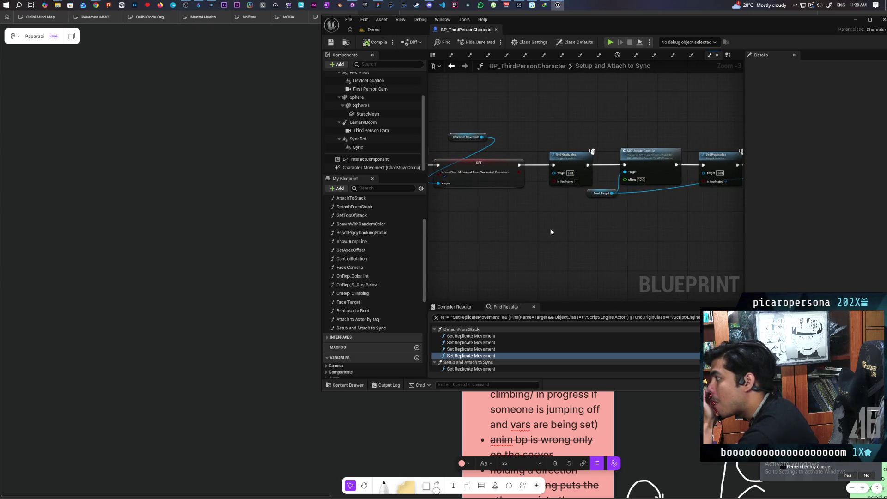
pyautogui.moveTo(627, 226); pyautogui.dragTo(539, 229)
pyautogui.moveTo(506, 138)
pyautogui.mouseDown()
pyautogui.moveTo(590, 251)
pyautogui.moveTo(469, 244)
pyautogui.moveTo(503, 244)
pyautogui.moveTo(533, 227)
pyautogui.moveTo(610, 235)
pyautogui.mouseUp()
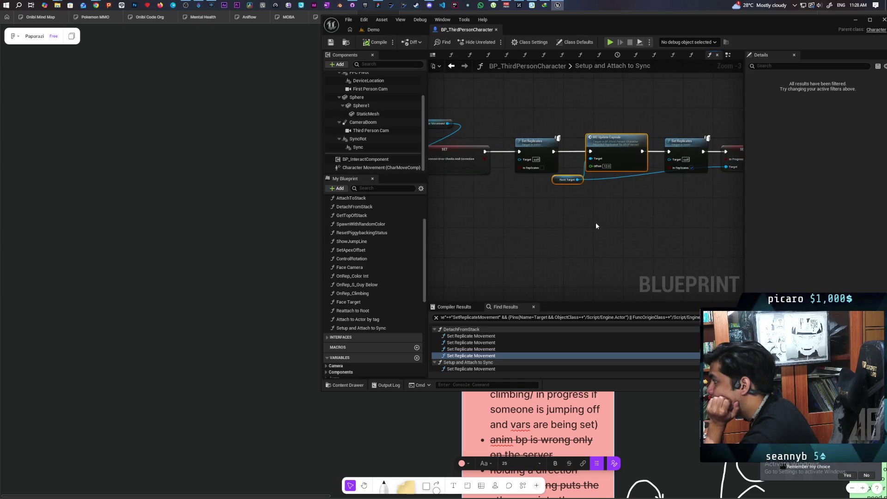
# Wire SET directly into MC Update Capsule and delete the Set Replicates node.
pyautogui.moveTo(485, 152); pyautogui.dragTo(592, 153)
pyautogui.click(700, 162)
pyautogui.press('Delete')
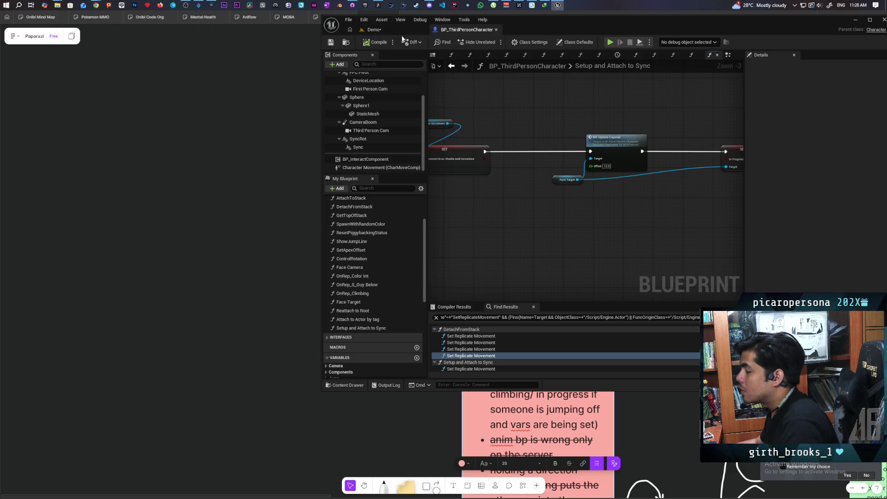
# Save the Demo level and launch a three-client multiplayer play session.
pyautogui.click(373, 30)
pyautogui.hotkey('ctrl', 's')
pyautogui.hotkey('alt', 'p')
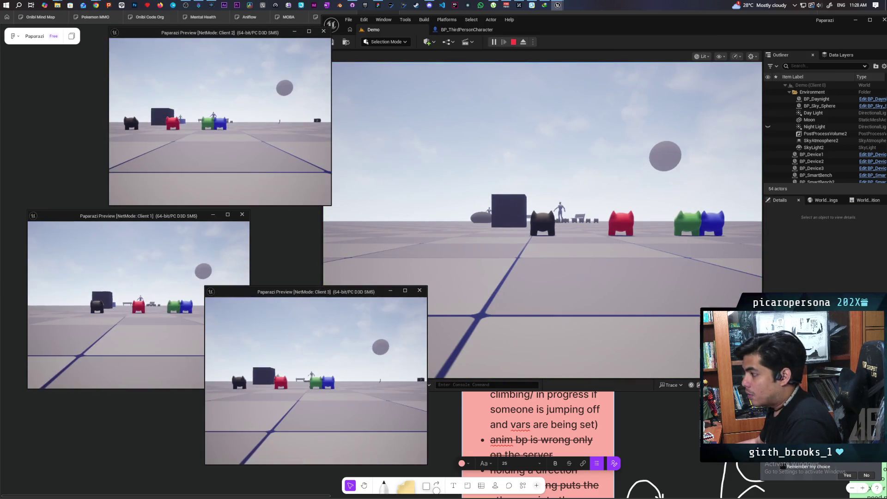
# Walk the black cat character forward, away from the red character.
pyautogui.hotkey('alt', 'Tab')
pyautogui.press('w')
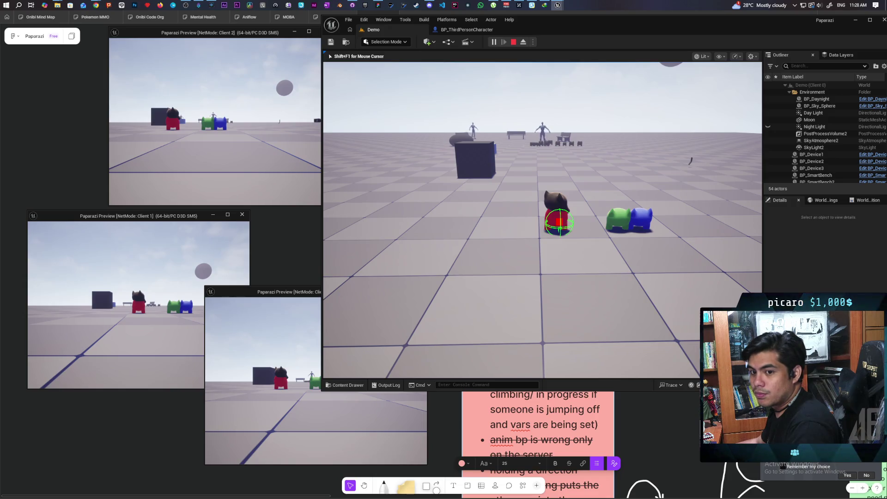
pyautogui.press('e')
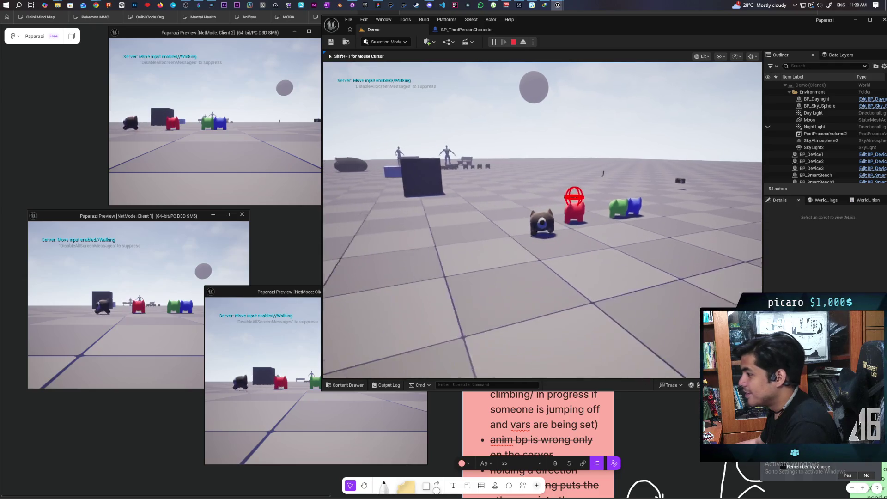
pyautogui.hotkey('alt', 'space')
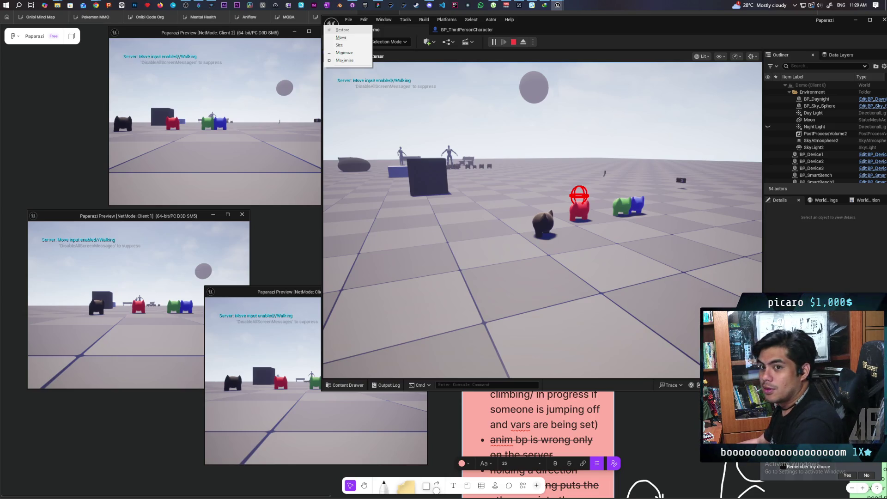
pyautogui.hotkey('ctrl', 'shift', 'Escape')
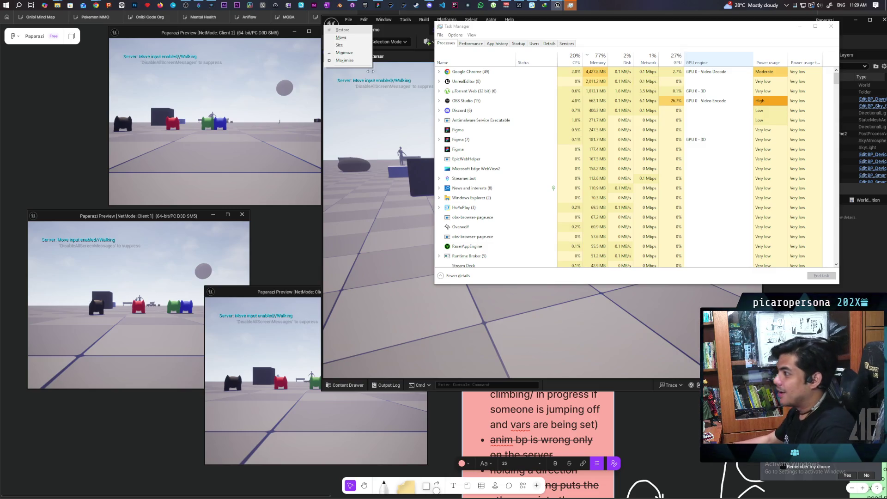
# Select the UnrealEditor process in Task Manager's Processes list.
pyautogui.click(469, 83)
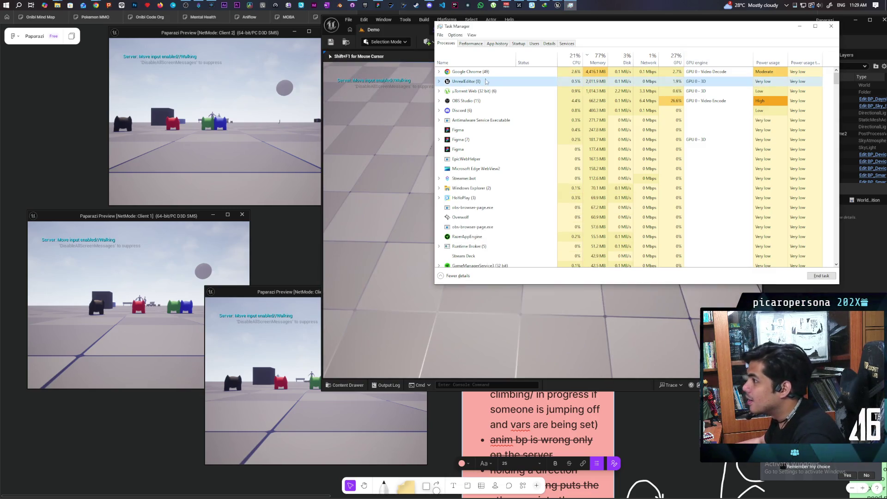
# Close Task Manager, jump the blue character onto the green one, walk it off, and stop play.
pyautogui.click(831, 26)
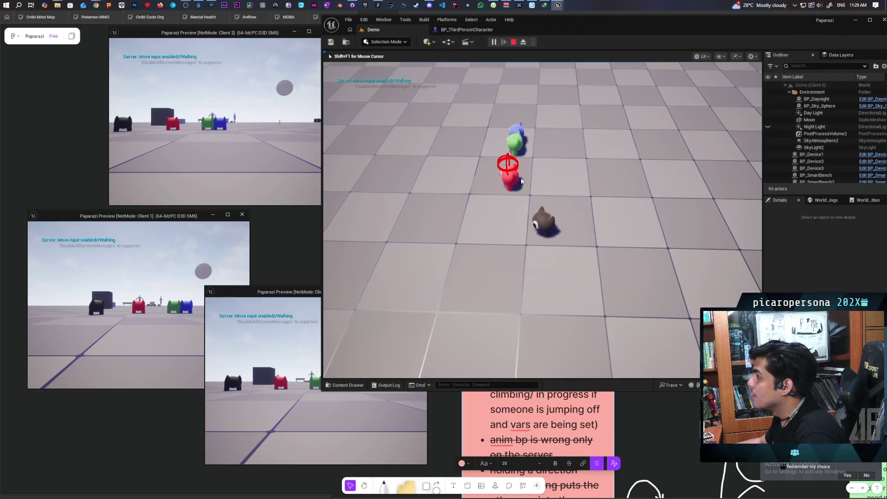
pyautogui.click(522, 180)
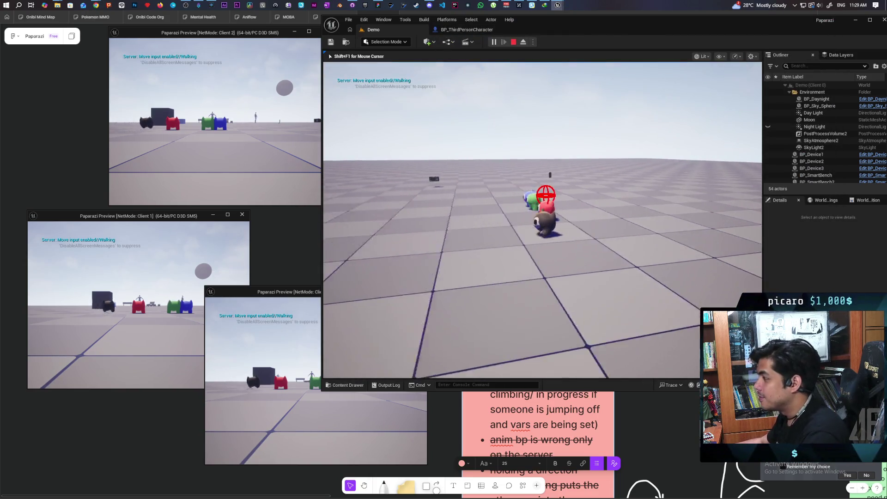
pyautogui.hotkey('shift', 'F1')
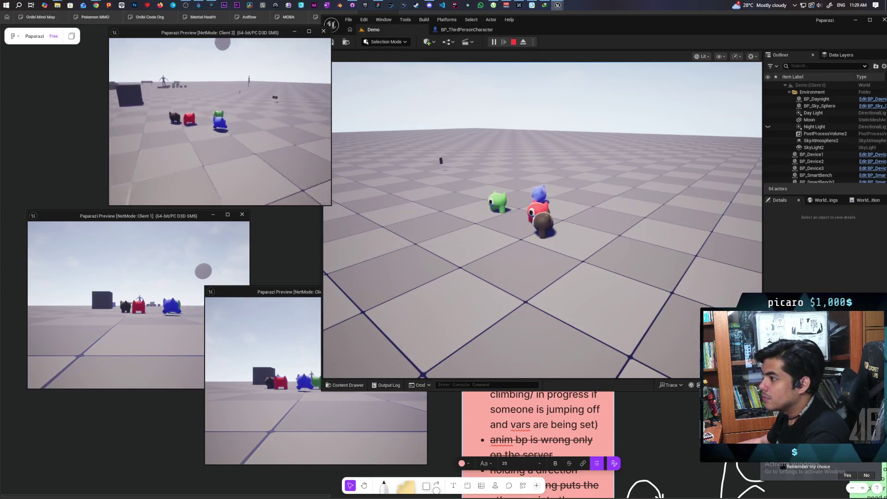
pyautogui.press('space')
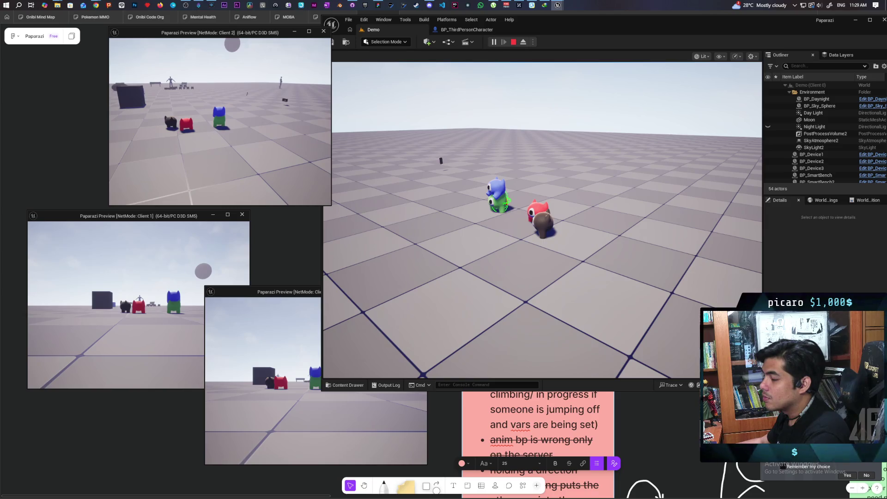
pyautogui.press('w')
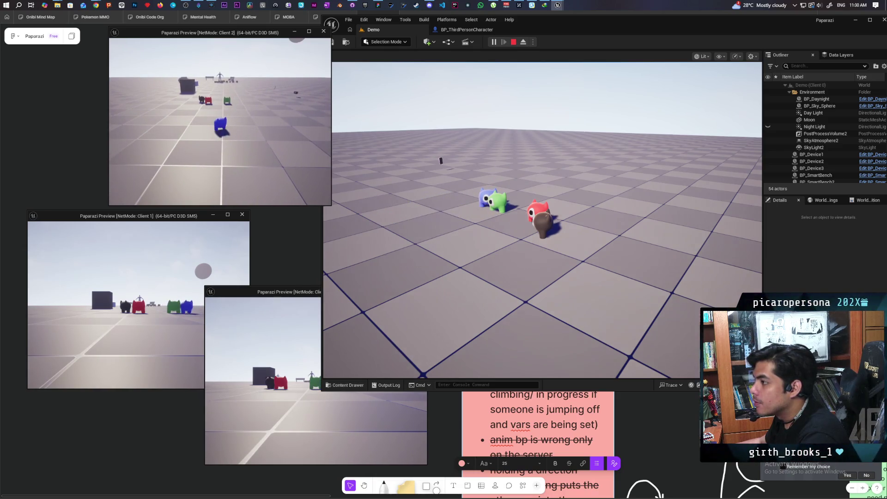
pyautogui.press('Escape')
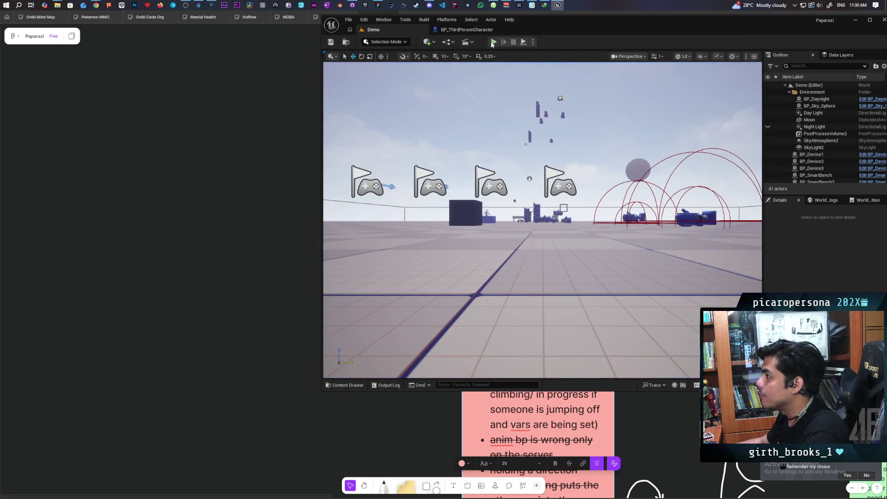
# Start a new three-client session and move Client 2's blue character onto the black one and off.
pyautogui.hotkey('alt', 'p')
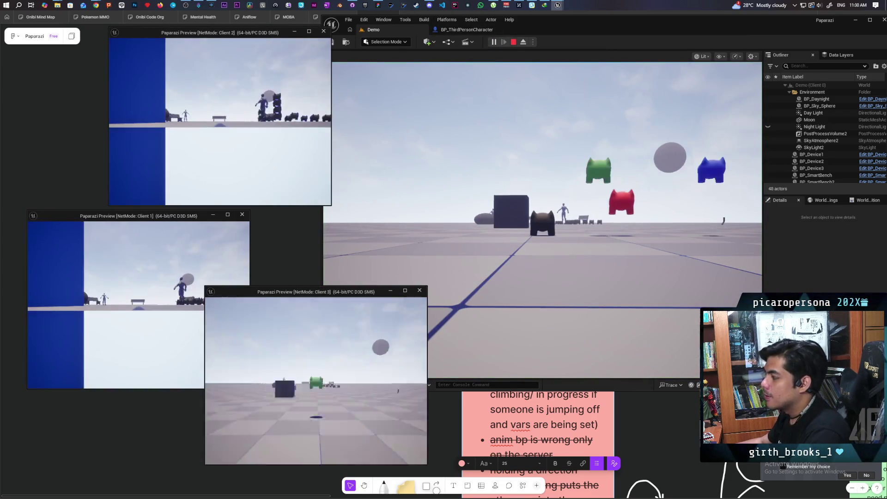
pyautogui.hotkey('alt', 'Tab')
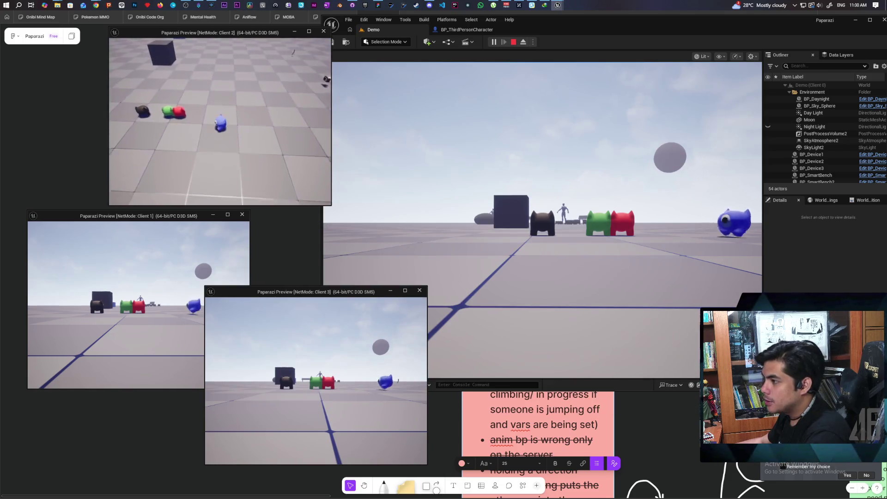
pyautogui.press('w')
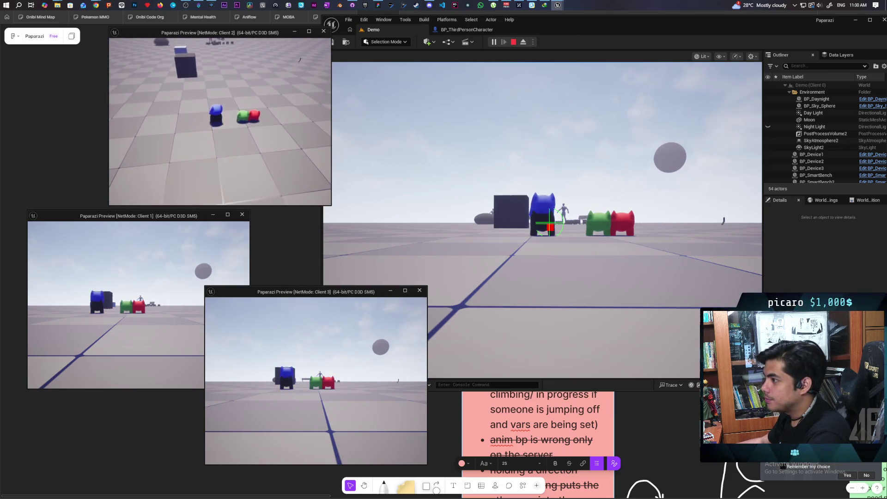
pyautogui.press('space')
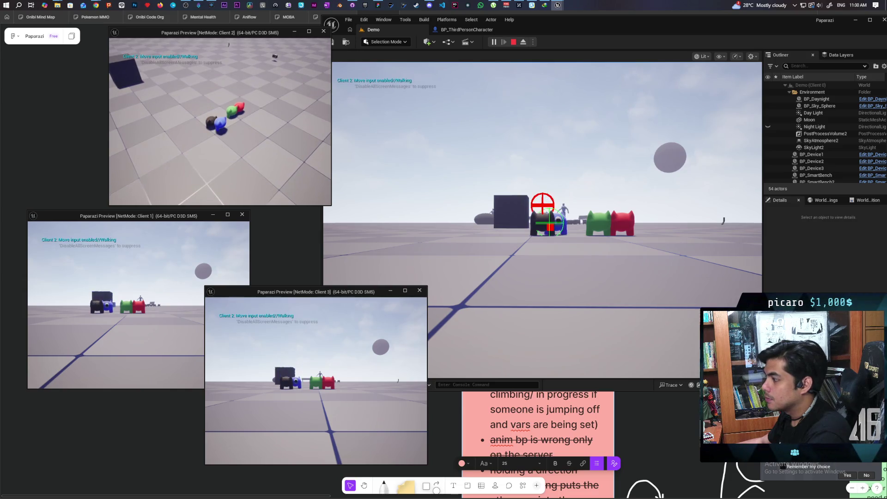
# Walk the blue character around and into the black one, then stop the play session.
pyautogui.press('w')
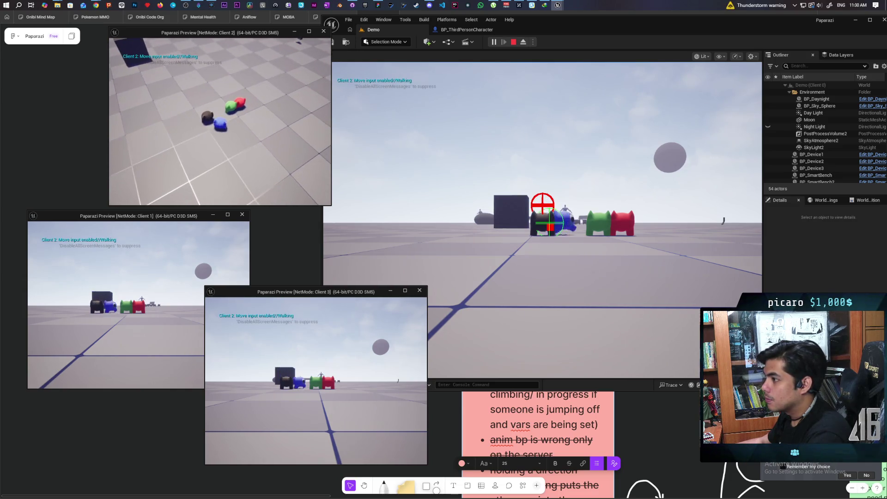
pyautogui.press('w')
pyautogui.press('w')
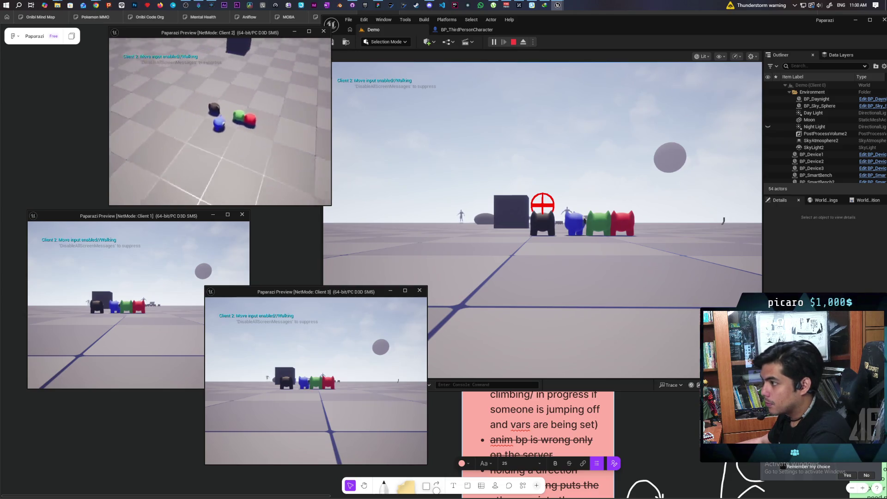
pyautogui.press('w')
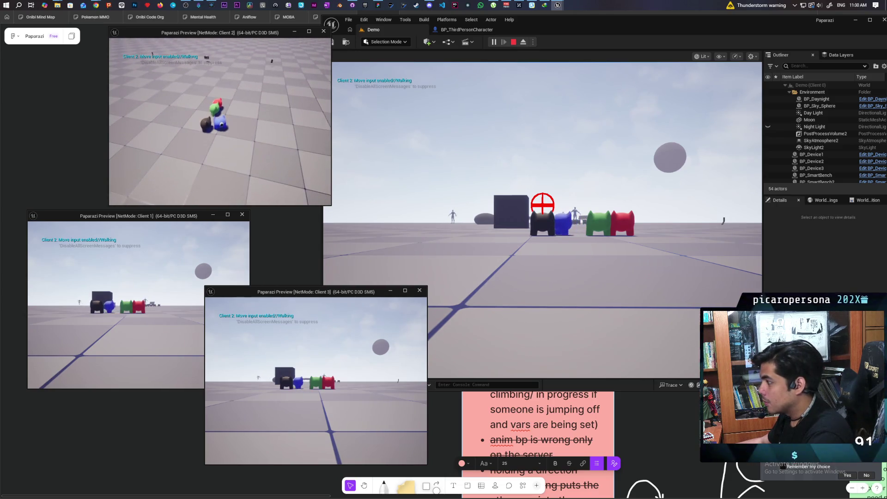
pyautogui.press('w')
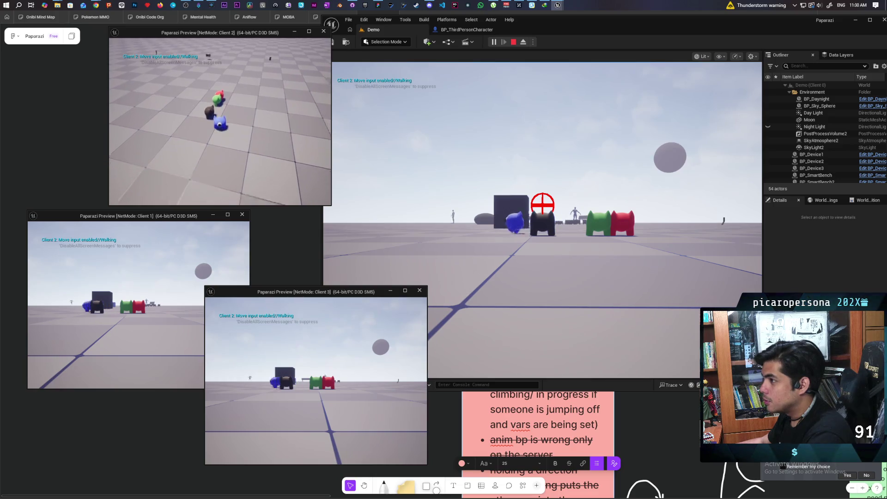
pyautogui.press('w')
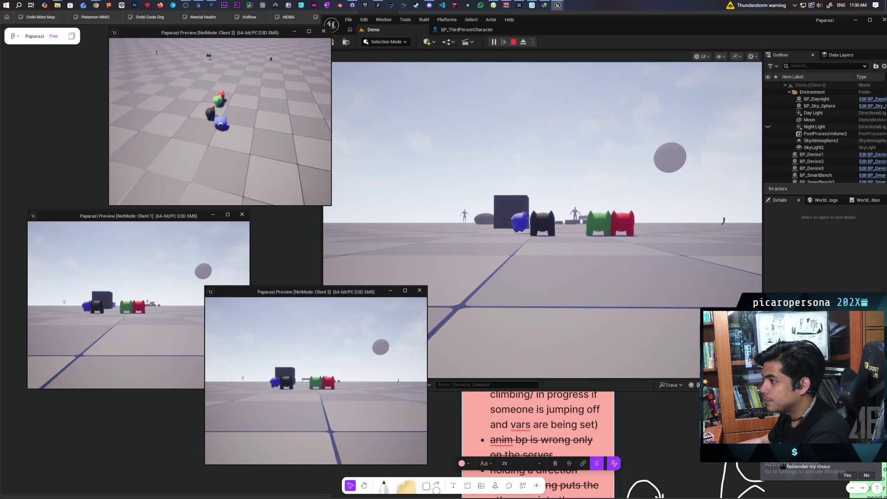
pyautogui.press('w')
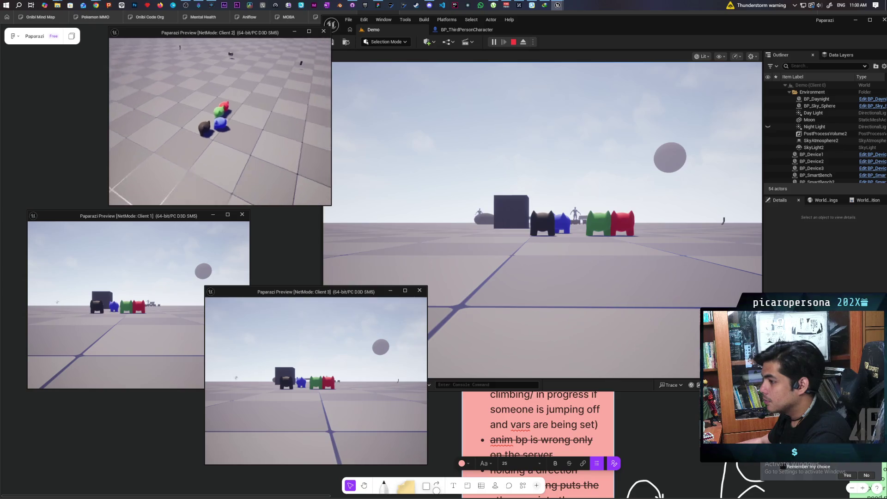
pyautogui.press('w')
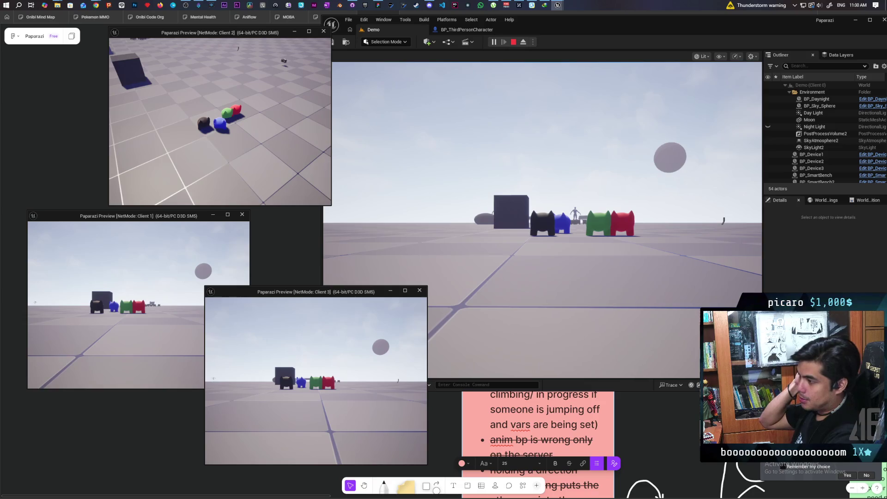
pyautogui.press('Escape')
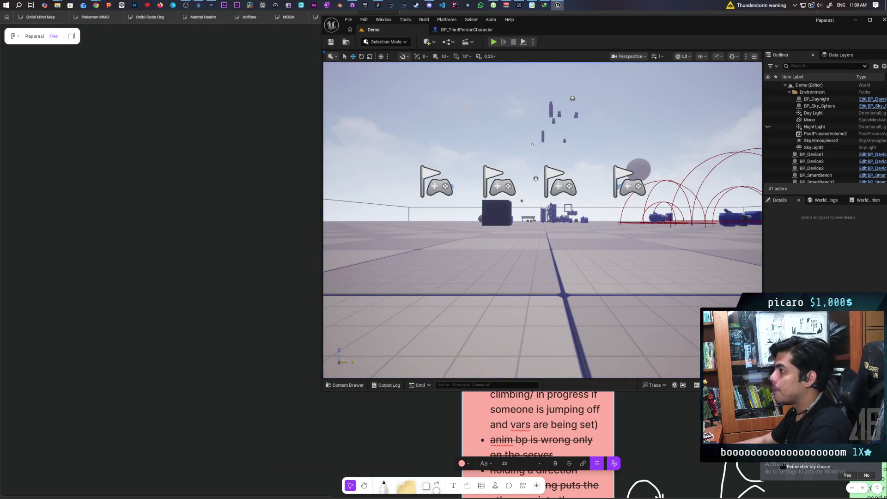
# Inspect BP_ThirdPersonCharacter's MC Update Capsule, Root Target and SET nodes, then return to the EventGraph.
pyautogui.click(460, 29)
pyautogui.scroll(-3, 523, 185)
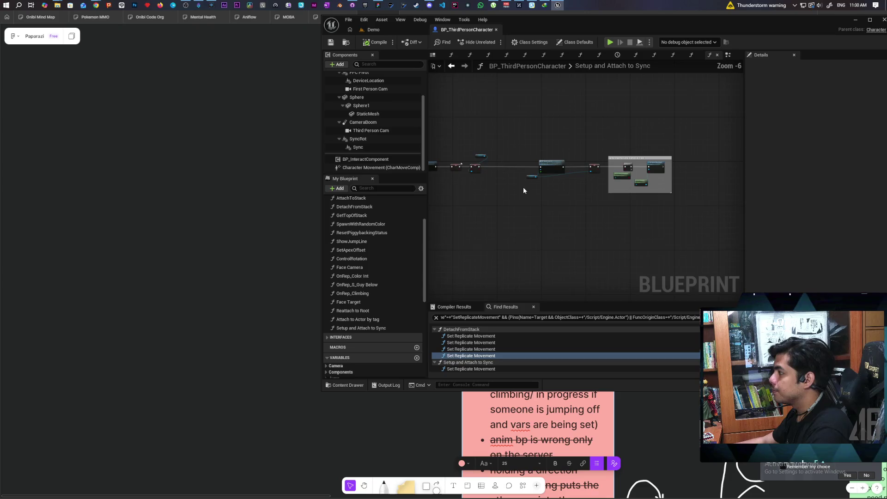
pyautogui.moveTo(566, 195); pyautogui.dragTo(577, 129)
pyautogui.scroll(2, 579, 139)
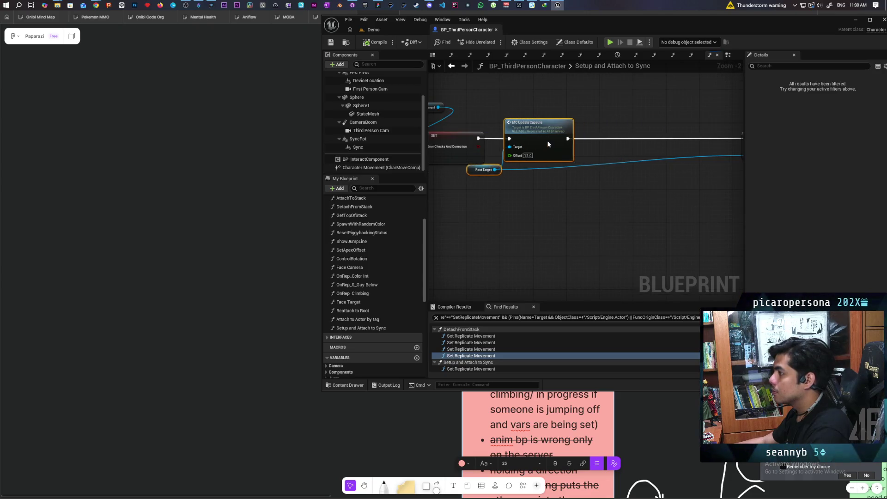
pyautogui.moveTo(544, 192); pyautogui.dragTo(397, 192)
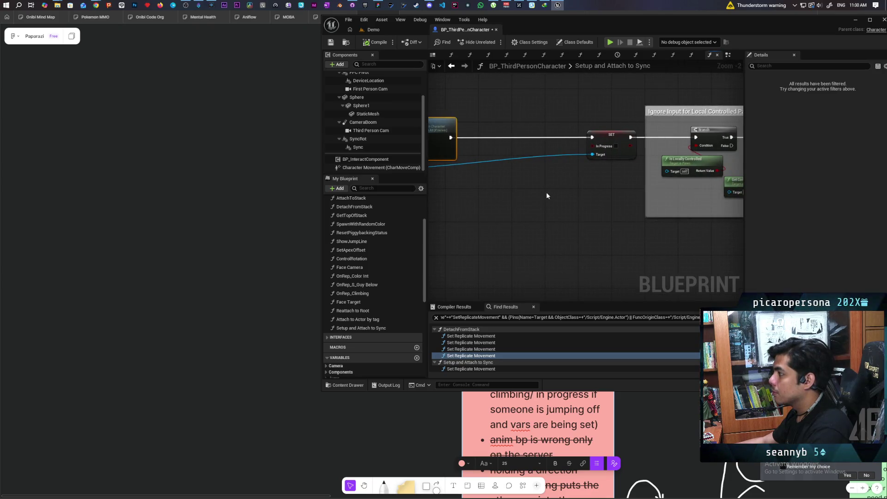
pyautogui.scroll(-3, 561, 186)
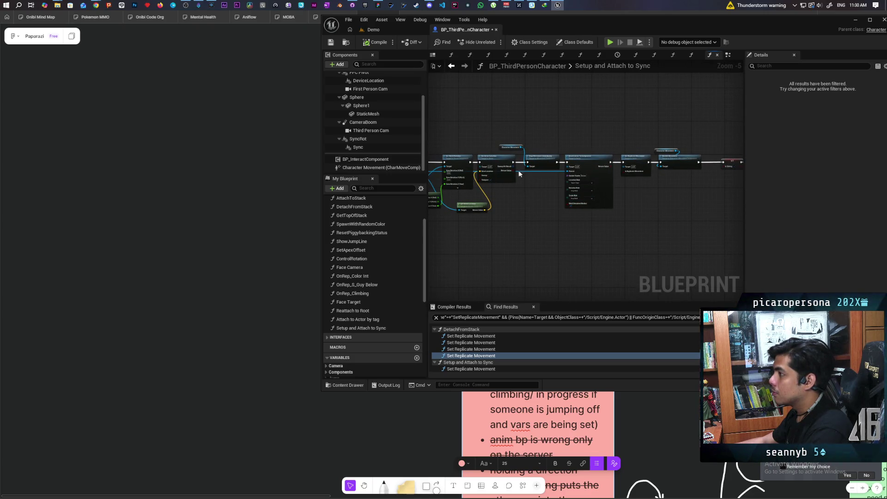
pyautogui.click(452, 67)
pyautogui.scroll(-3, 573, 217)
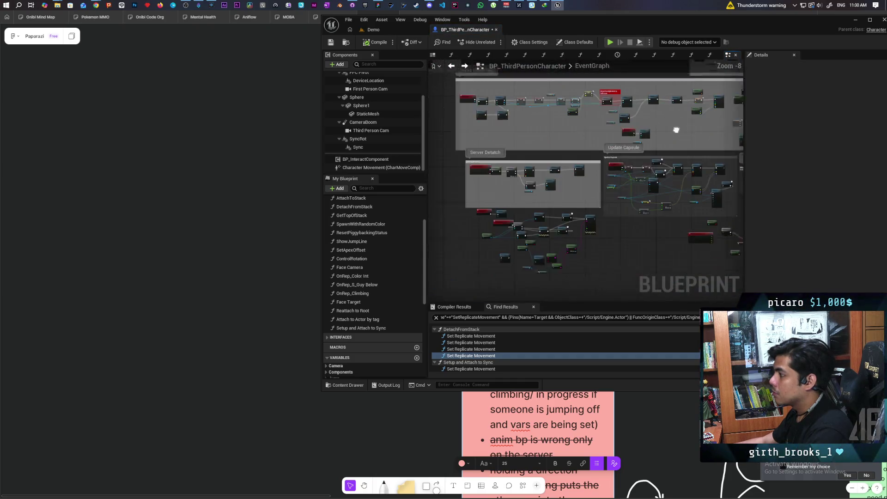
pyautogui.scroll(3, 544, 177)
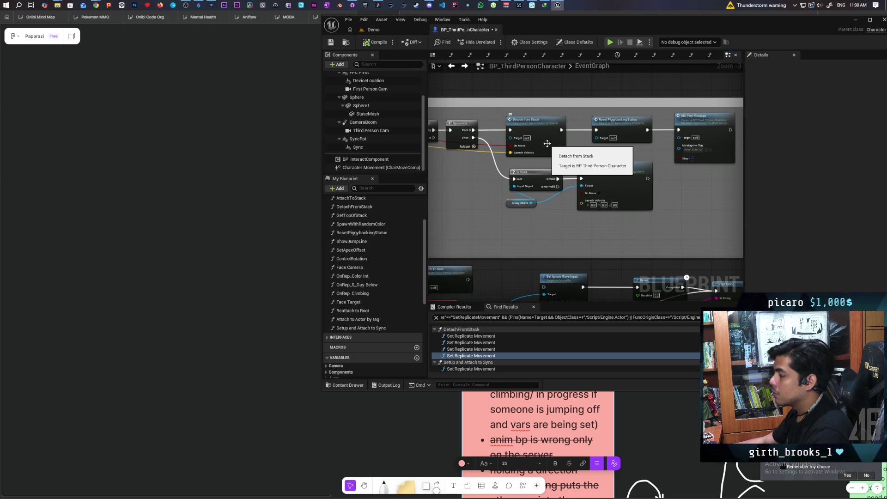
# Open the DetachFromStack function graph to review its Is Valid and MC Update Capsule nodes.
pyautogui.doubleClick(547, 143)
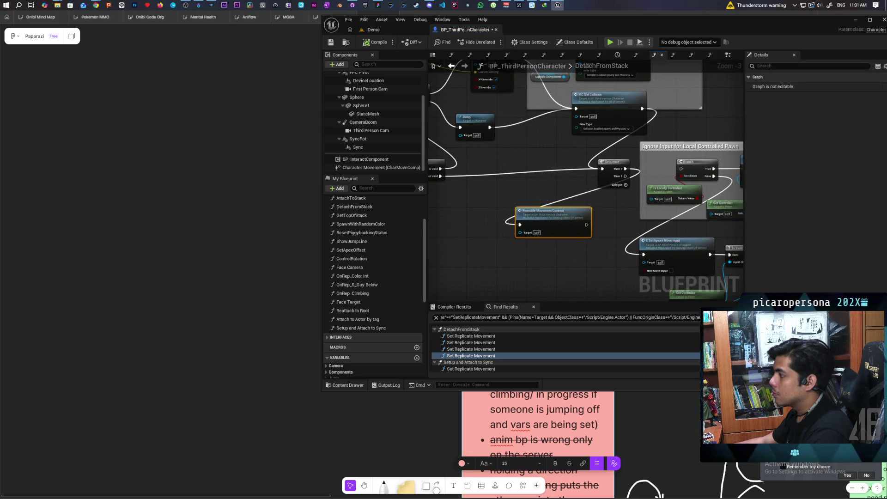
pyautogui.moveTo(575, 228)
pyautogui.mouseDown()
pyautogui.moveTo(620, 234)
pyautogui.moveTo(665, 218)
pyautogui.moveTo(611, 246)
pyautogui.moveTo(531, 267)
pyautogui.mouseUp()
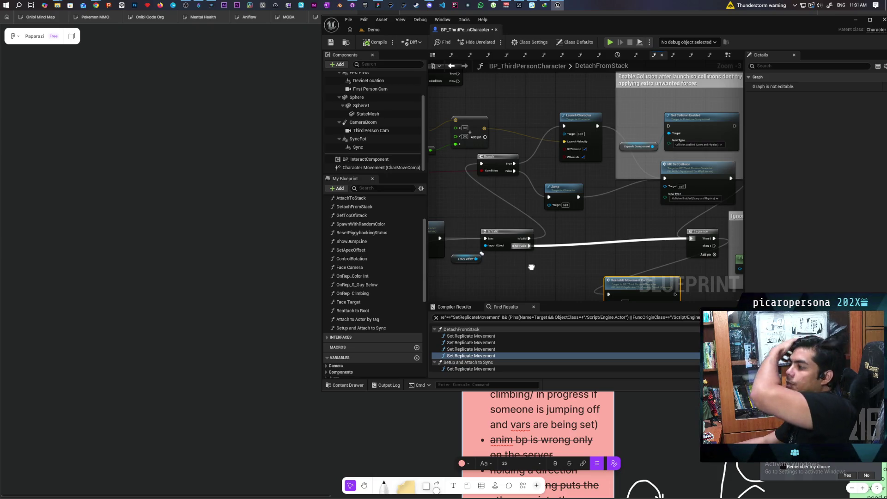
pyautogui.moveTo(531, 267)
pyautogui.mouseDown()
pyautogui.moveTo(573, 231)
pyautogui.moveTo(615, 162)
pyautogui.moveTo(598, 212)
pyautogui.moveTo(619, 202)
pyautogui.moveTo(617, 190)
pyautogui.moveTo(624, 210)
pyautogui.mouseUp()
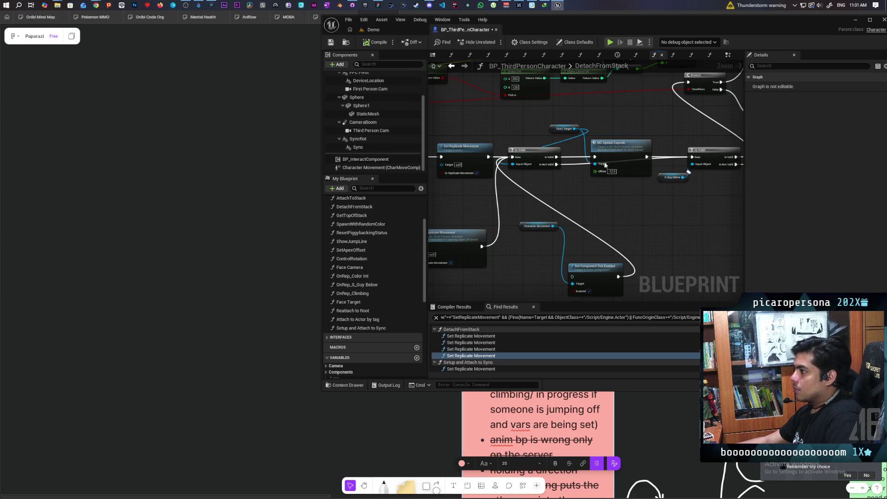
# Save the blueprint and launch a fresh three-client play session from the Demo level.
pyautogui.hotkey('ctrl', 's')
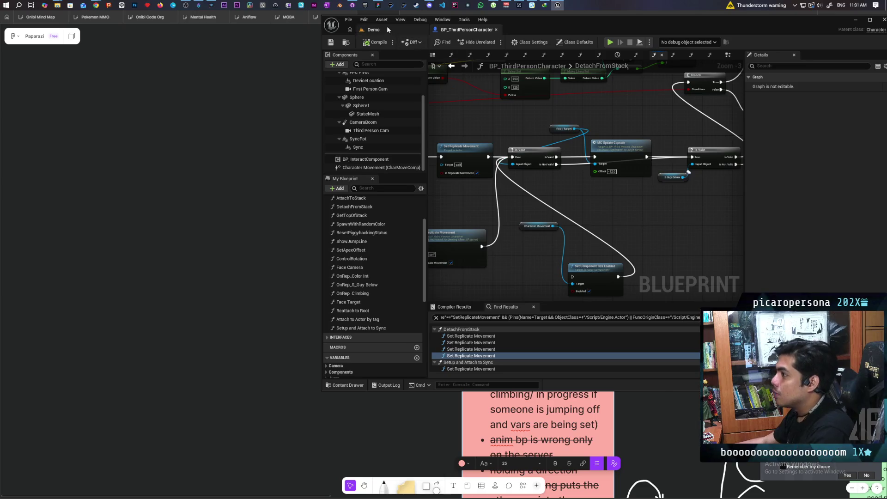
pyautogui.click(383, 29)
pyautogui.hotkey('alt', 'p')
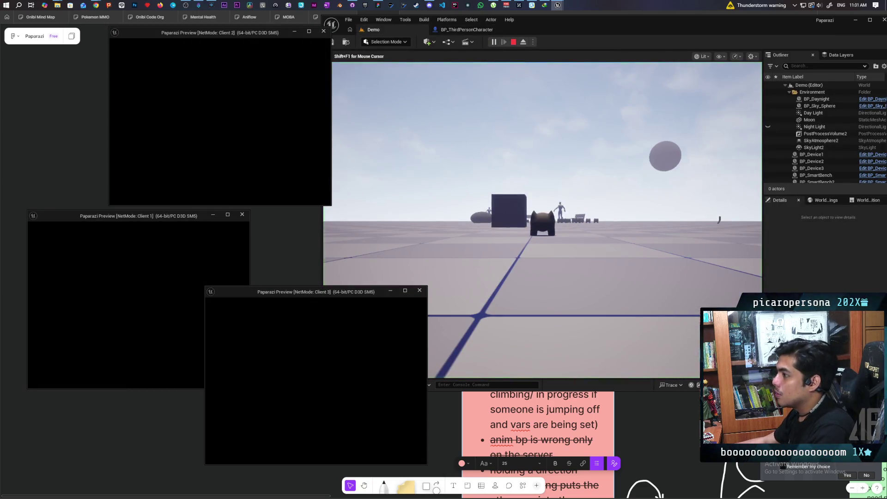
# In Client 2, jump the blue character onto the red one, walk beside it, then stop play.
pyautogui.hotkey('alt', 'Tab')
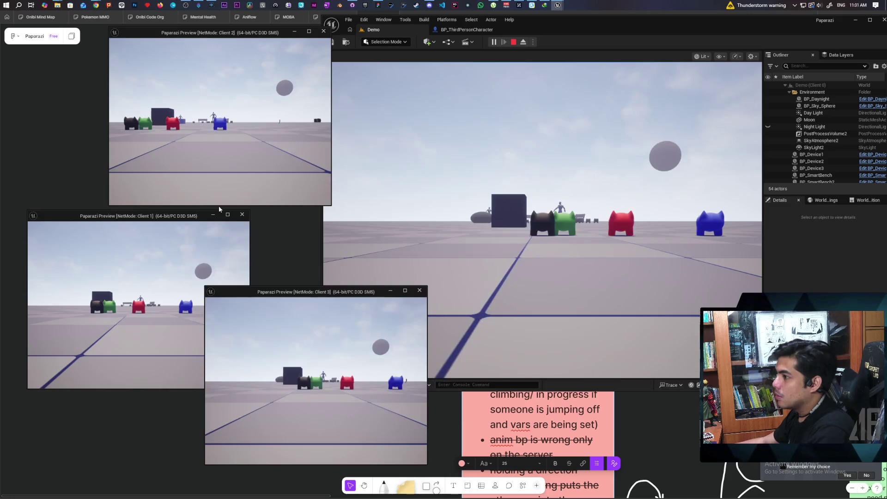
pyautogui.click(222, 194)
pyautogui.press('w')
pyautogui.press('space')
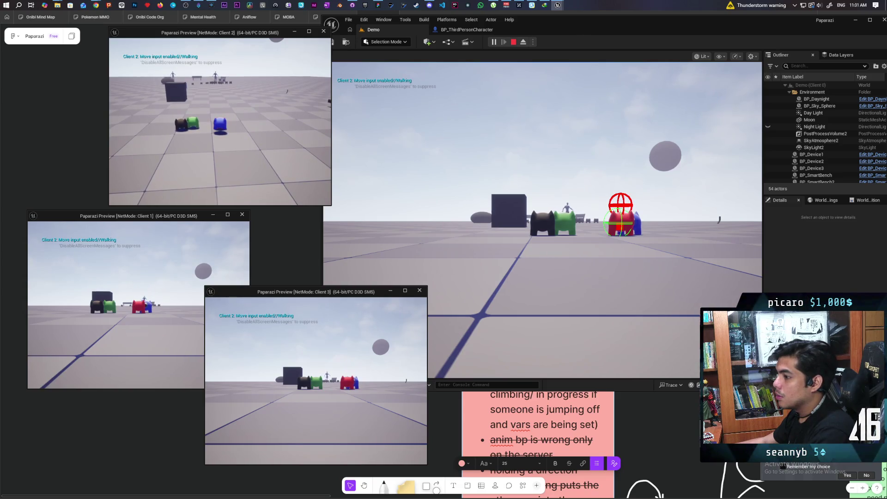
pyautogui.press('w')
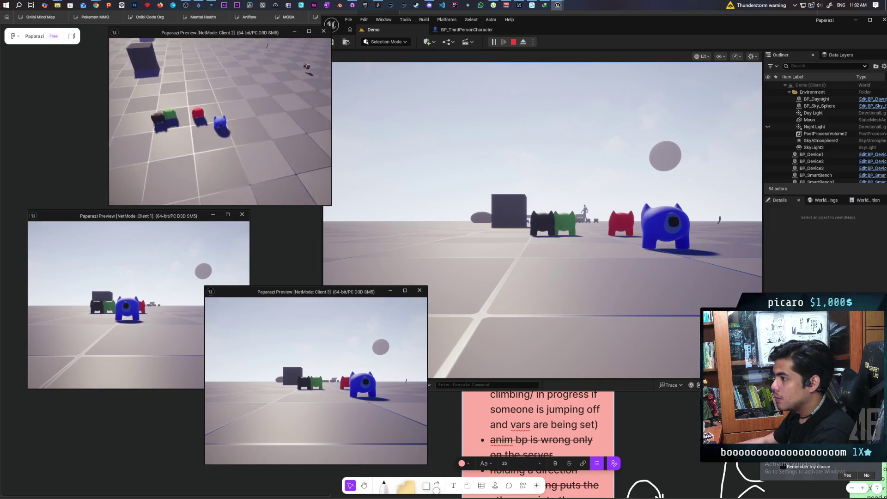
pyautogui.press('Escape')
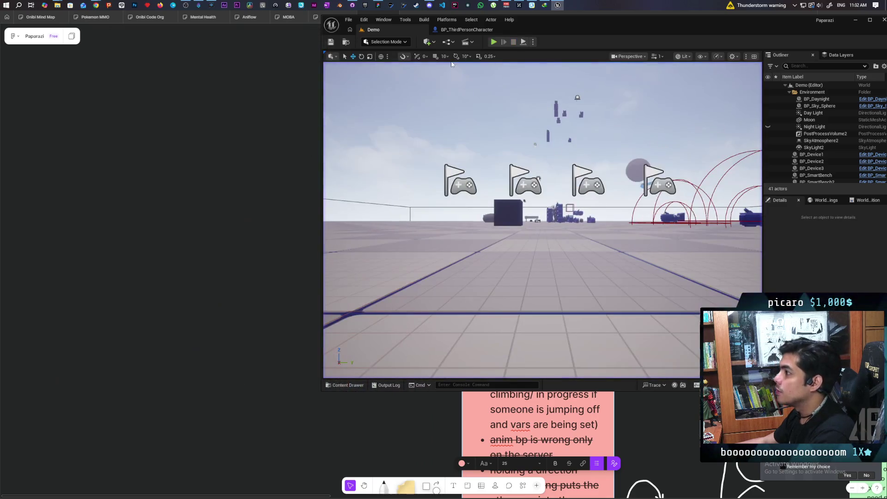
# Wire Set Movement Mode's exec output into the lower Set Replicate Movement node, then play the Demo level.
pyautogui.click(451, 31)
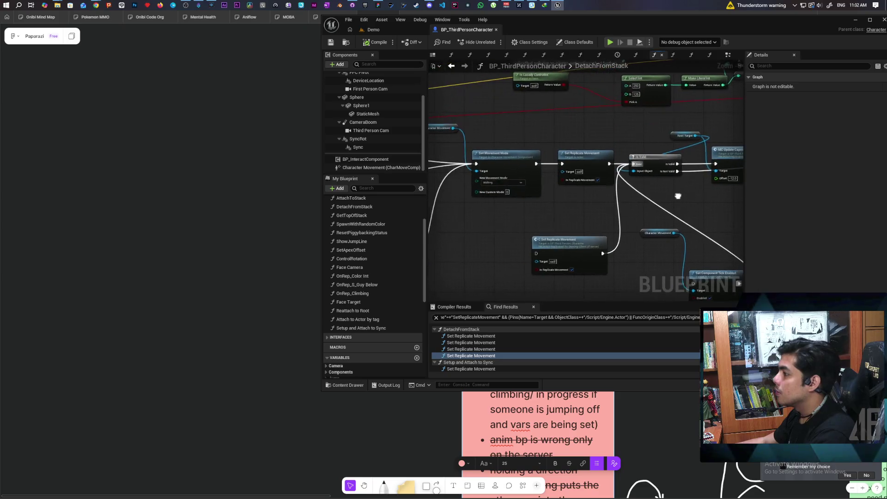
pyautogui.moveTo(678, 195)
pyautogui.mouseDown()
pyautogui.moveTo(594, 183)
pyautogui.moveTo(594, 172)
pyautogui.moveTo(608, 191)
pyautogui.moveTo(667, 186)
pyautogui.moveTo(615, 182)
pyautogui.mouseUp()
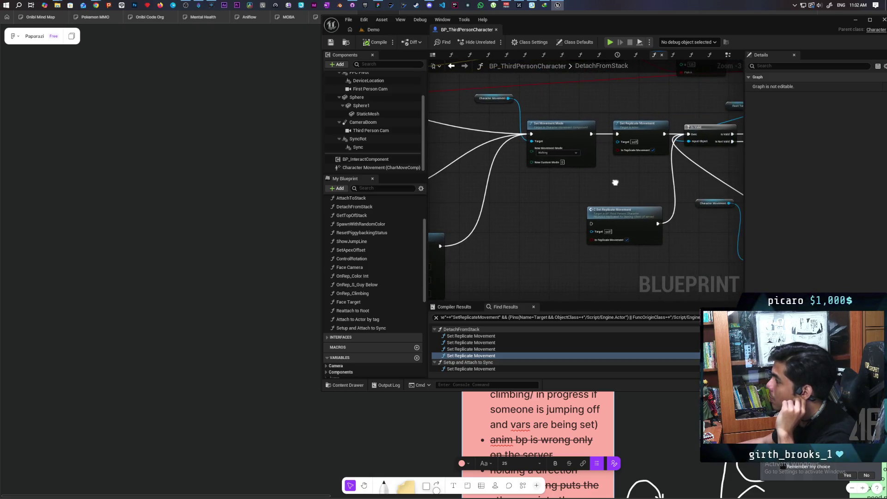
pyautogui.moveTo(594, 135); pyautogui.dragTo(605, 182)
pyautogui.moveTo(593, 229); pyautogui.dragTo(594, 227)
pyautogui.moveTo(594, 134); pyautogui.dragTo(600, 156)
pyautogui.moveTo(592, 223); pyautogui.dragTo(591, 224)
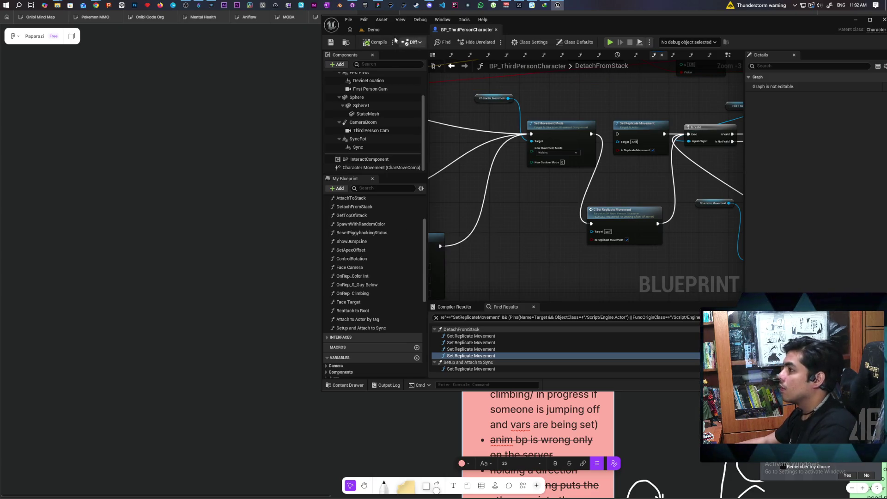
pyautogui.click(373, 30)
pyautogui.hotkey('alt', 'p')
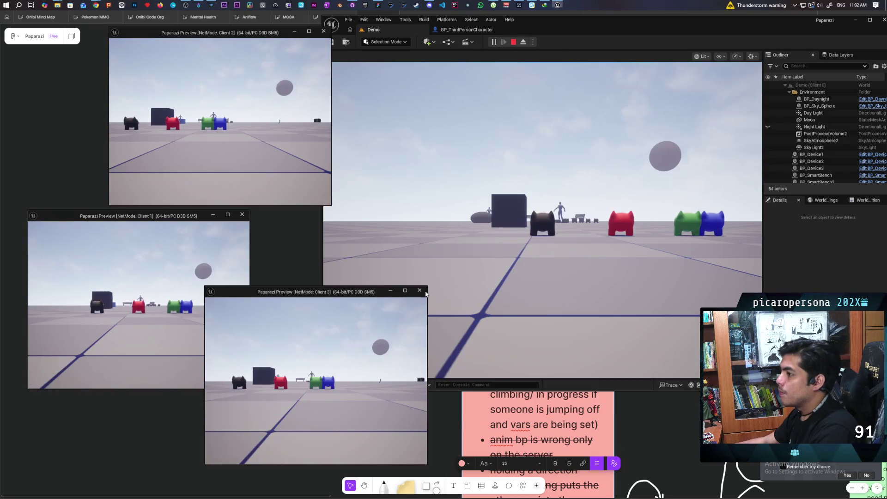
# Move the blue character onto the green one, stop play, and return to BP_ThirdPersonCharacter.
pyautogui.press('space')
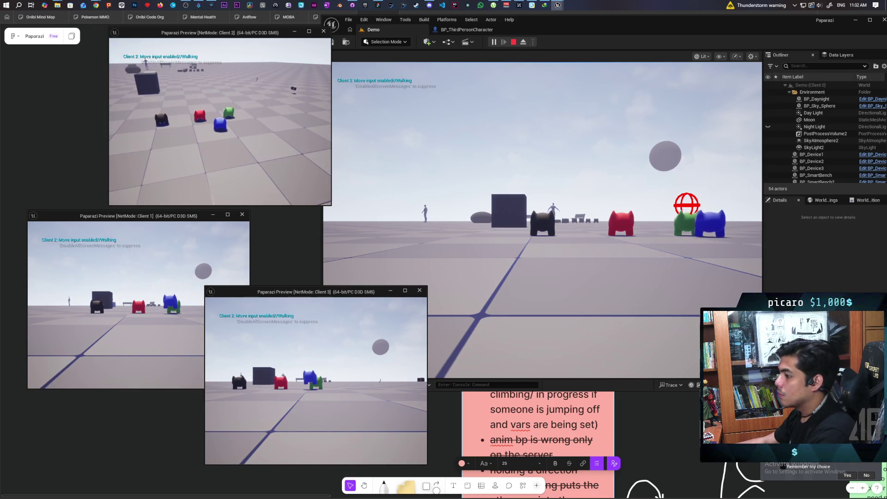
pyautogui.press('Escape')
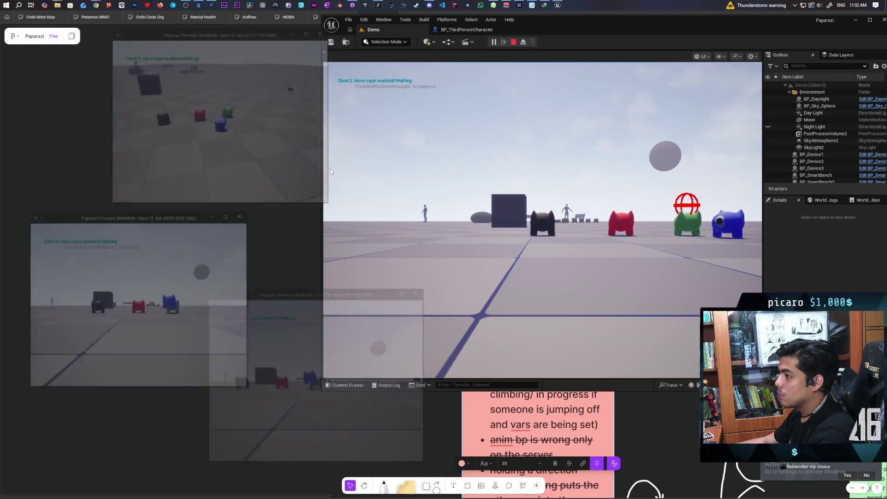
pyautogui.click(467, 30)
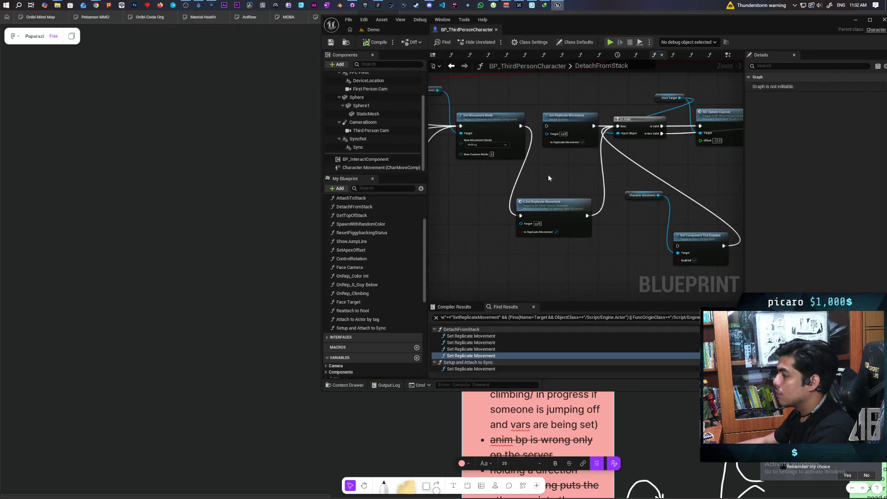
# Chain the lower Set Replicate Movement into the upper one, compile and save, and play the Demo level.
pyautogui.moveTo(586, 216); pyautogui.dragTo(547, 126)
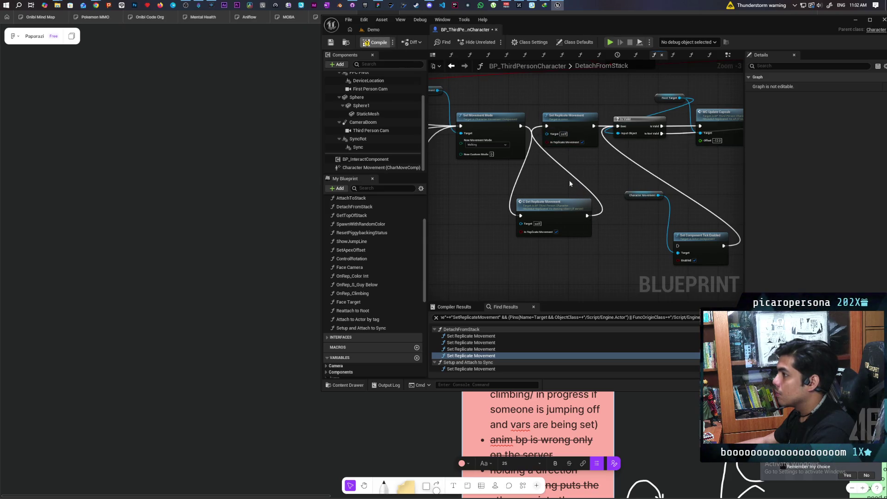
pyautogui.hotkey('ctrl', 's')
pyautogui.click(386, 29)
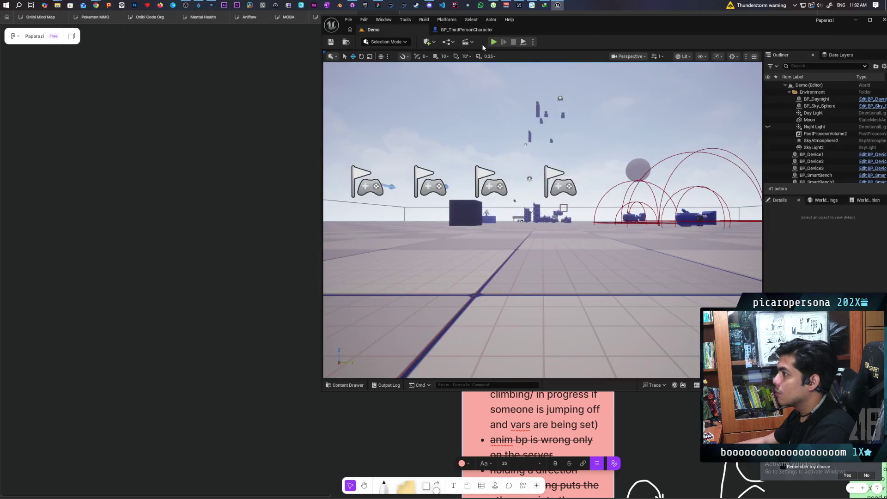
pyautogui.click(493, 42)
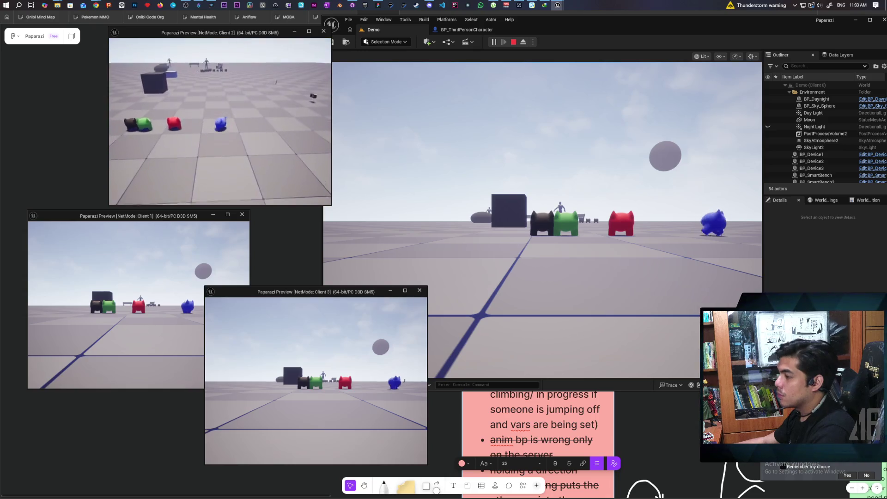
# Walk the blue character onto and off the red one, stop play, and reopen the BP_ThirdPersonCharacter graph.
pyautogui.press('d')
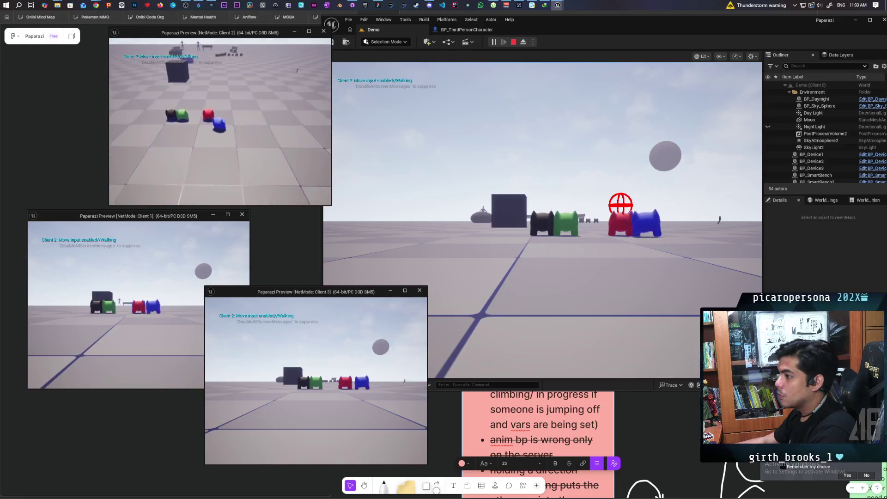
pyautogui.press('a')
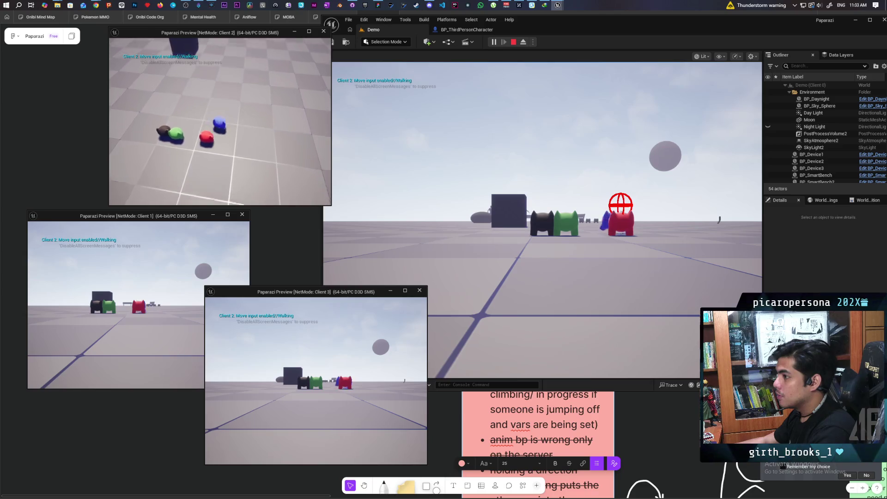
pyautogui.press('d')
pyautogui.press('a')
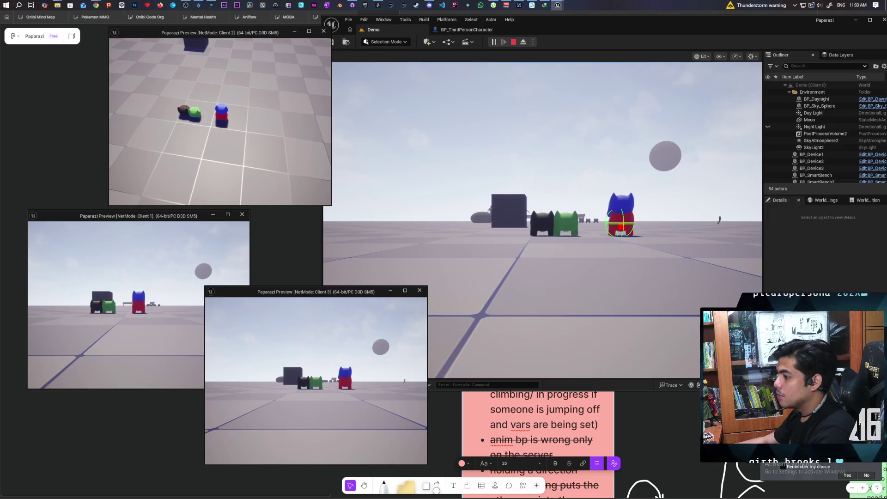
pyautogui.press('d')
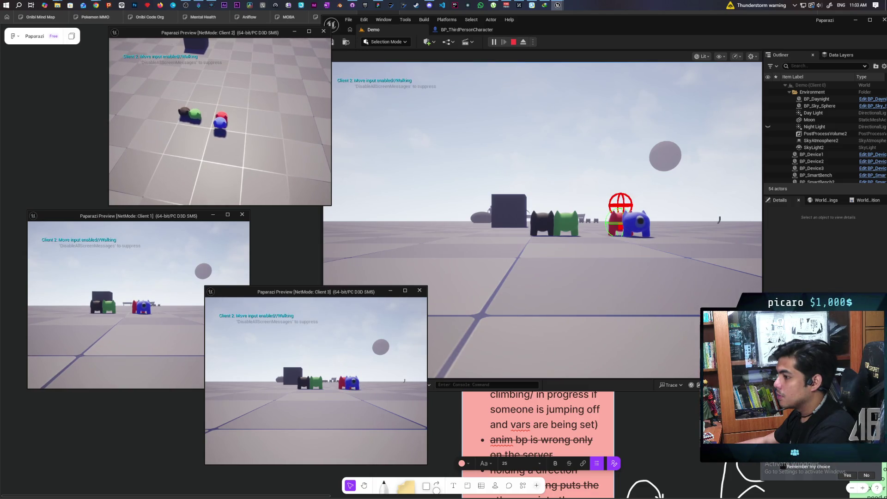
pyautogui.moveTo(220, 121)
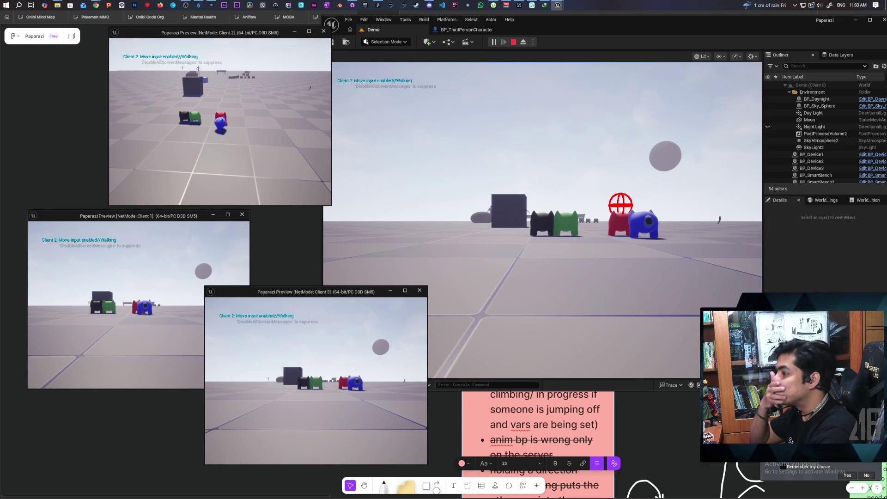
pyautogui.press('Escape')
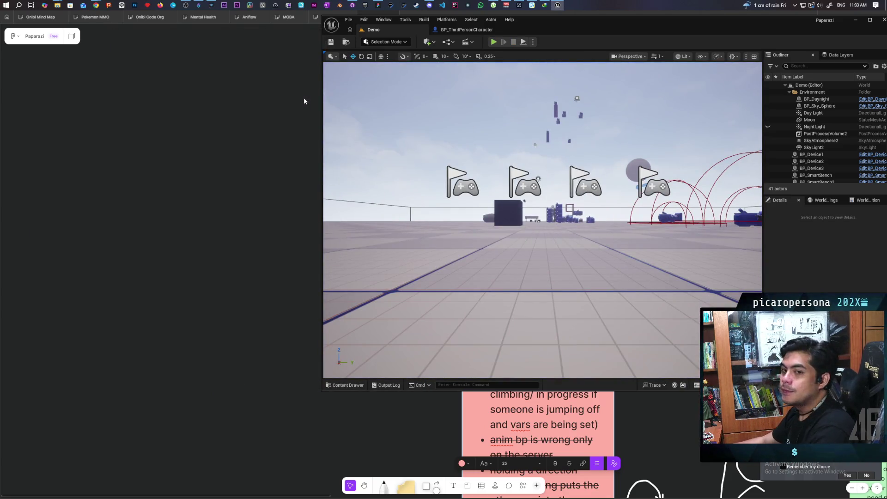
pyautogui.click(465, 30)
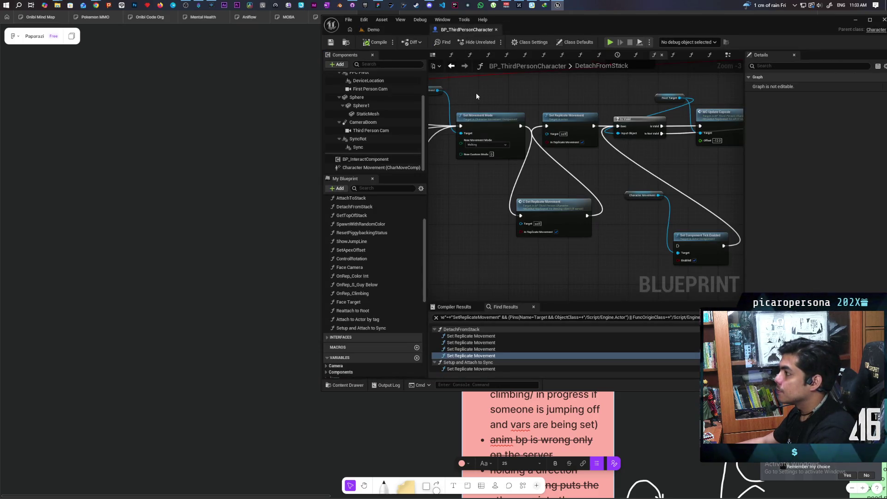
# Move the Set Replicate Movement node lower left and the DetachFromStack entry node up and right.
pyautogui.scroll(-2, 488, 99)
pyautogui.scroll(1, 488, 99)
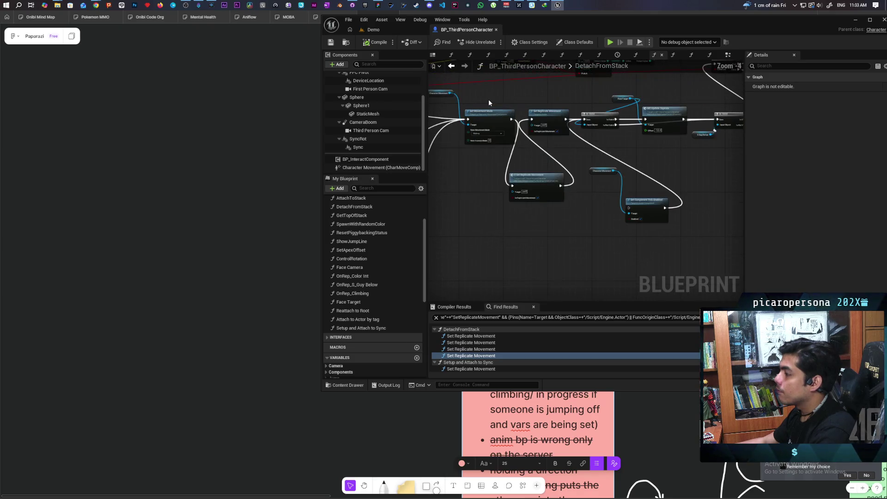
pyautogui.scroll(-1, 489, 99)
pyautogui.moveTo(489, 99)
pyautogui.mouseDown()
pyautogui.moveTo(570, 175)
pyautogui.moveTo(628, 137)
pyautogui.mouseUp()
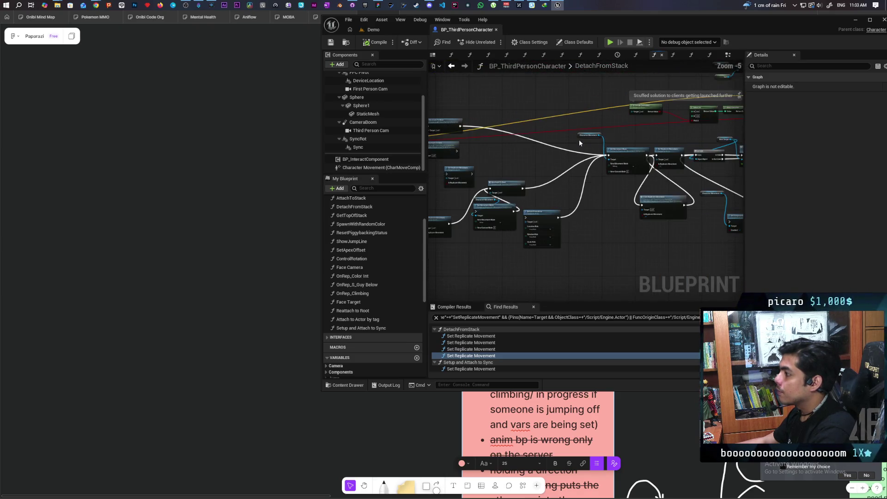
pyautogui.scroll(6, 574, 178)
pyautogui.moveTo(547, 212); pyautogui.dragTo(613, 271)
pyautogui.scroll(-2, 613, 271)
pyautogui.moveTo(604, 208); pyautogui.dragTo(517, 192)
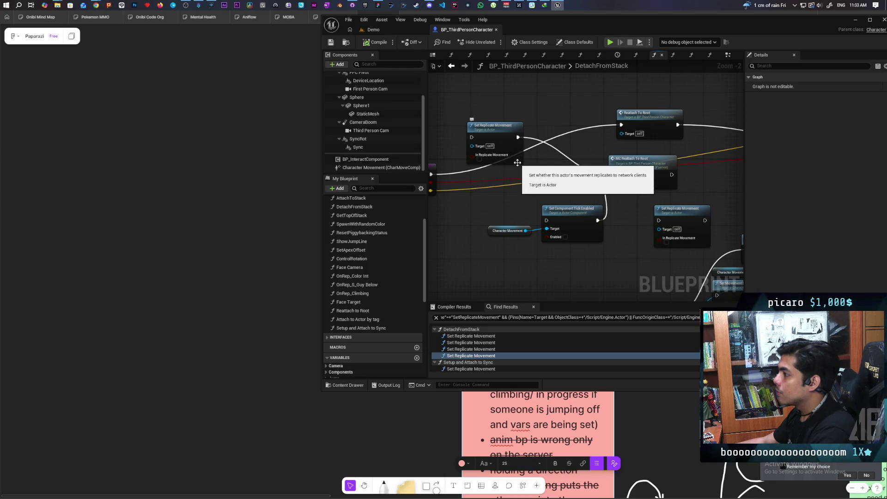
pyautogui.moveTo(507, 146); pyautogui.dragTo(470, 254)
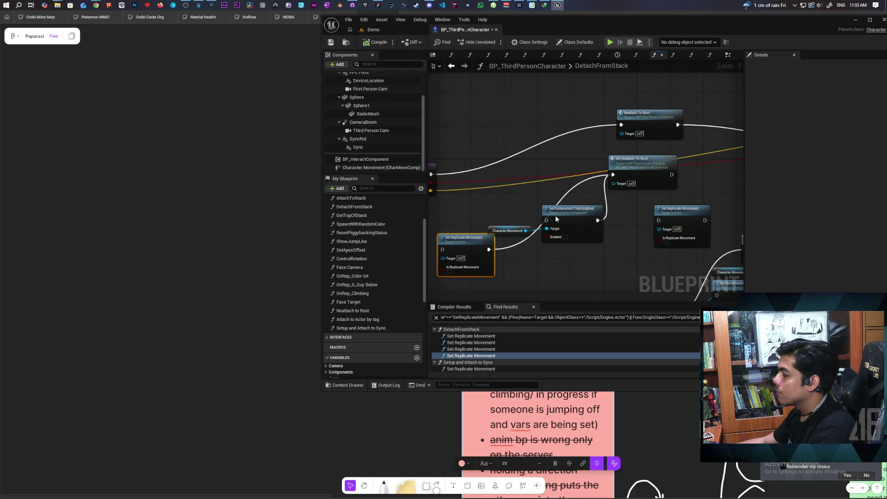
pyautogui.moveTo(535, 163); pyautogui.dragTo(635, 171)
pyautogui.moveTo(512, 185)
pyautogui.mouseDown()
pyautogui.moveTo(563, 135)
pyautogui.moveTo(554, 162)
pyautogui.moveTo(568, 182)
pyautogui.moveTo(459, 139)
pyautogui.moveTo(639, 188)
pyautogui.moveTo(611, 171)
pyautogui.moveTo(657, 157)
pyautogui.mouseUp()
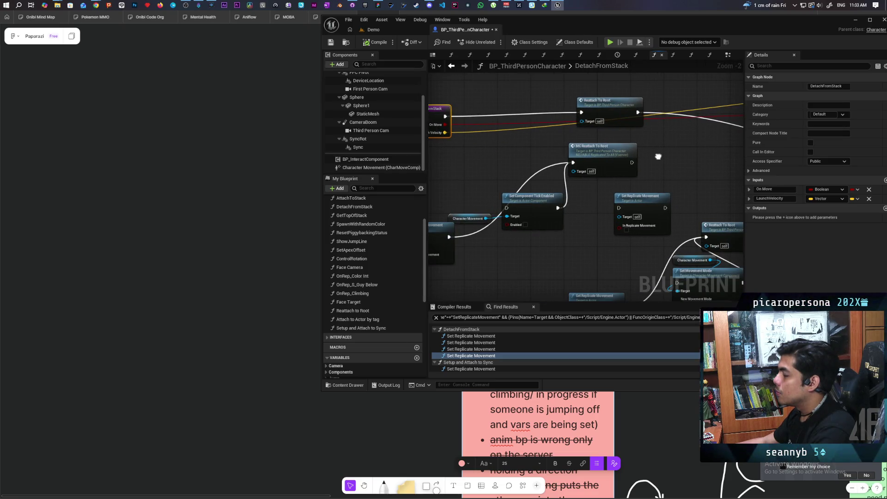
# Review the Set Movement Mode and Reattach To Root nodes, save the blueprint, and return to the Demo level.
pyautogui.moveTo(623, 135); pyautogui.dragTo(471, 149)
pyautogui.moveTo(567, 176); pyautogui.dragTo(566, 201)
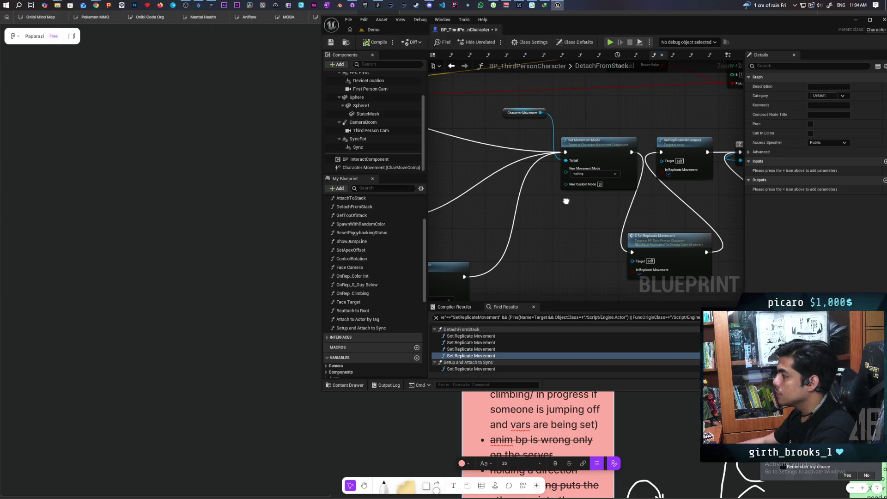
pyautogui.moveTo(566, 202)
pyautogui.mouseDown()
pyautogui.moveTo(515, 196)
pyautogui.moveTo(569, 210)
pyautogui.moveTo(705, 181)
pyautogui.mouseUp()
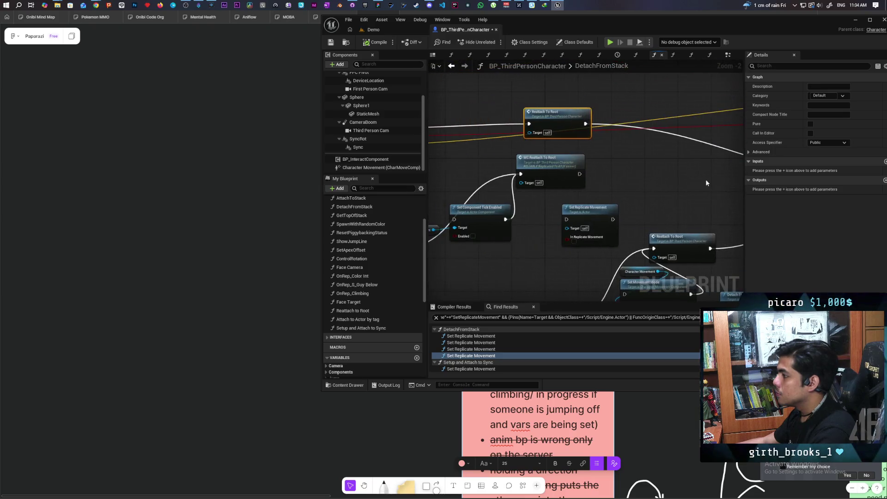
pyautogui.hotkey('ctrl', 's')
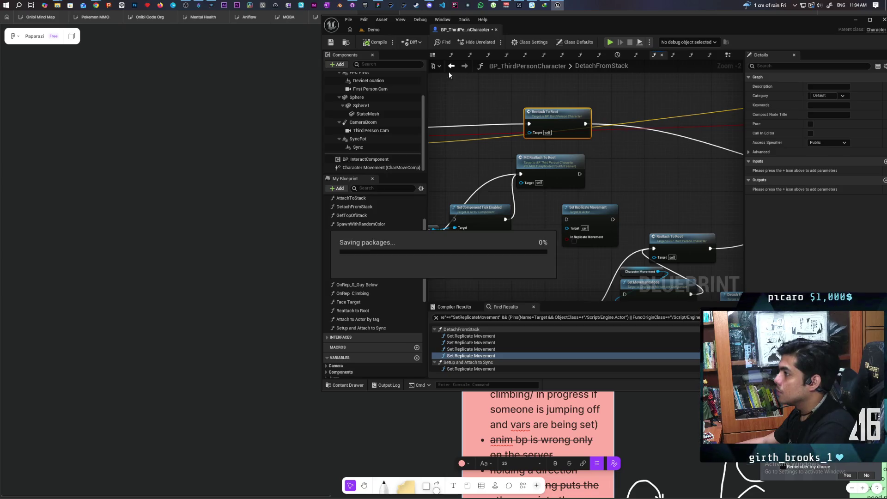
pyautogui.click(396, 30)
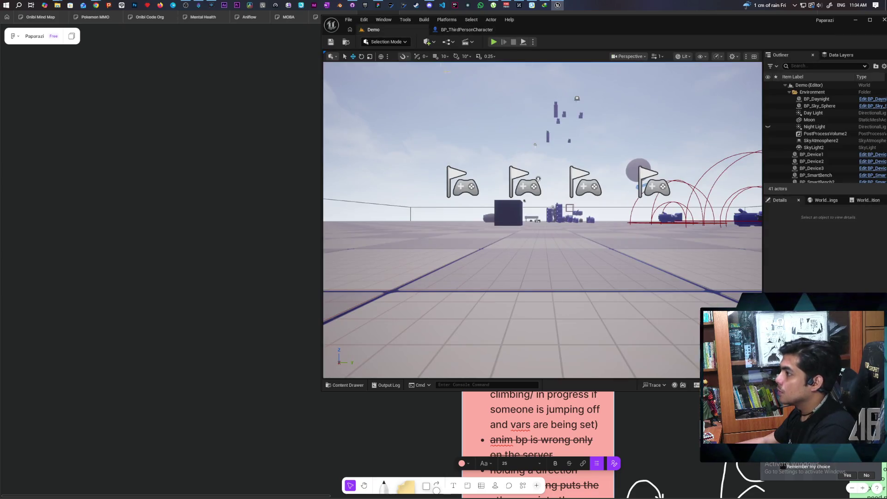
# Run a three-client playtest, walking Client 2's blue character onto the red one and back off.
pyautogui.click(493, 46)
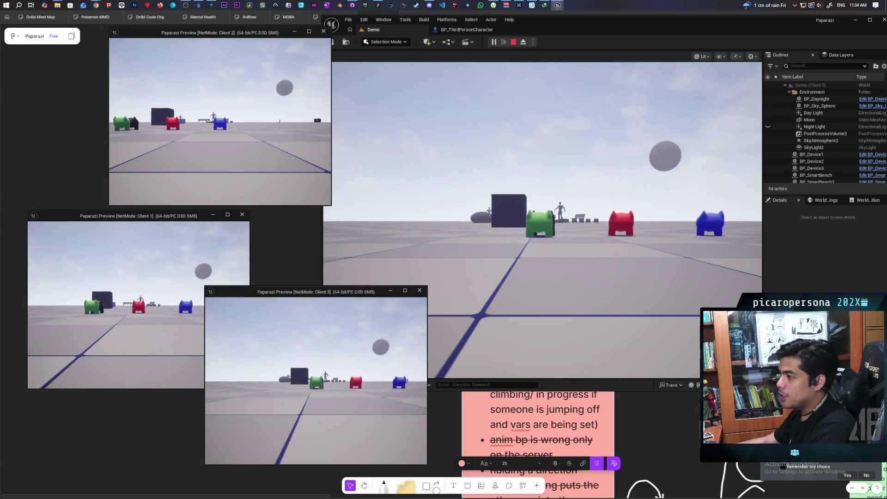
pyautogui.press('w')
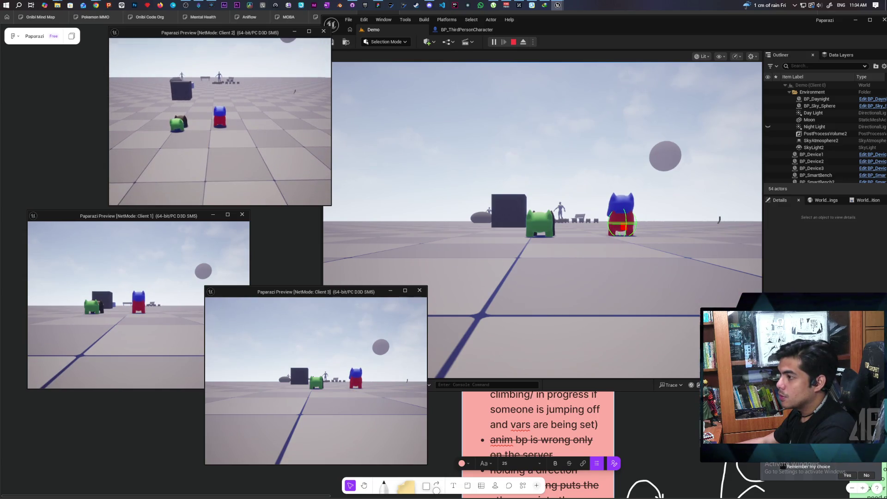
pyautogui.press('w')
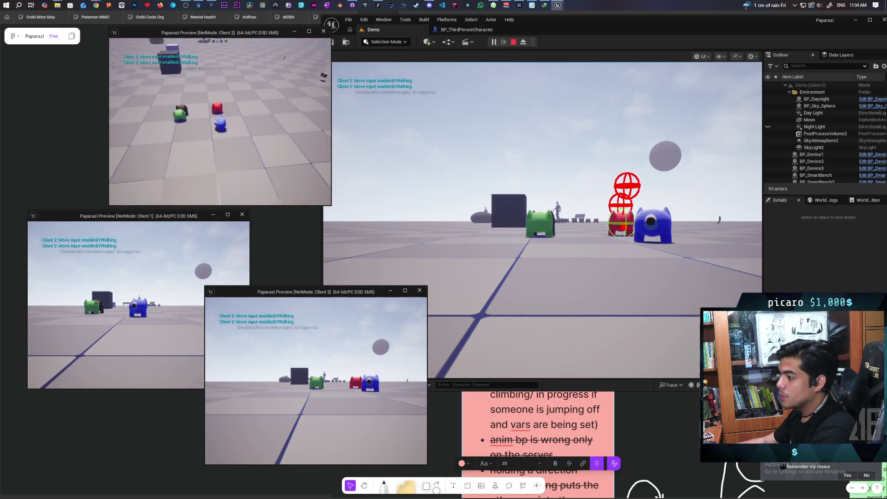
pyautogui.press('w')
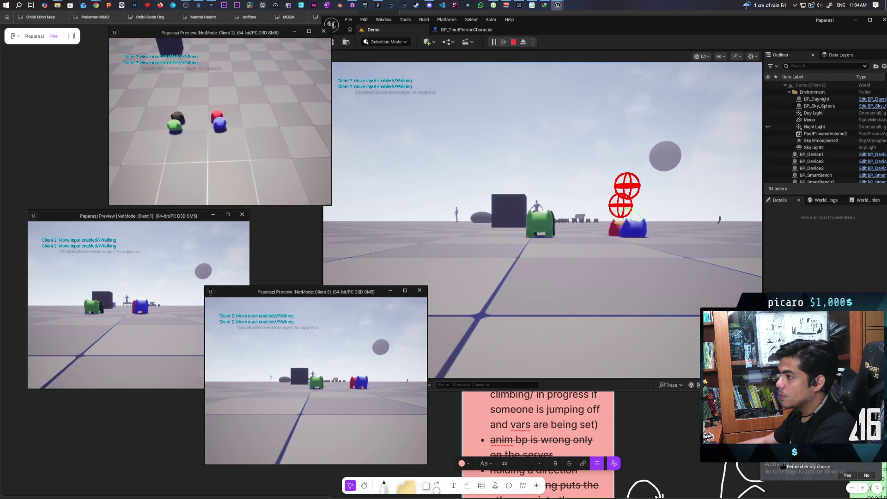
pyautogui.press('s')
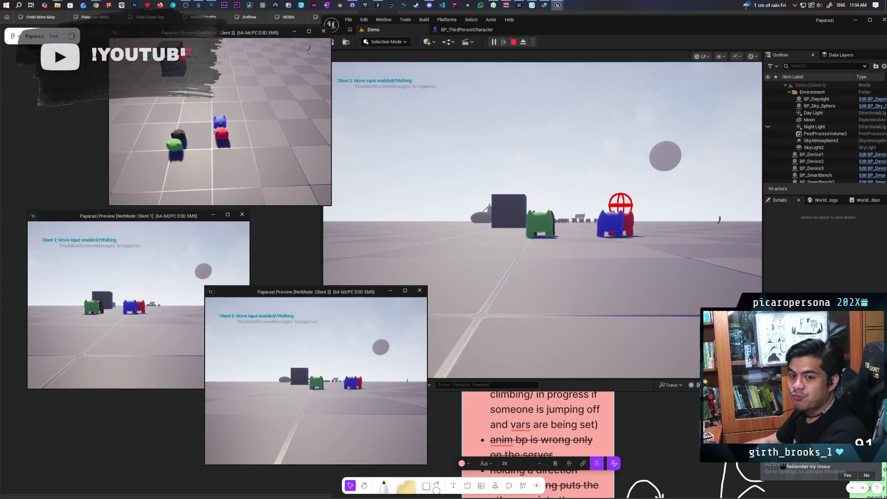
pyautogui.press('Escape')
# In BP_ThirdPersonCharacter, move the DetachFromStack entry node to the right.
pyautogui.click(465, 30)
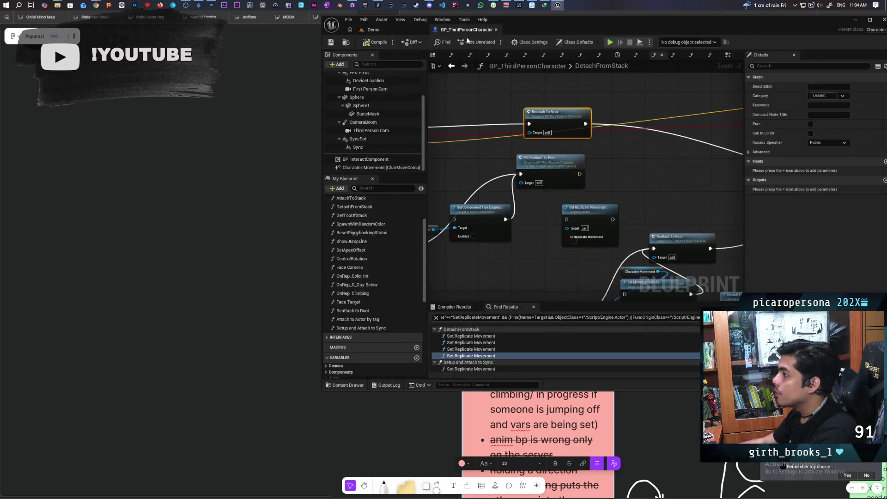
pyautogui.moveTo(620, 159)
pyautogui.mouseDown()
pyautogui.moveTo(679, 205)
pyautogui.moveTo(458, 186)
pyautogui.moveTo(481, 171)
pyautogui.moveTo(507, 173)
pyautogui.mouseUp()
pyautogui.moveTo(599, 156); pyautogui.dragTo(517, 134)
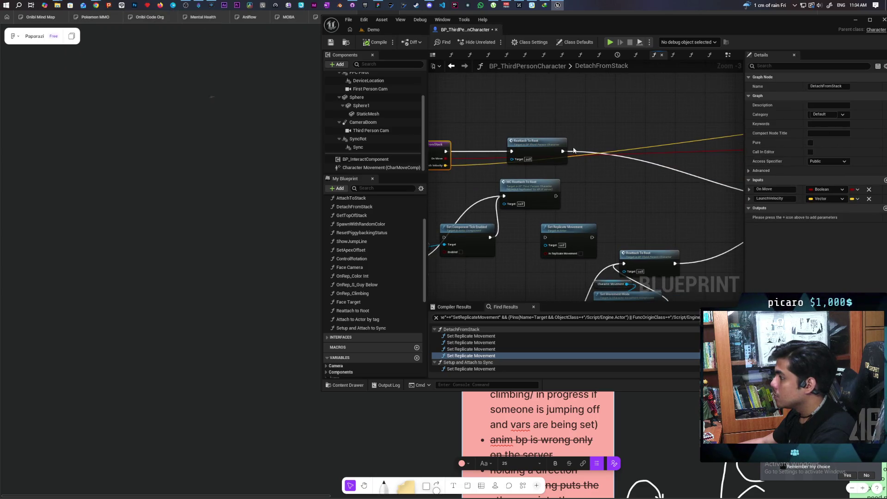
pyautogui.scroll(-1, 620, 172)
pyautogui.moveTo(648, 190)
pyautogui.mouseDown()
pyautogui.moveTo(518, 168)
pyautogui.moveTo(625, 188)
pyautogui.moveTo(576, 174)
pyautogui.moveTo(594, 172)
pyautogui.mouseUp()
# Wire DetachFromStack's execution to Set Movement Mode, compile and save, and return to the Demo level.
pyautogui.moveTo(436, 139)
pyautogui.mouseDown()
pyautogui.moveTo(568, 174)
pyautogui.moveTo(728, 179)
pyautogui.mouseUp()
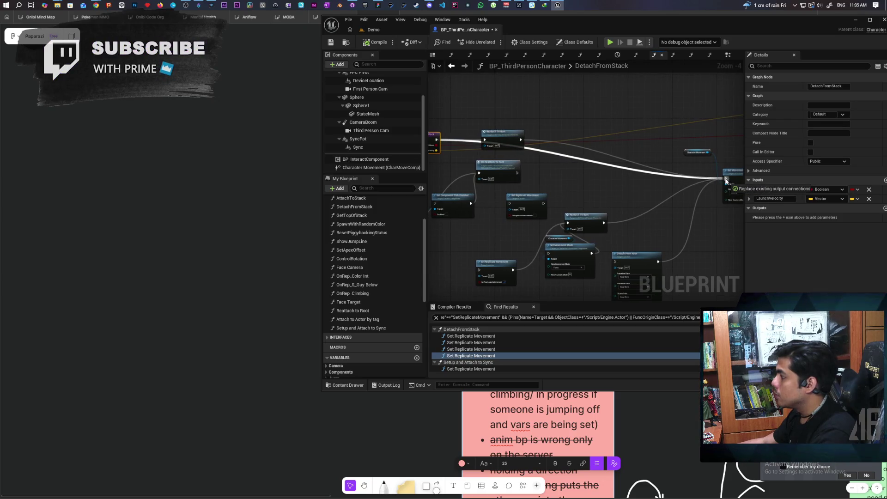
pyautogui.click(373, 44)
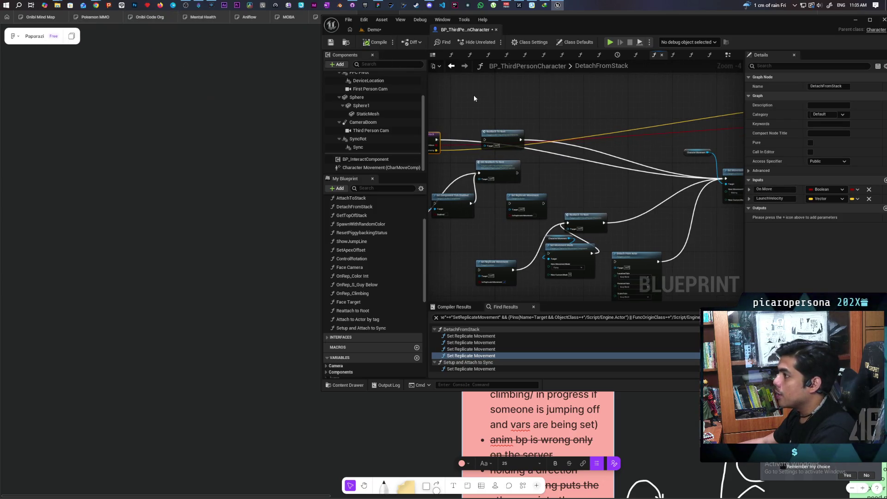
pyautogui.click(385, 30)
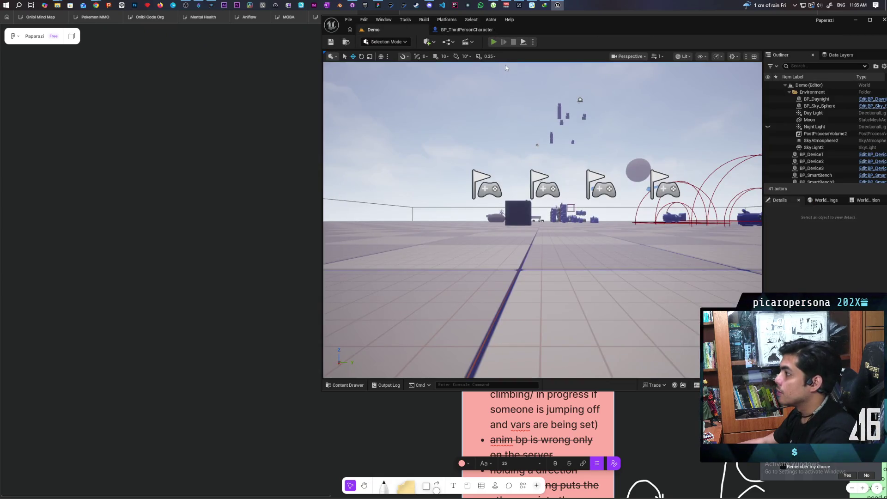
pyautogui.click(493, 42)
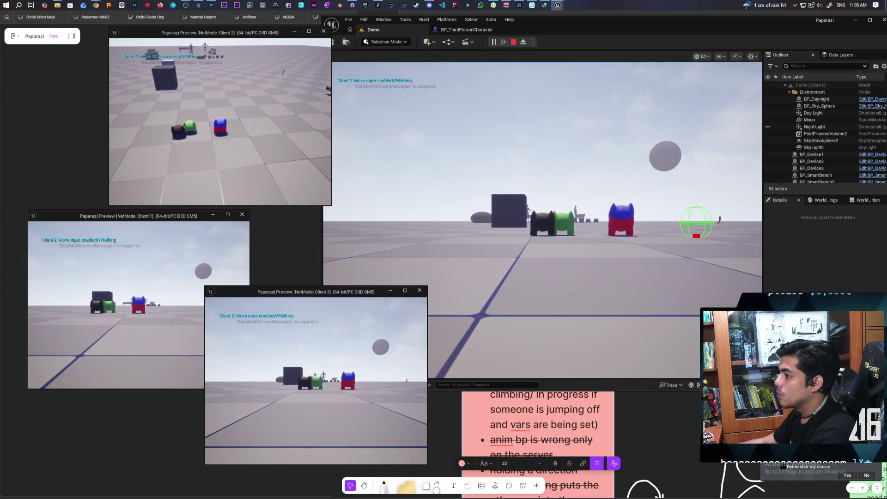
pyautogui.press('Escape')
# Move DetachFromStack's execution wire from Reattach To Root onto MC Reattach To Root, then compile.
pyautogui.click(452, 30)
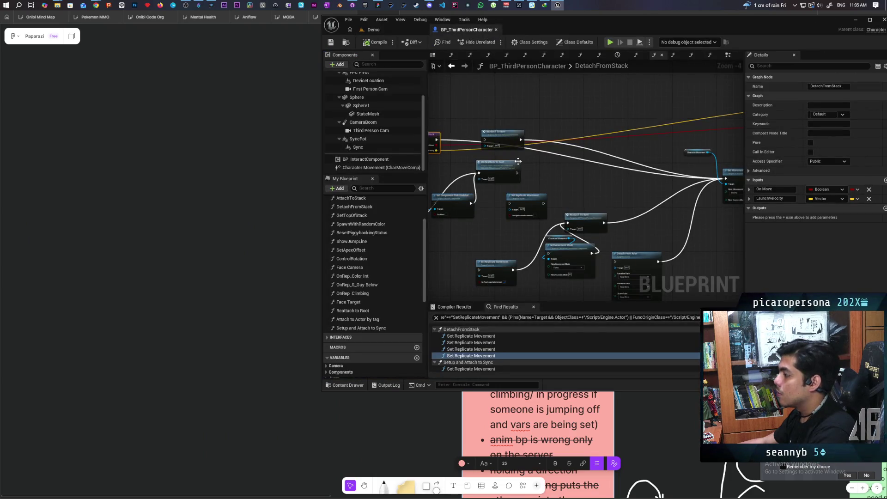
pyautogui.scroll(2, 464, 152)
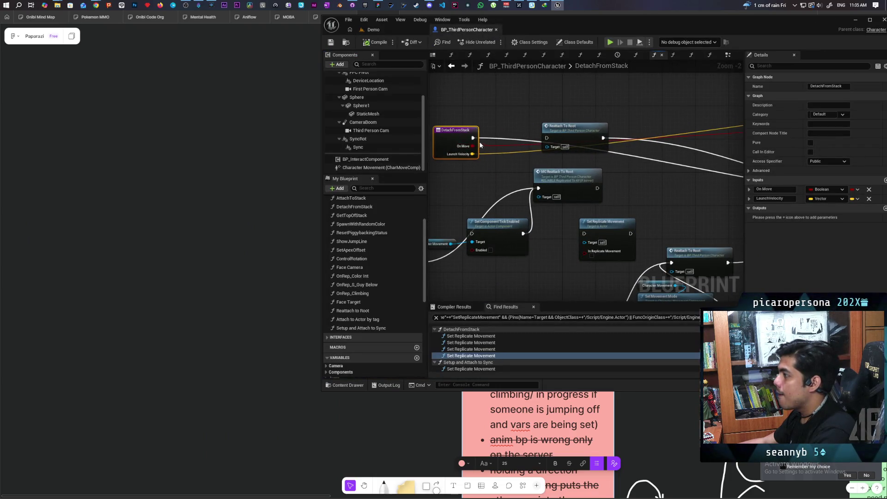
pyautogui.moveTo(472, 138); pyautogui.dragTo(546, 138)
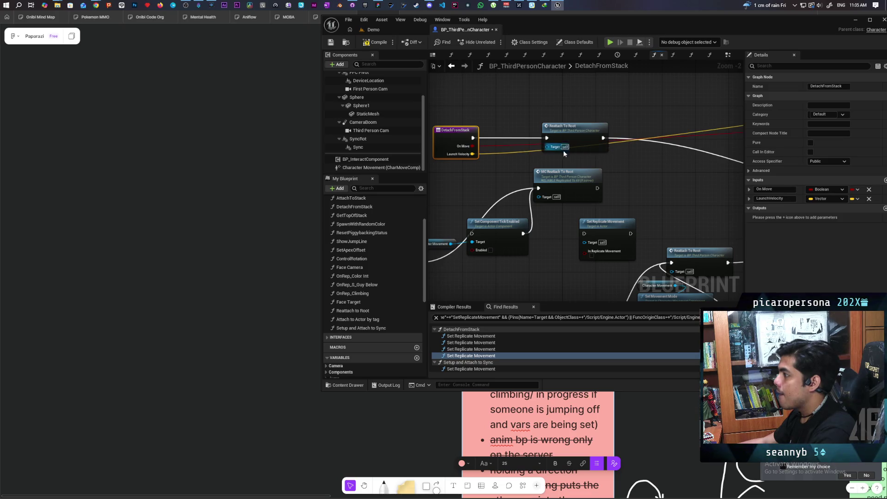
pyautogui.moveTo(554, 171); pyautogui.dragTo(540, 170)
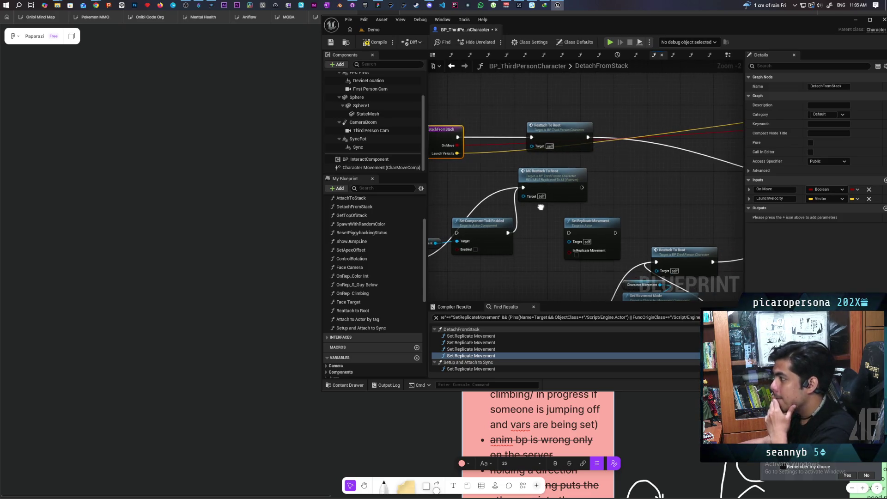
pyautogui.moveTo(589, 138)
pyautogui.mouseDown()
pyautogui.moveTo(592, 178)
pyautogui.moveTo(582, 188)
pyautogui.mouseUp()
pyautogui.moveTo(458, 137); pyautogui.dragTo(522, 188)
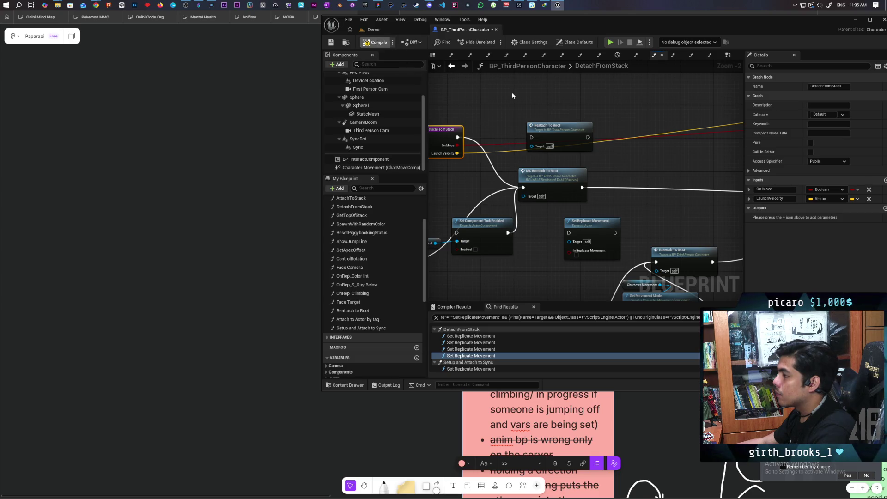
pyautogui.click(392, 30)
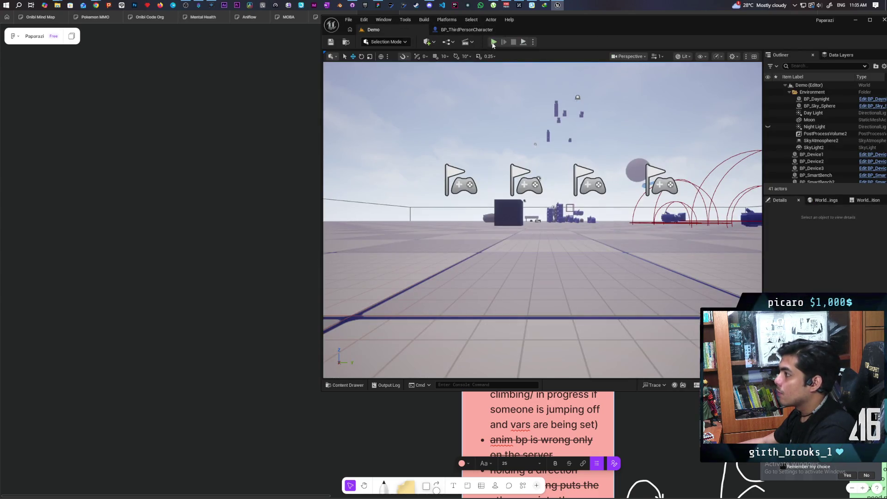
# Start a three-client playtest and jump the blue character onto and off the red one.
pyautogui.hotkey('alt', 'p')
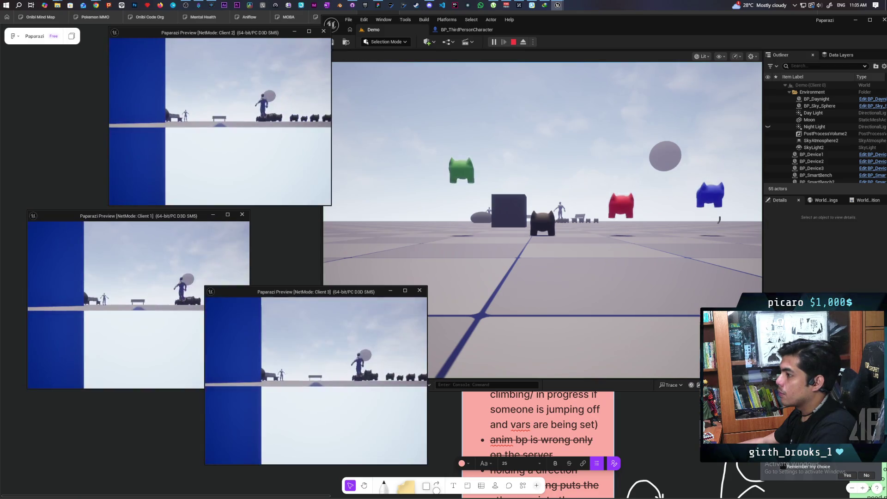
pyautogui.press('a')
pyautogui.press('space')
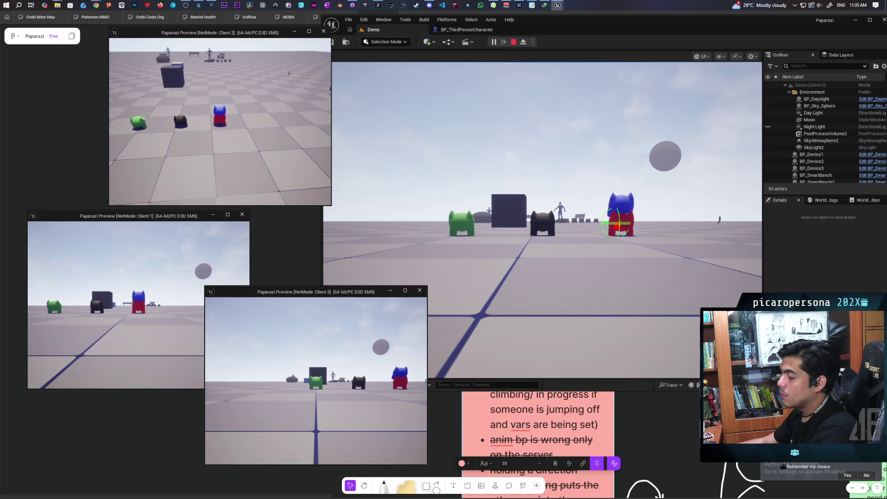
pyautogui.press('space')
pyautogui.press('d')
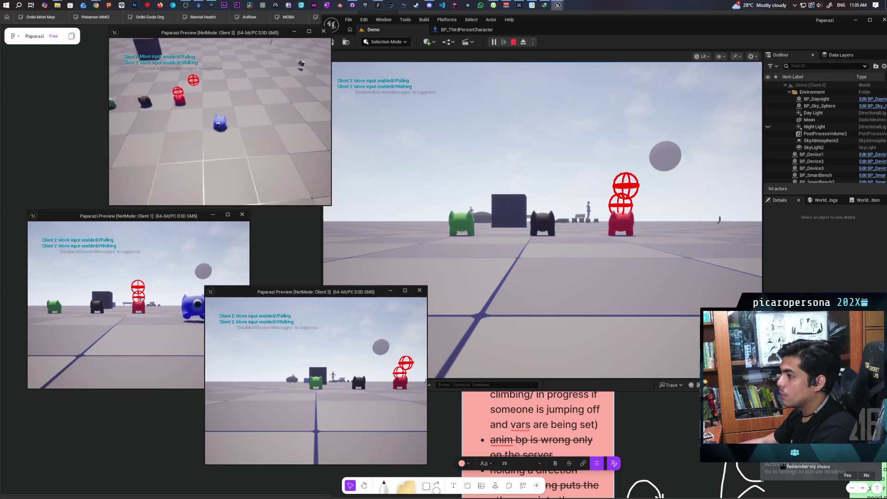
# Walk the blue character past the black one to the box, then stop play and reopen the blueprint.
pyautogui.press('s')
pyautogui.press('w')
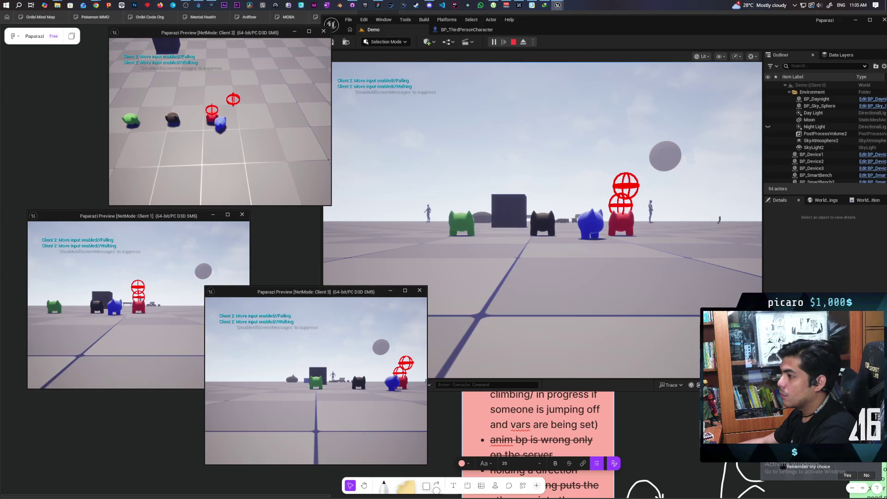
pyautogui.press('w')
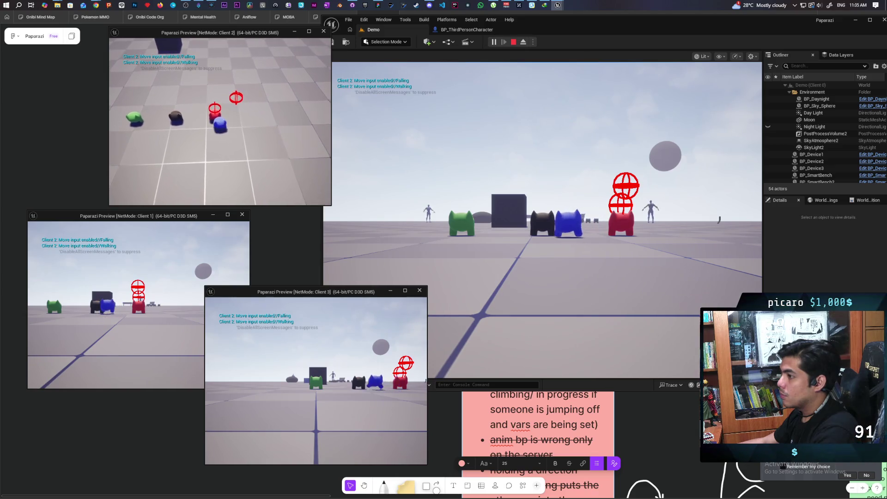
pyautogui.press('w')
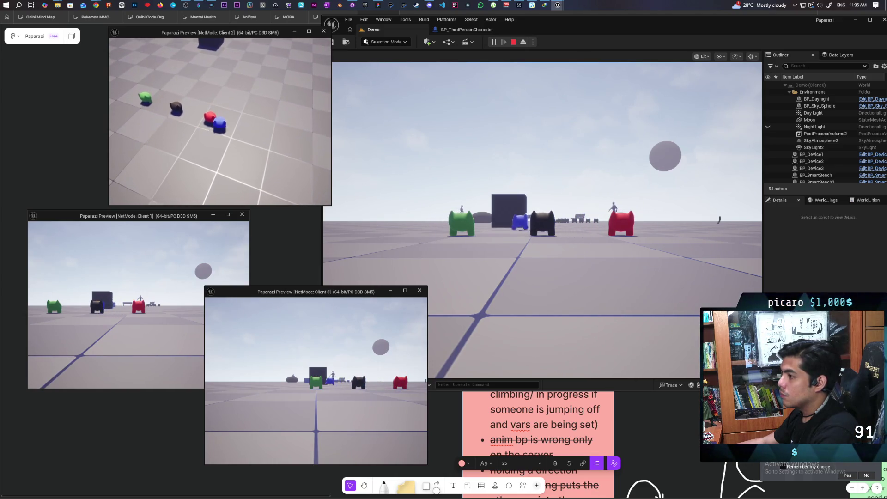
pyautogui.press('w')
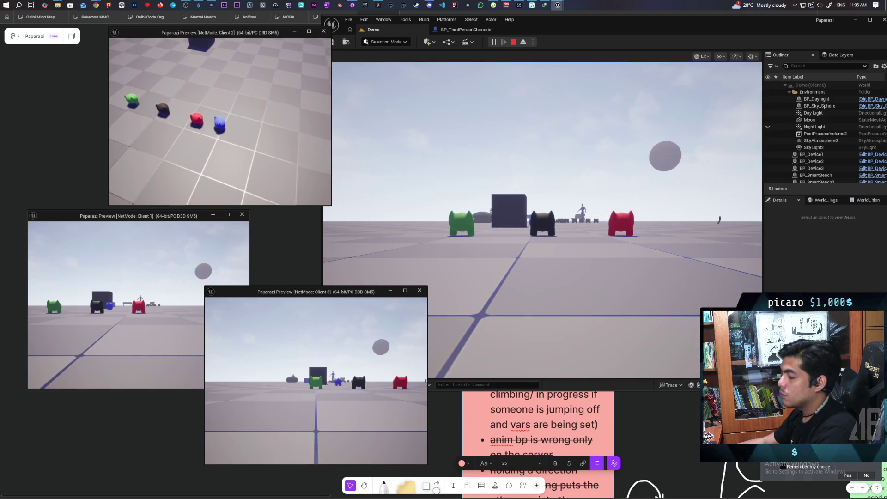
pyautogui.press('w')
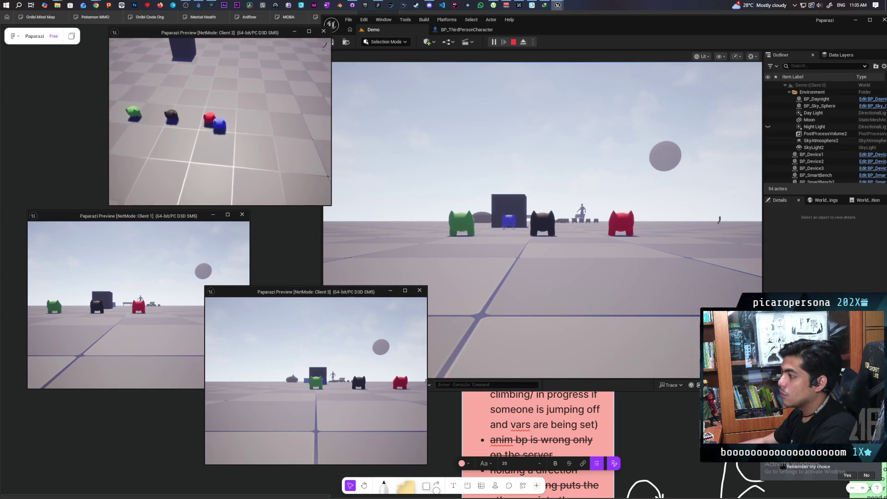
pyautogui.press('Escape')
pyautogui.click(467, 30)
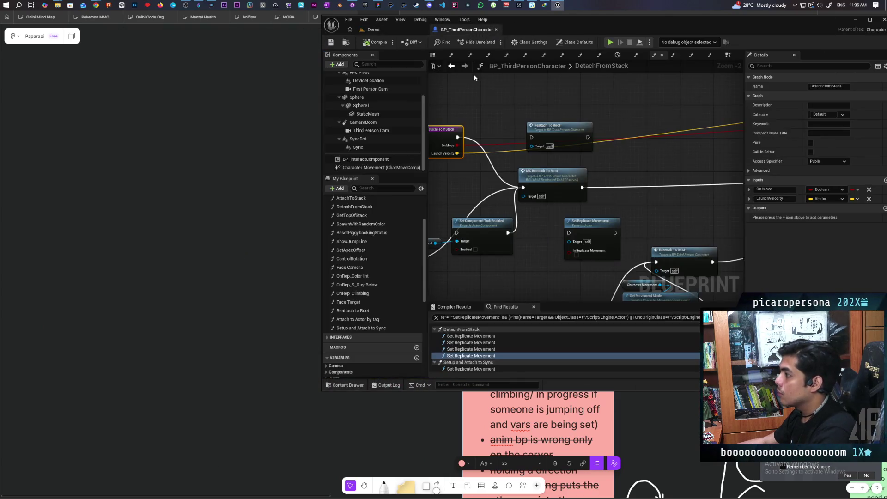
# Move a Set Replicate Movement node up and right and select MC Reattach To Root.
pyautogui.scroll(-1, 626, 159)
pyautogui.moveTo(625, 159)
pyautogui.mouseDown()
pyautogui.moveTo(579, 166)
pyautogui.moveTo(466, 159)
pyautogui.moveTo(615, 162)
pyautogui.moveTo(589, 154)
pyautogui.mouseUp()
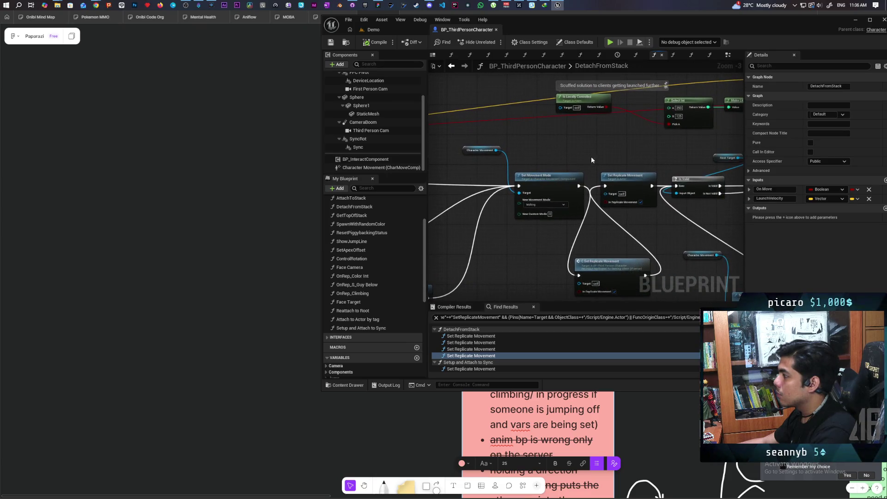
pyautogui.moveTo(625, 185)
pyautogui.mouseDown()
pyautogui.moveTo(628, 176)
pyautogui.moveTo(628, 183)
pyautogui.moveTo(556, 148)
pyautogui.moveTo(501, 137)
pyautogui.moveTo(608, 110)
pyautogui.mouseUp()
pyautogui.moveTo(505, 117)
pyautogui.mouseDown()
pyautogui.moveTo(663, 129)
pyautogui.moveTo(624, 132)
pyautogui.moveTo(719, 122)
pyautogui.moveTo(688, 114)
pyautogui.moveTo(642, 164)
pyautogui.moveTo(583, 149)
pyautogui.moveTo(607, 148)
pyautogui.mouseUp()
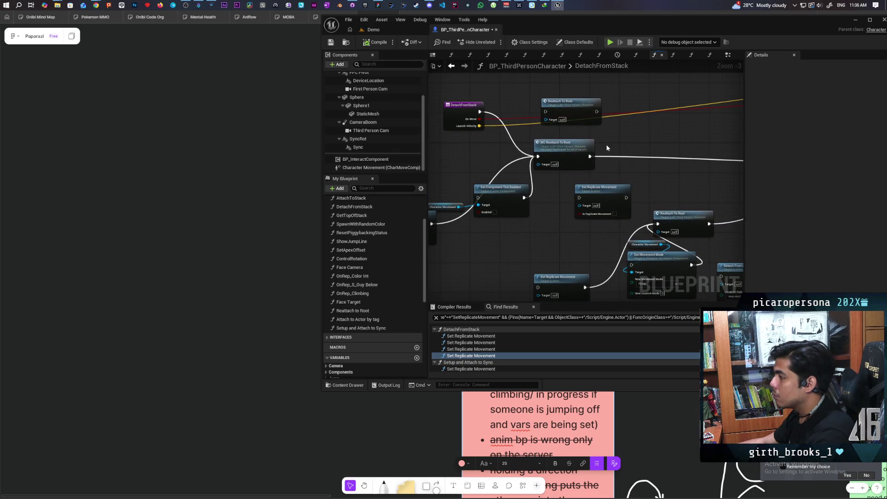
pyautogui.click(555, 153)
pyautogui.scroll(-3, 556, 154)
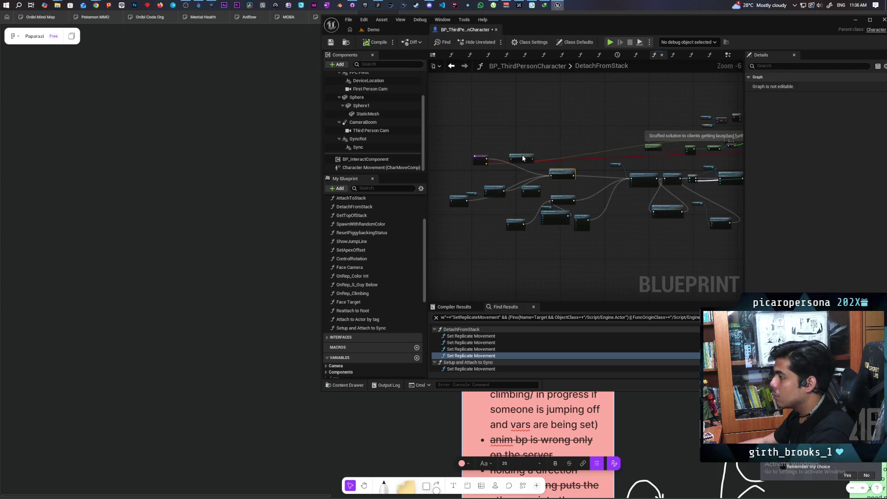
pyautogui.scroll(3, 586, 157)
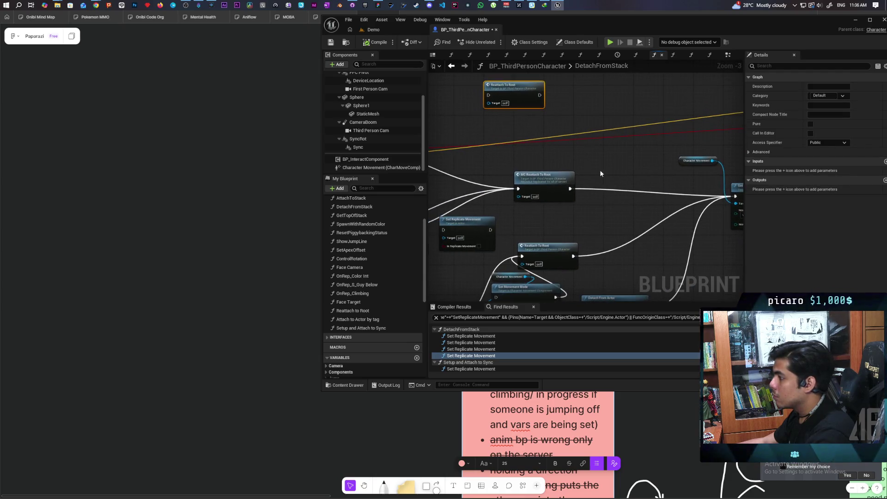
# Place C Set Replicate Movement up-left with Set Replicate Movement below it.
pyautogui.doubleClick(550, 182)
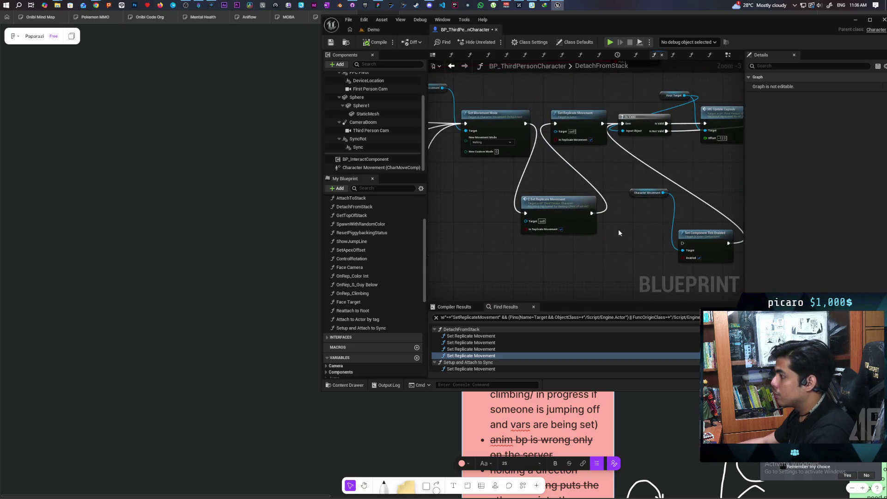
pyautogui.moveTo(572, 203); pyautogui.dragTo(503, 177)
pyautogui.moveTo(572, 129)
pyautogui.mouseDown()
pyautogui.moveTo(511, 253)
pyautogui.moveTo(482, 233)
pyautogui.moveTo(622, 243)
pyautogui.moveTo(591, 224)
pyautogui.moveTo(601, 162)
pyautogui.moveTo(623, 123)
pyautogui.mouseUp()
pyautogui.scroll(-3, 568, 162)
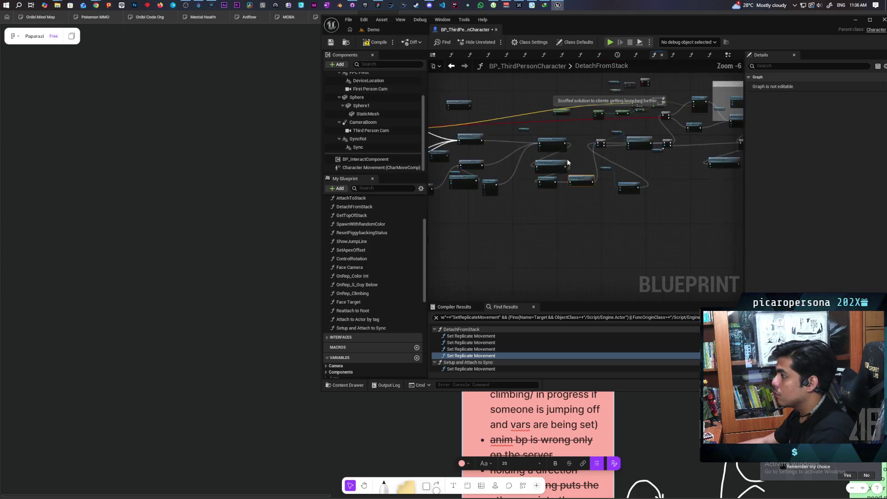
pyautogui.scroll(1, 545, 157)
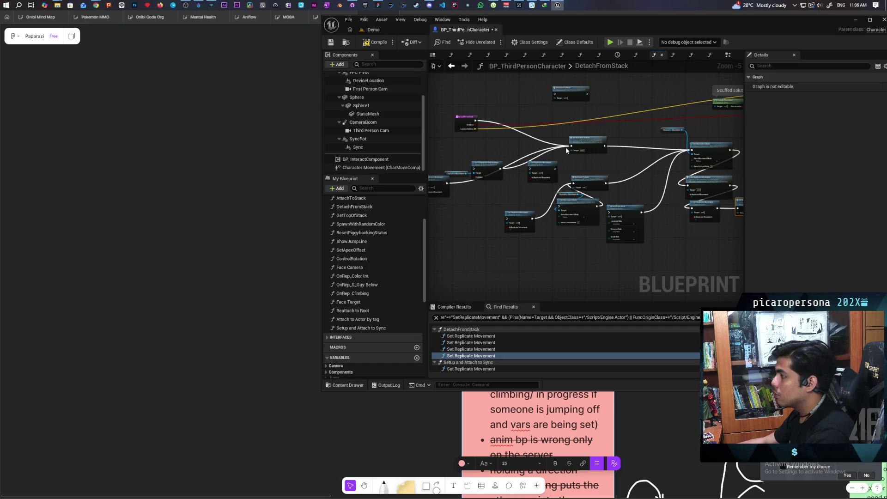
pyautogui.moveTo(566, 150); pyautogui.dragTo(565, 156)
# Route DetachFromStack's execution to Set Movement Mode, return to the Demo level, and save all assets.
pyautogui.moveTo(481, 128); pyautogui.dragTo(691, 152)
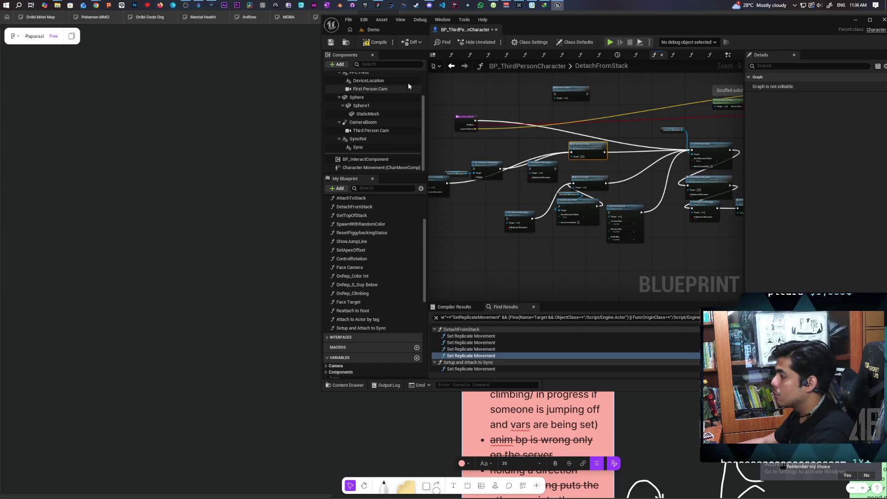
pyautogui.click(373, 30)
pyautogui.hotkey('ctrl', 's')
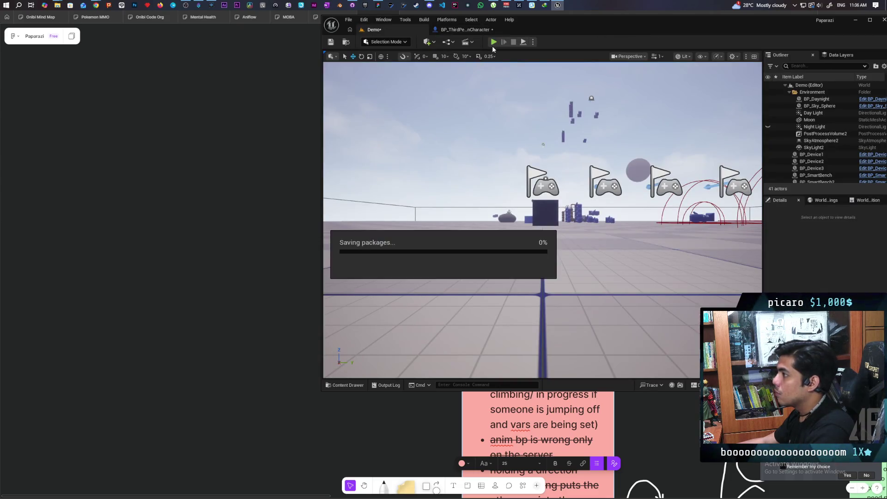
# Start a three-client playtest and climb the blue character onto the black one and off again.
pyautogui.click(493, 42)
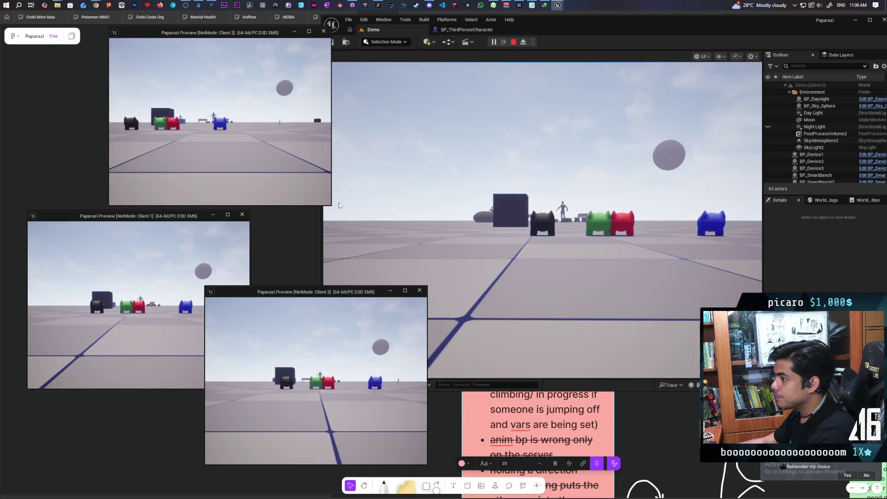
pyautogui.press('w')
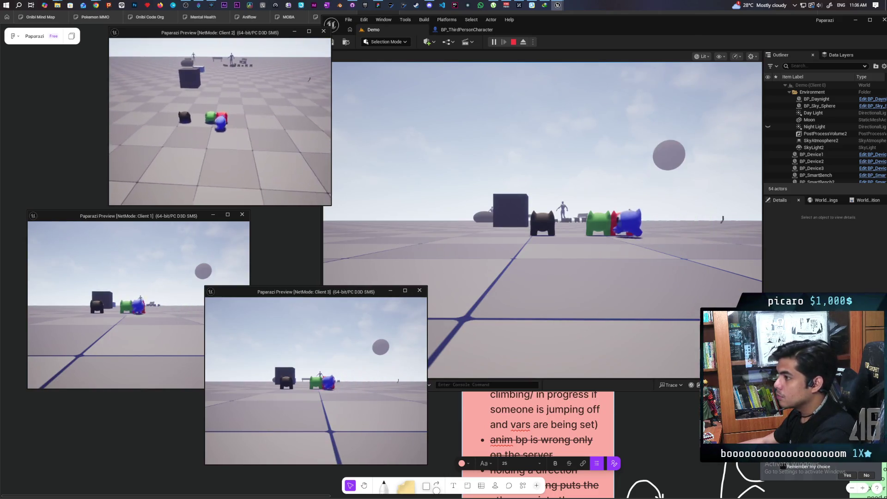
pyautogui.press('space')
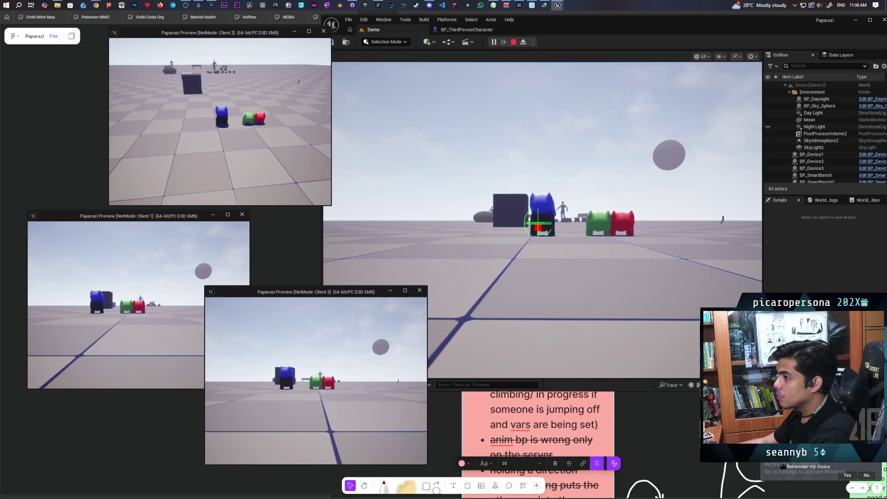
pyautogui.press('space')
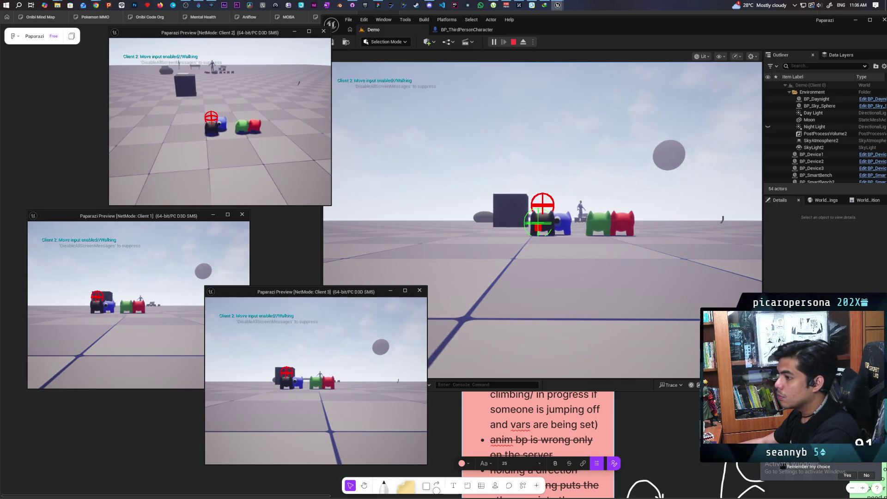
pyautogui.press('s')
# Hop the blue character on and off the red one, then the black one, and end the session.
pyautogui.press('d')
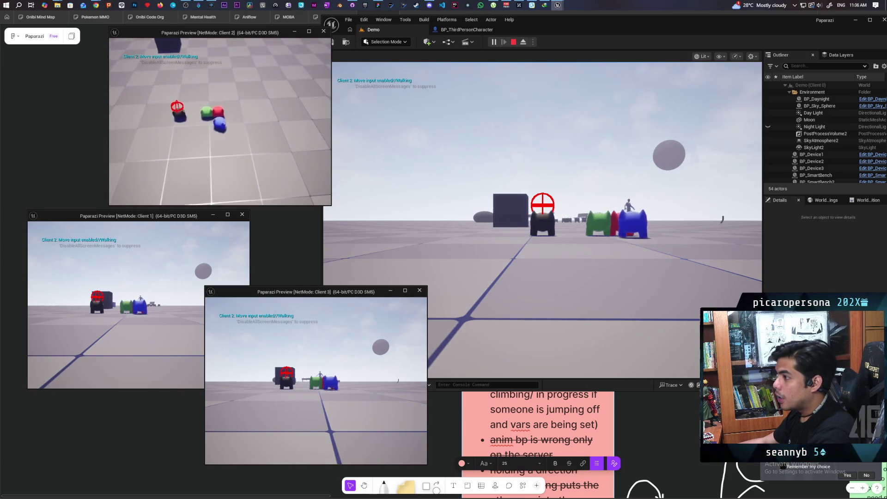
pyautogui.press('e')
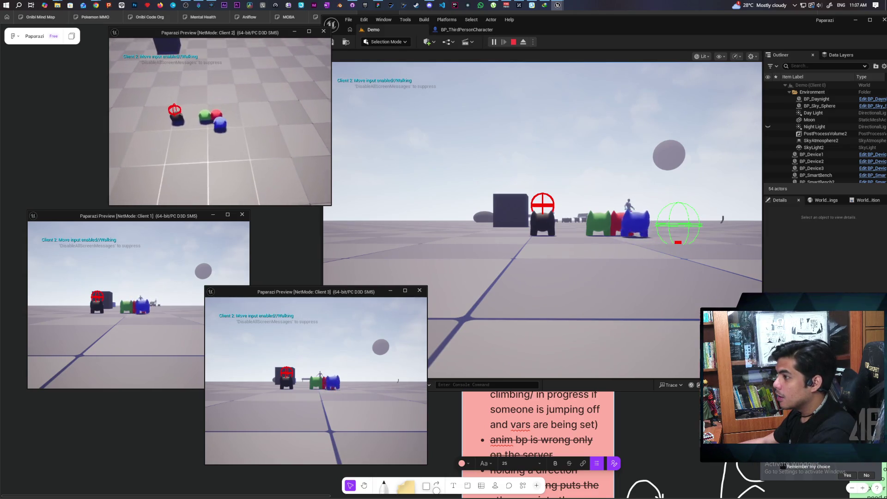
pyautogui.press('space')
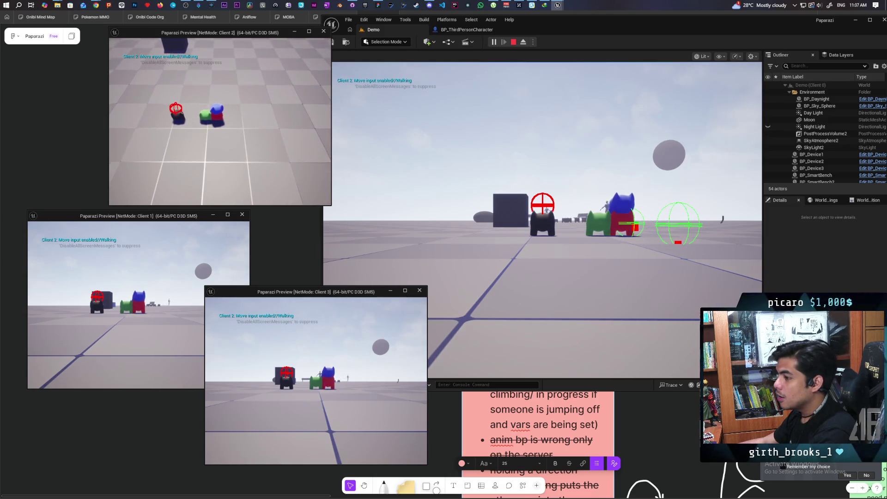
pyautogui.press('a')
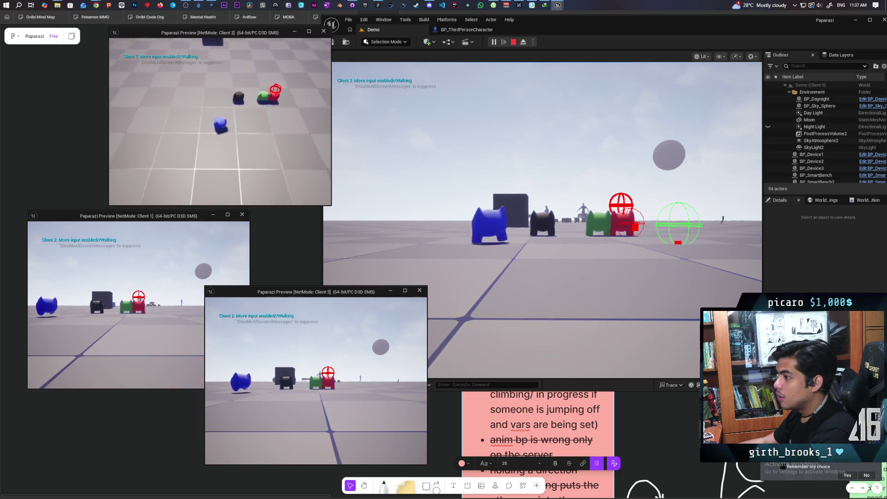
pyautogui.press('d')
pyautogui.press('space')
pyautogui.press('s')
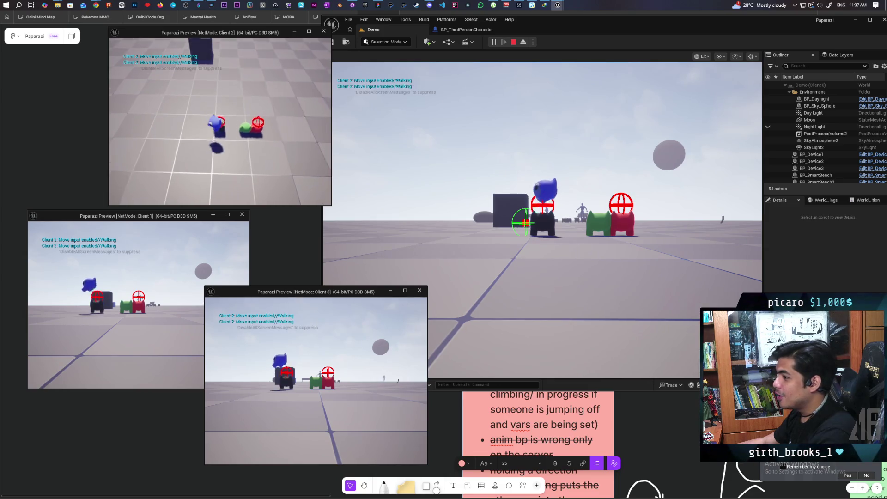
pyautogui.press('Escape')
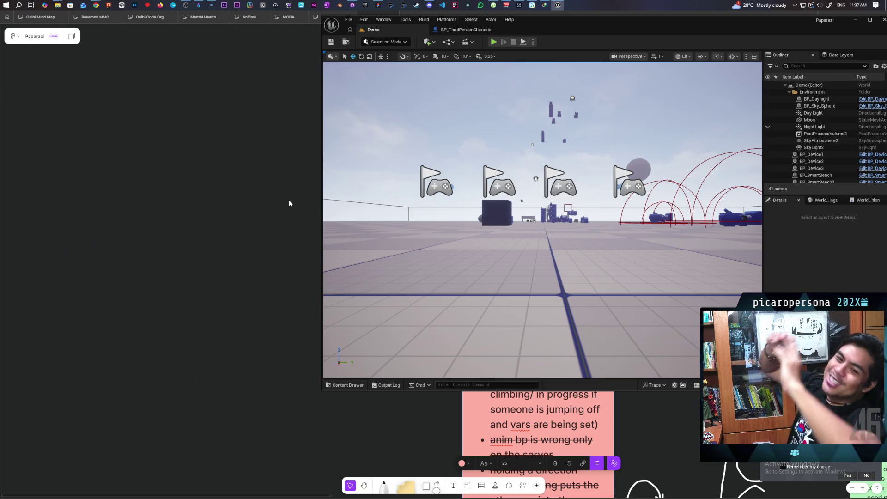
# Commit the 5 files to main as 'fixed detachment and replication' and push to origin, then relaunch the playtest.
pyautogui.click(354, 5)
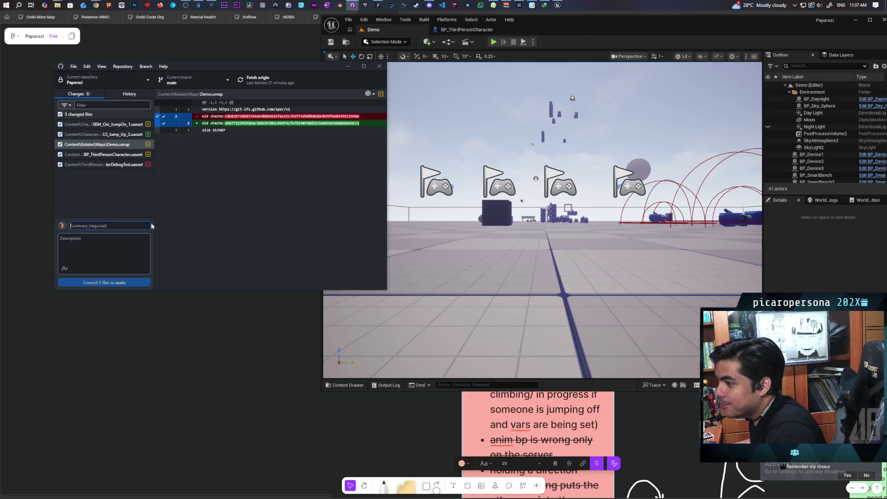
pyautogui.write('fixed ')
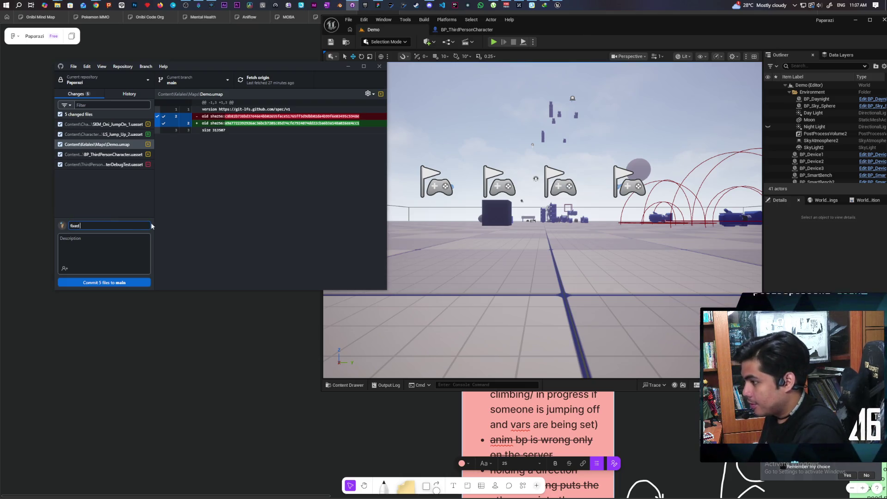
pyautogui.write('detachment and replication')
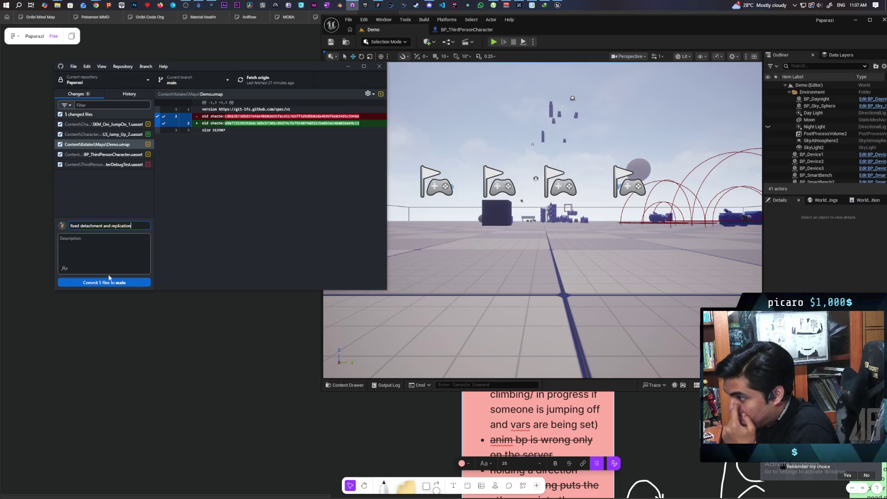
pyautogui.click(101, 284)
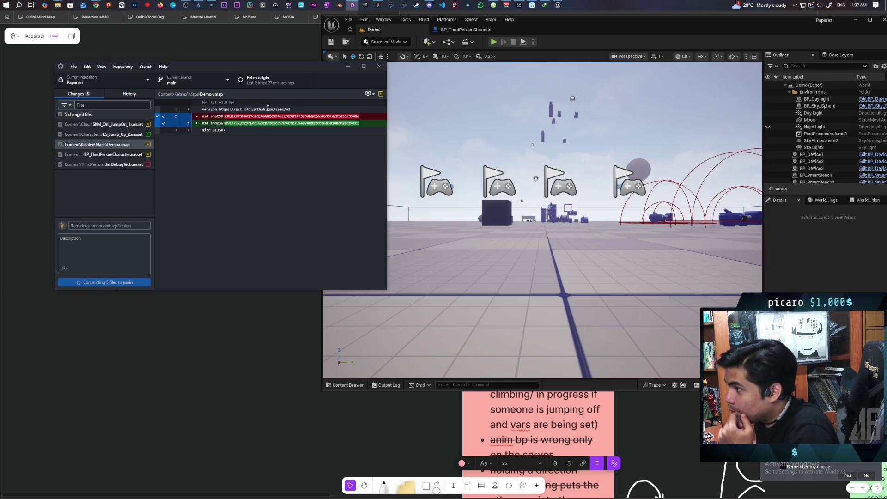
pyautogui.hotkey('ctrl', 'p')
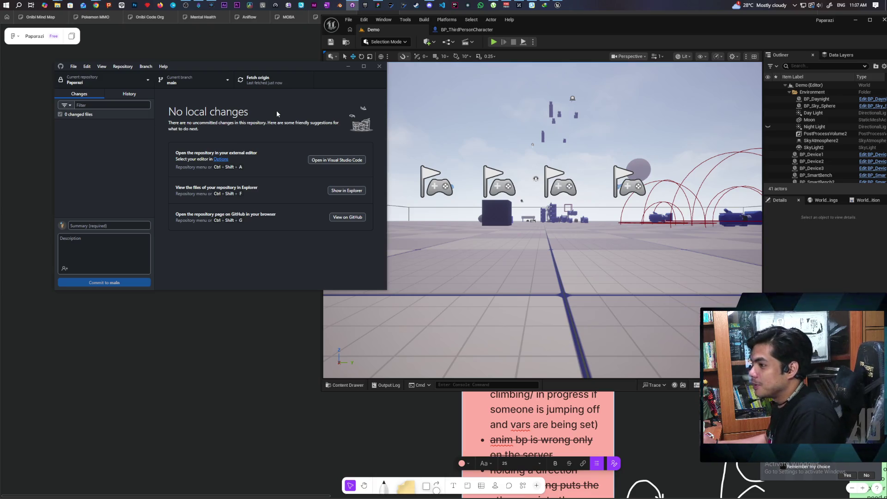
pyautogui.click(494, 43)
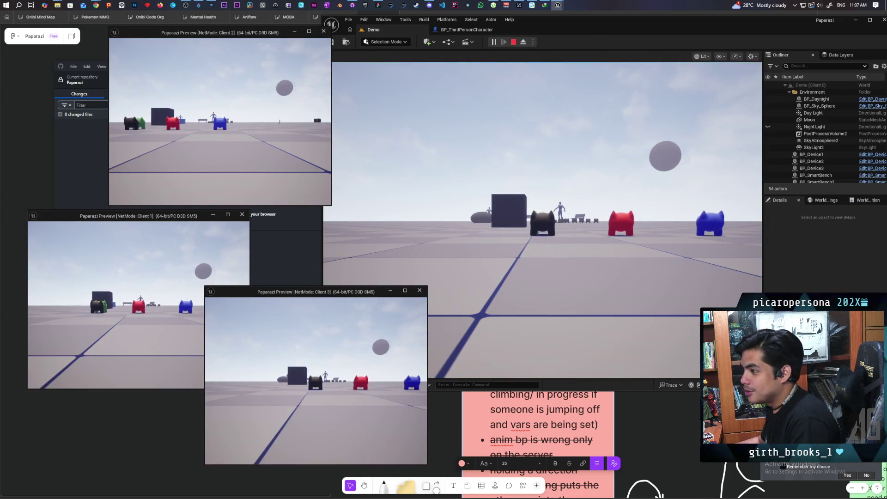
# Mount and dismount the red character twice with Client 2's blue character, then stop the playtest.
pyautogui.press('w')
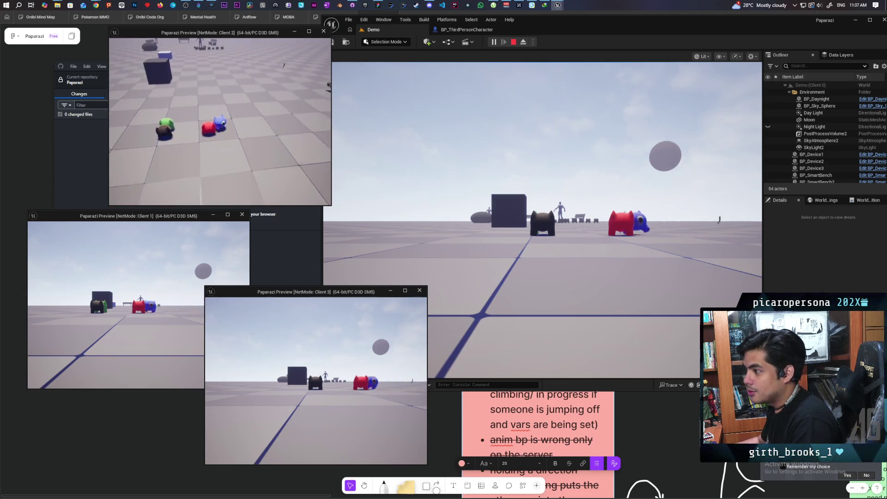
pyautogui.press('space')
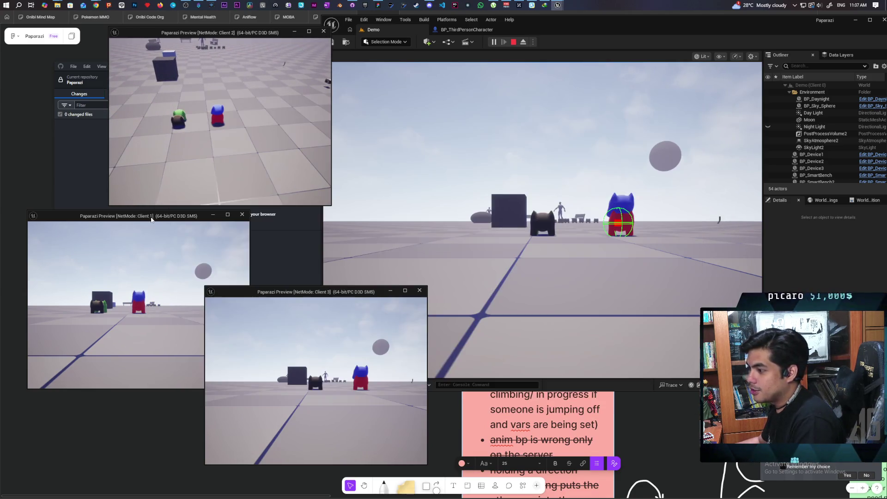
pyautogui.click(154, 218)
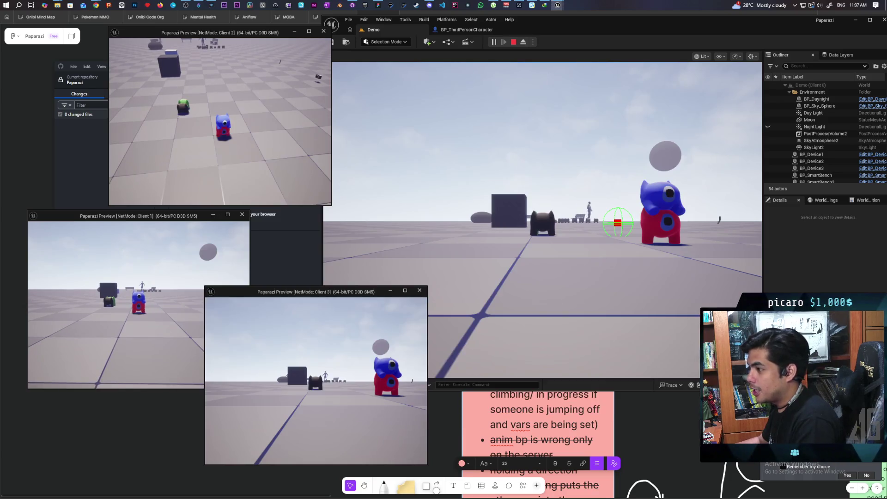
pyautogui.press('space')
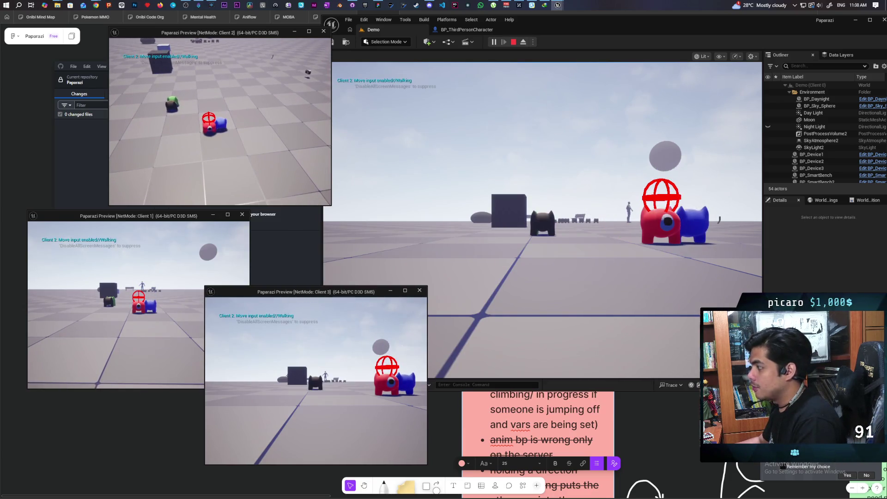
pyautogui.press('d')
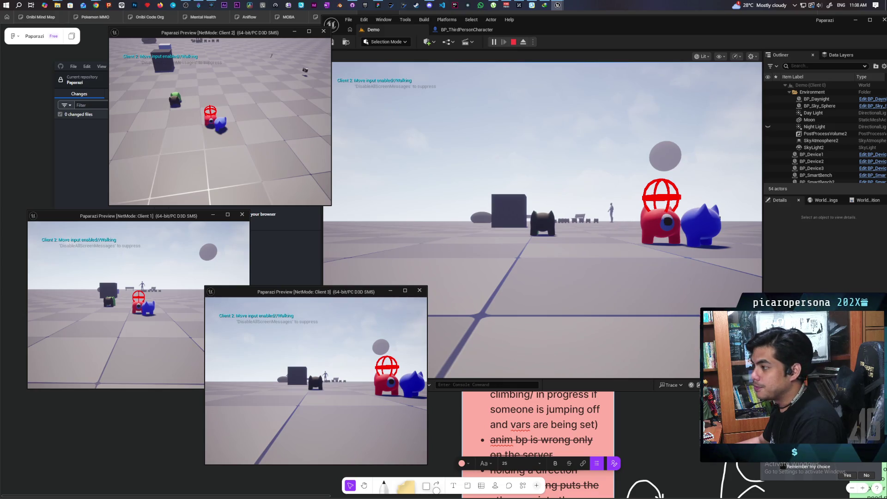
pyautogui.press('e')
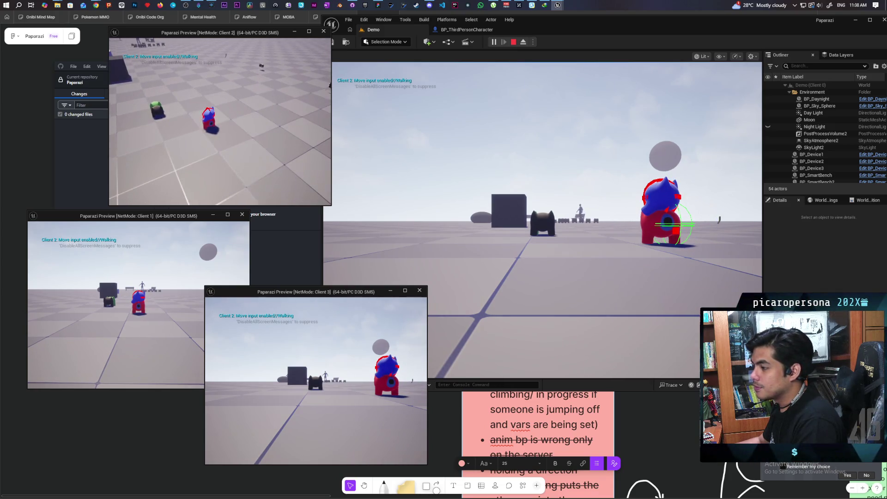
pyautogui.press('space')
pyautogui.press('Escape')
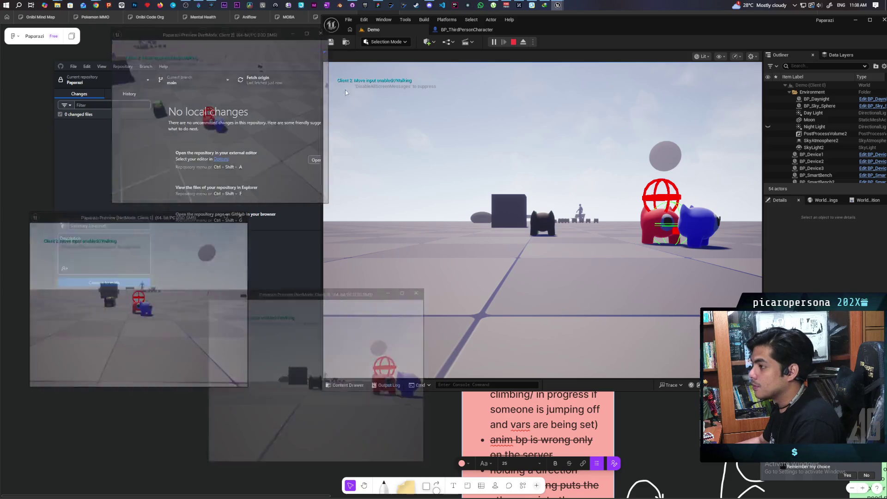
pyautogui.click(485, 29)
# In the Reattach to Root graph, change Combine Rotators Z from -90.0 to 90.0.
pyautogui.scroll(4, 541, 206)
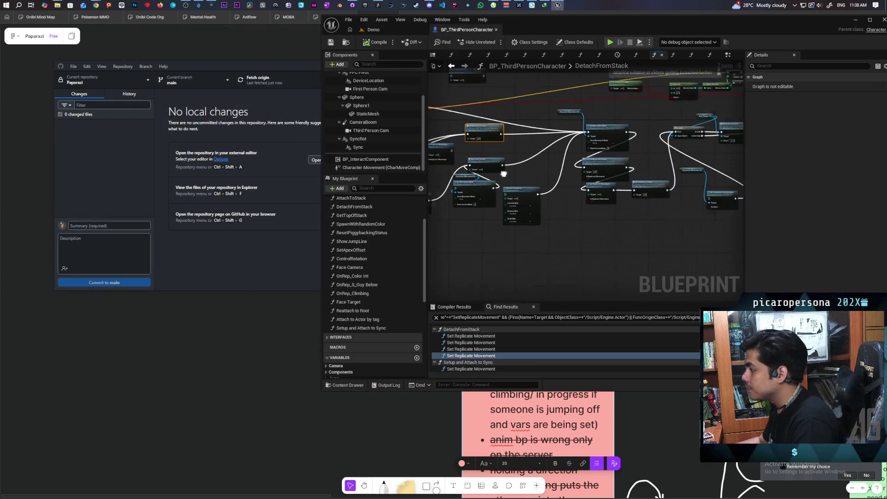
pyautogui.doubleClick(655, 200)
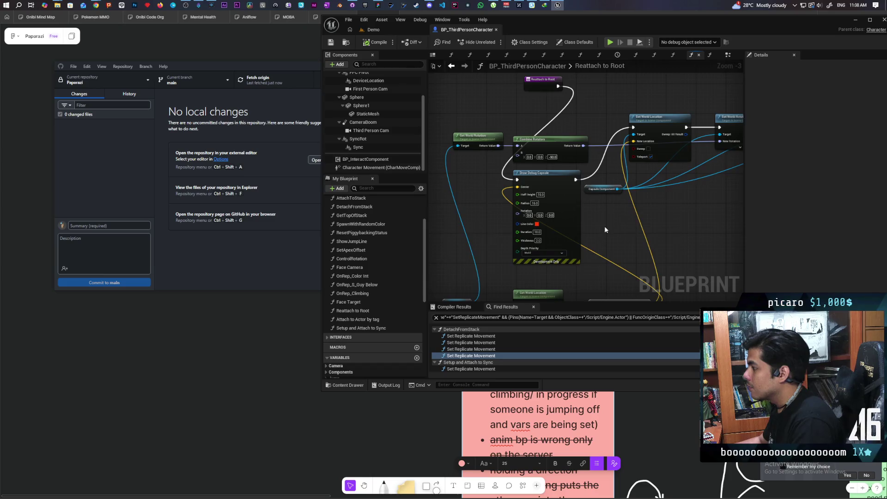
pyautogui.moveTo(605, 227); pyautogui.dragTo(539, 247)
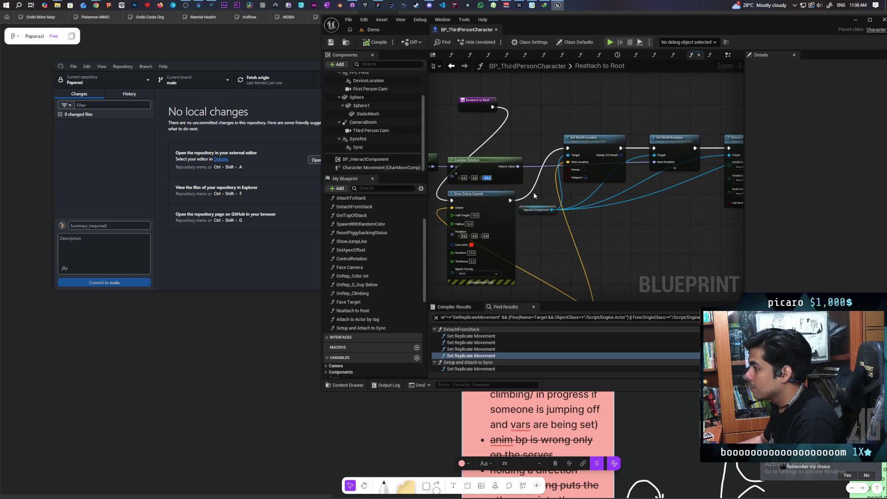
pyautogui.press('Home')
pyautogui.press('Delete')
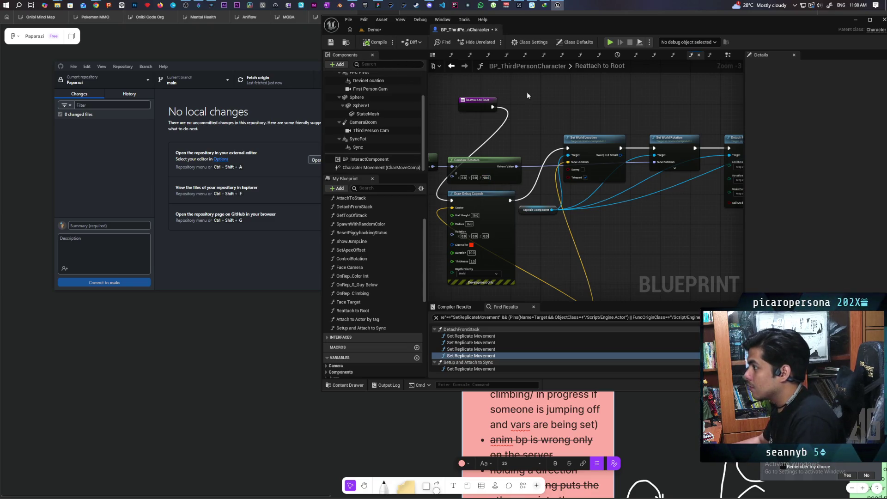
pyautogui.click(391, 31)
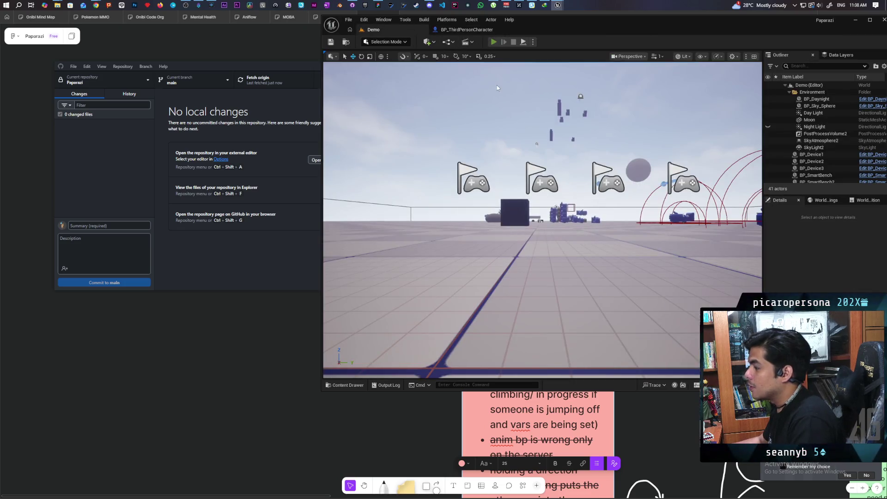
# Start a fresh three-client PIE session and have the blue character climb onto the red one.
pyautogui.click(493, 42)
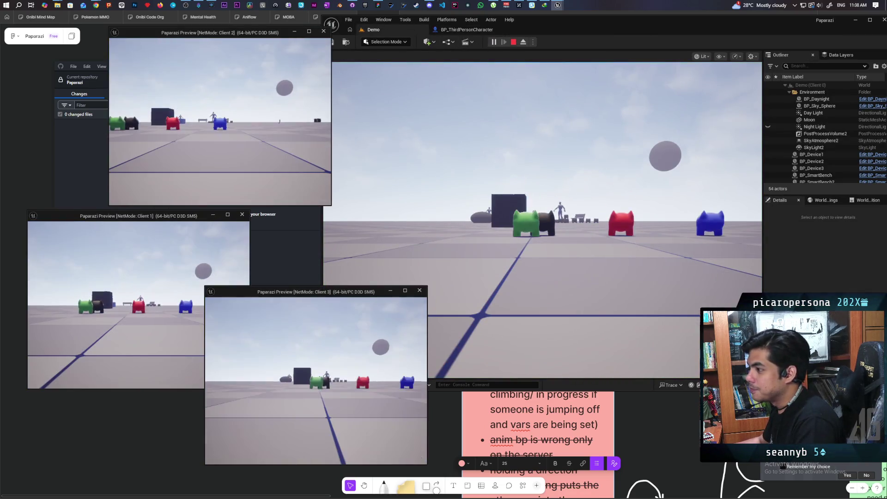
pyautogui.press('w')
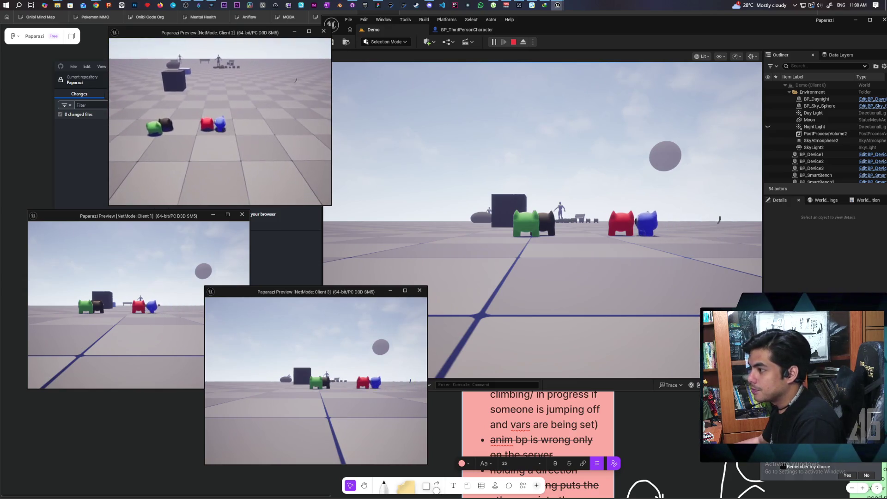
pyautogui.click(153, 262)
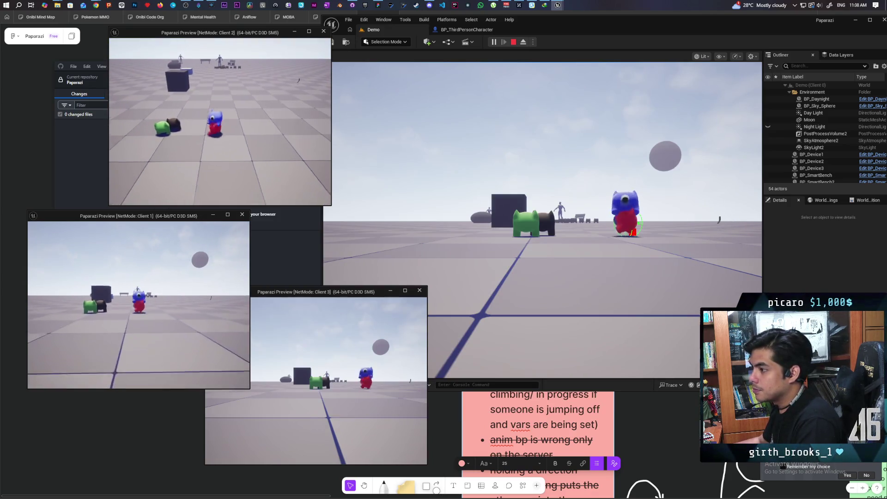
pyautogui.click(228, 153)
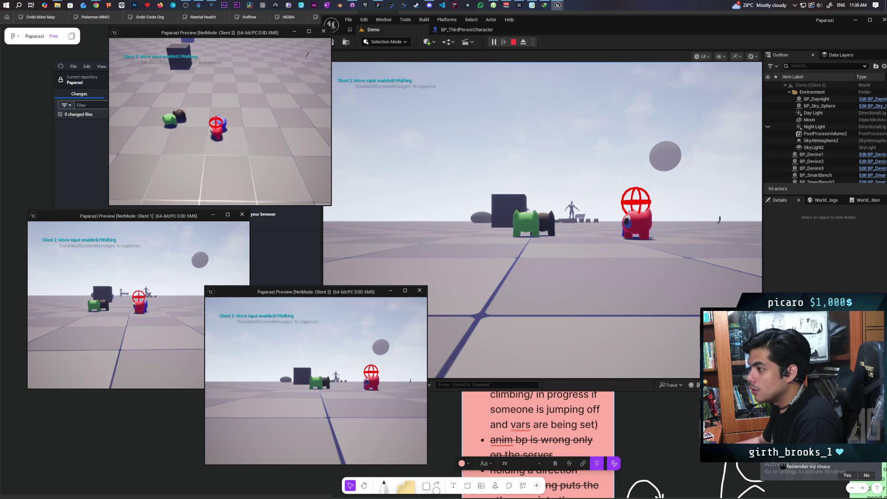
# Bring the Client 1 and Client 3 windows forward, then dismount the blue character with W.
pyautogui.click(222, 250)
pyautogui.click(277, 346)
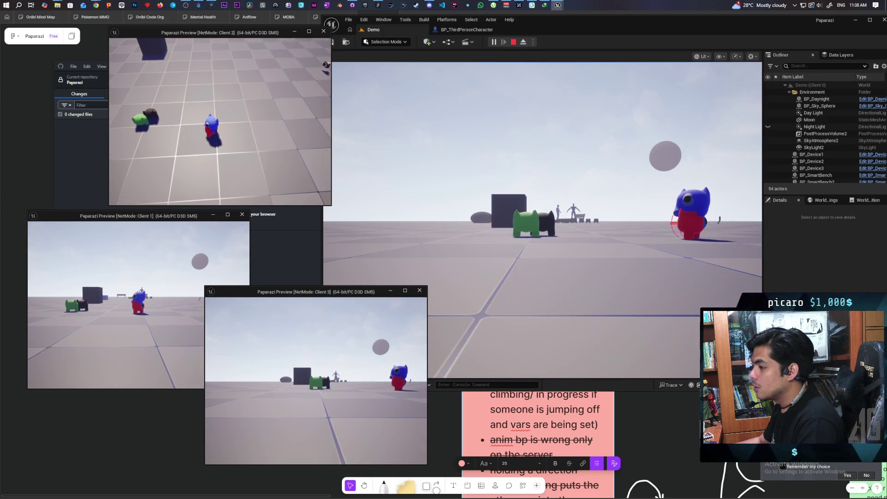
pyautogui.press('w')
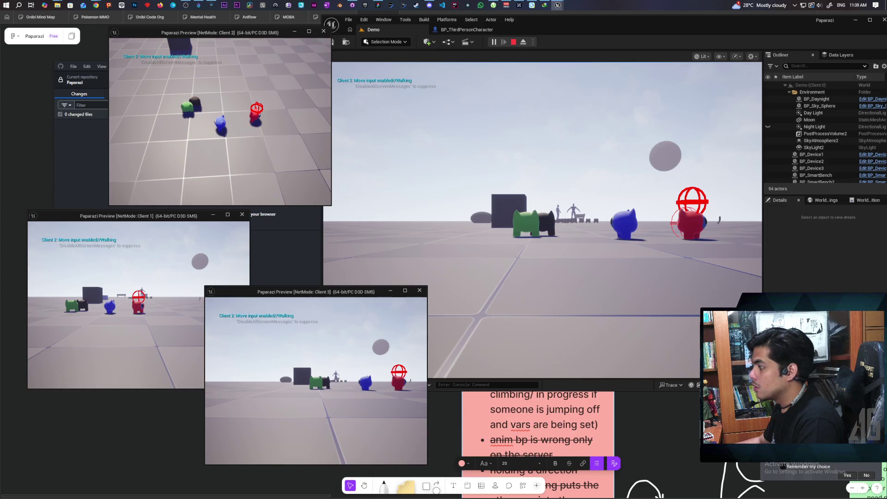
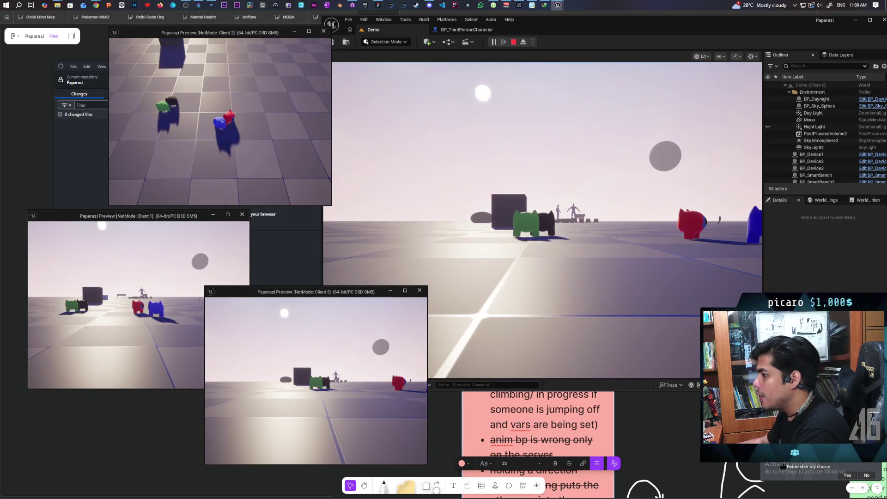
# Stop the play-in-editor session and return to the EventGraph.
pyautogui.press('Escape')
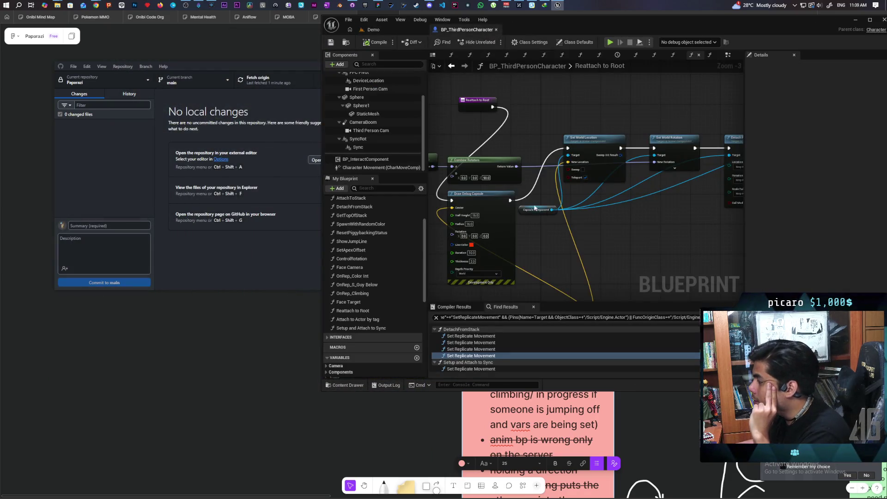
pyautogui.scroll(-4, 534, 208)
pyautogui.scroll(2, 520, 206)
pyautogui.click(452, 66)
pyautogui.scroll(-3, 633, 181)
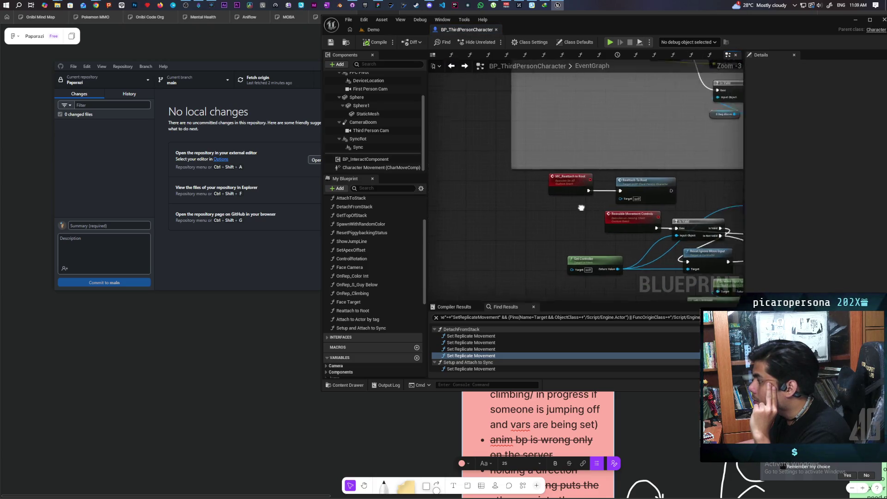
pyautogui.scroll(1, 633, 181)
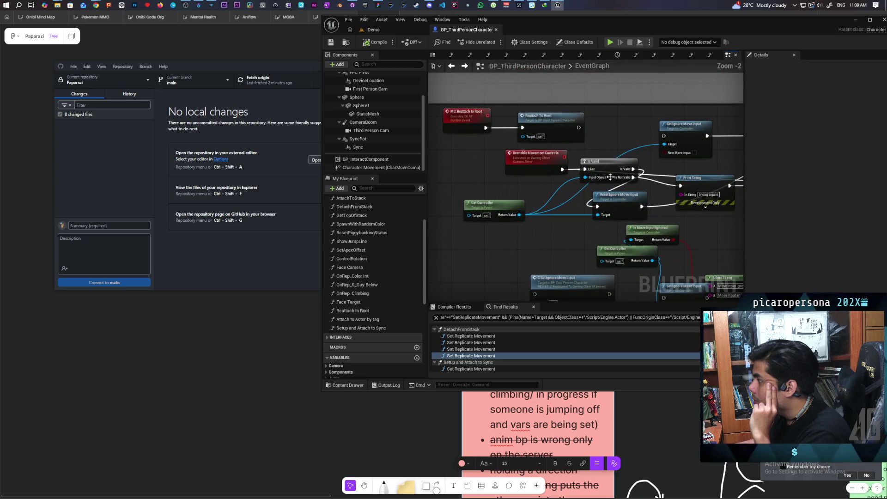
pyautogui.scroll(-2, 601, 185)
pyautogui.scroll(2, 567, 212)
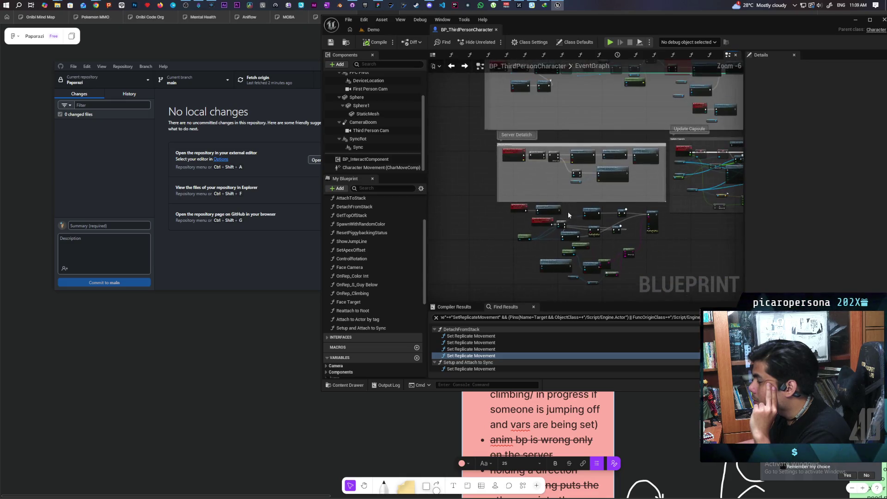
pyautogui.scroll(-2, 566, 208)
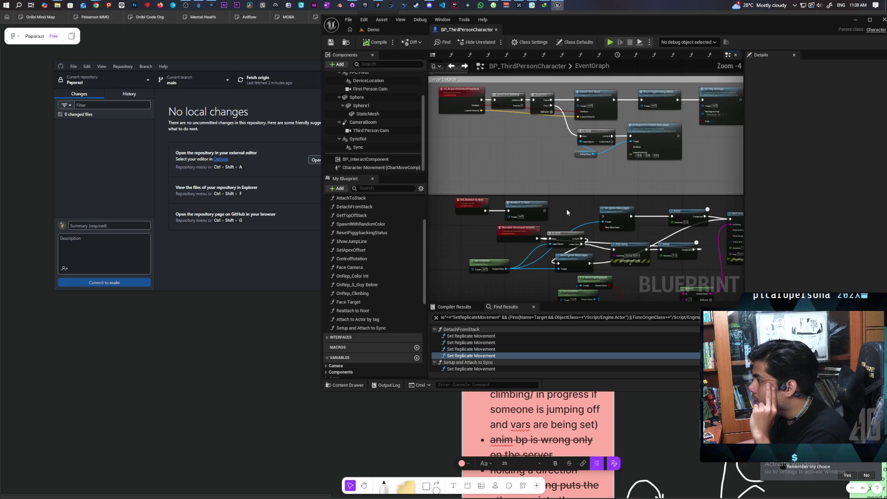
# Check the Reattach to Root graph, then open the DetachFromStack function graph.
pyautogui.doubleClick(535, 210)
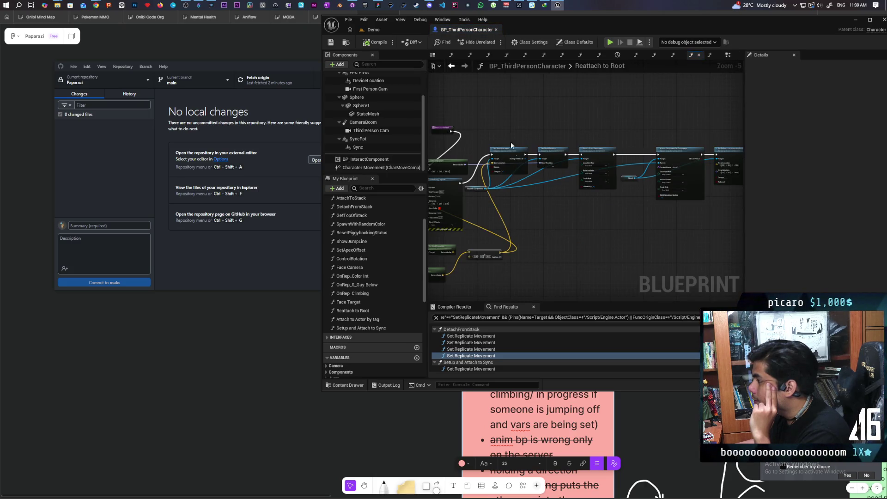
pyautogui.click(451, 67)
pyautogui.scroll(3, 558, 207)
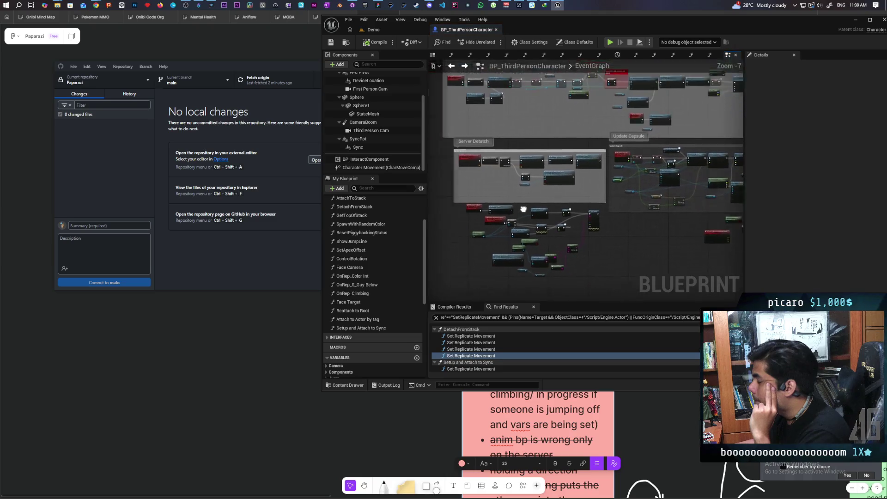
pyautogui.doubleClick(561, 138)
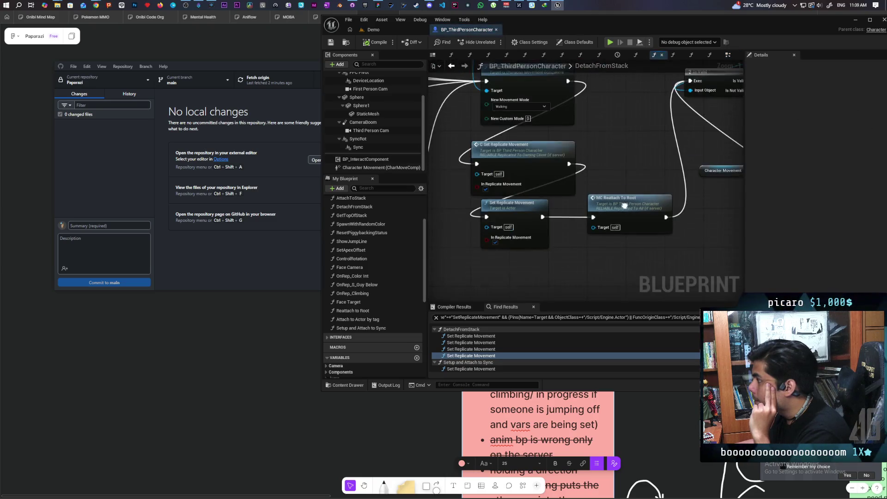
pyautogui.scroll(-5, 548, 185)
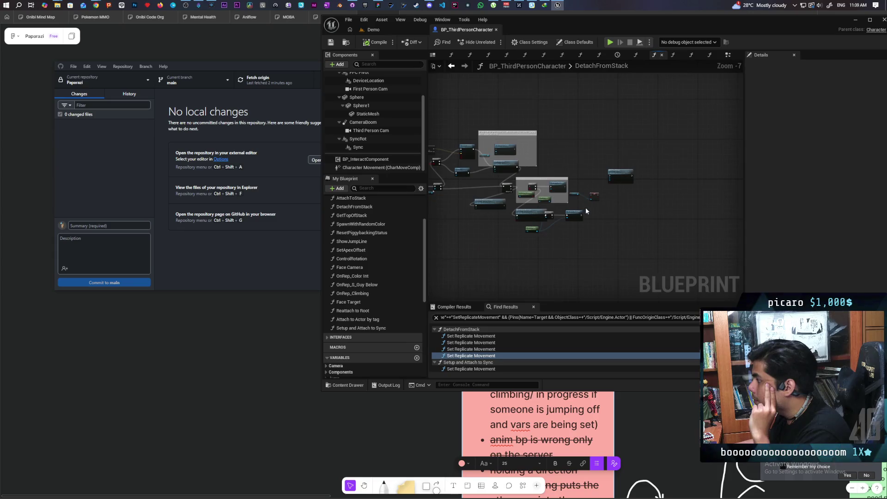
pyautogui.scroll(1, 586, 211)
# Reposition the Character Movement and SET nodes and save the blueprint and level.
pyautogui.moveTo(563, 149)
pyautogui.mouseDown()
pyautogui.moveTo(633, 173)
pyautogui.moveTo(318, 264)
pyautogui.moveTo(630, 238)
pyautogui.mouseUp()
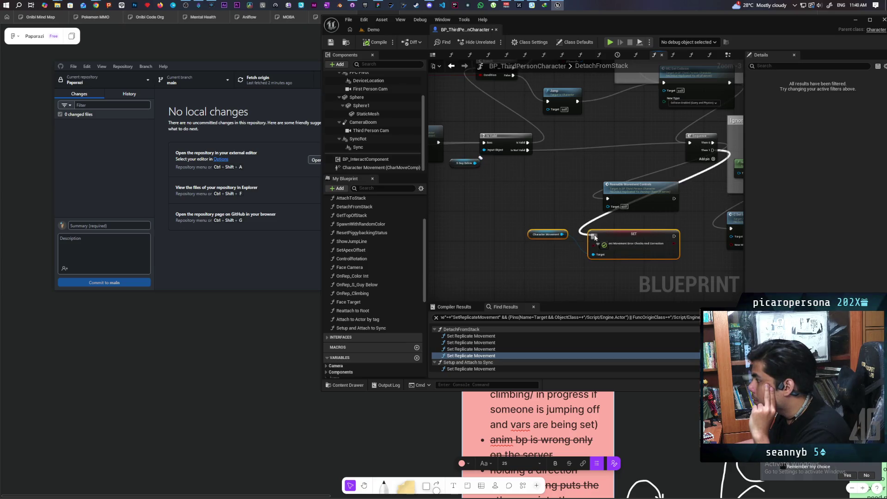
pyautogui.scroll(1, 639, 250)
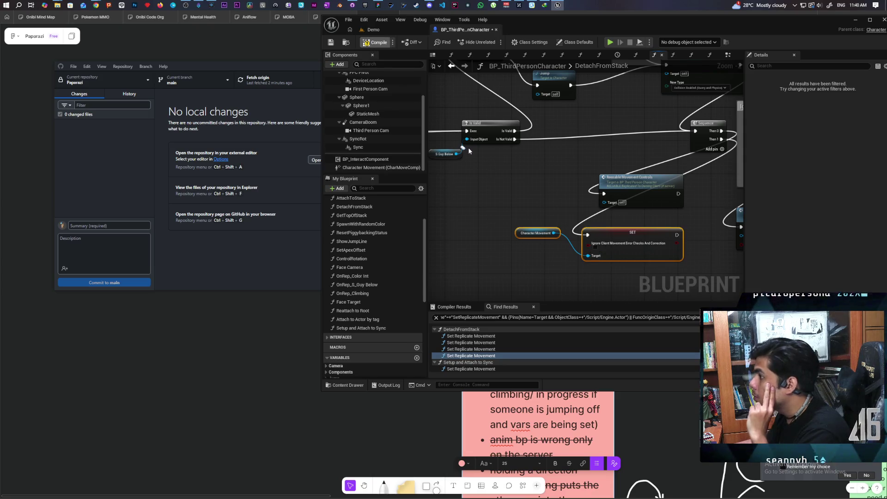
pyautogui.hotkey('ctrl', 's')
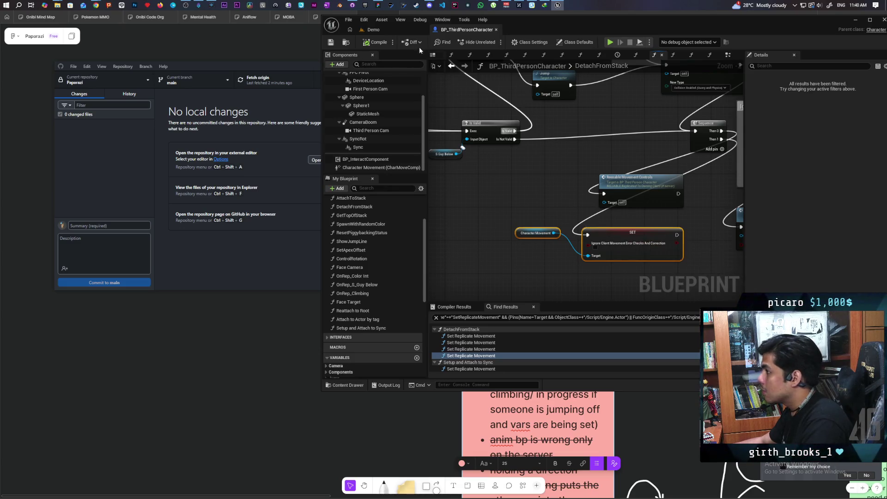
# Find all references to Ignore Client Movement Error Checks And Correction from the SET node.
pyautogui.rightClick(614, 240)
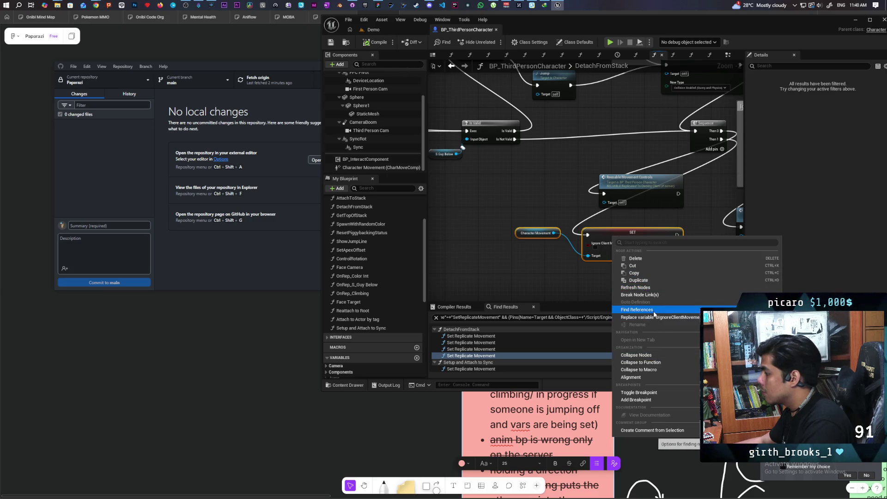
pyautogui.press('Escape')
pyautogui.rightClick(622, 246)
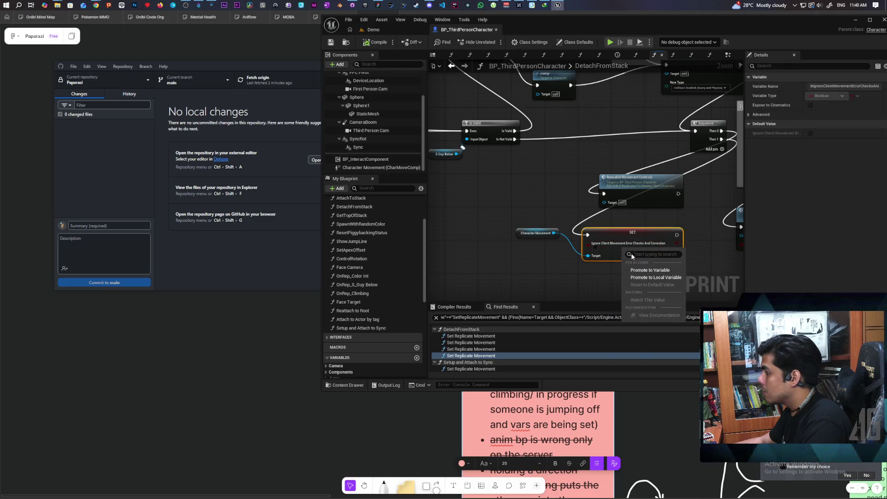
pyautogui.press('Escape')
pyautogui.rightClick(610, 254)
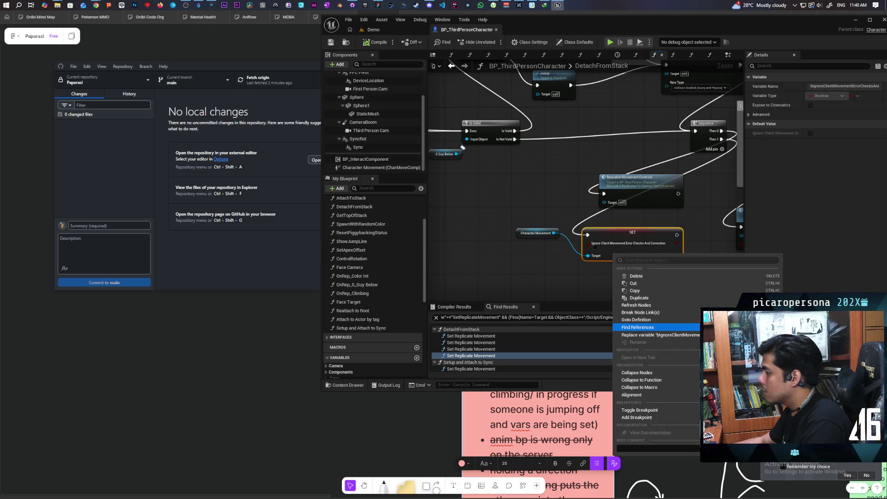
pyautogui.click(637, 327)
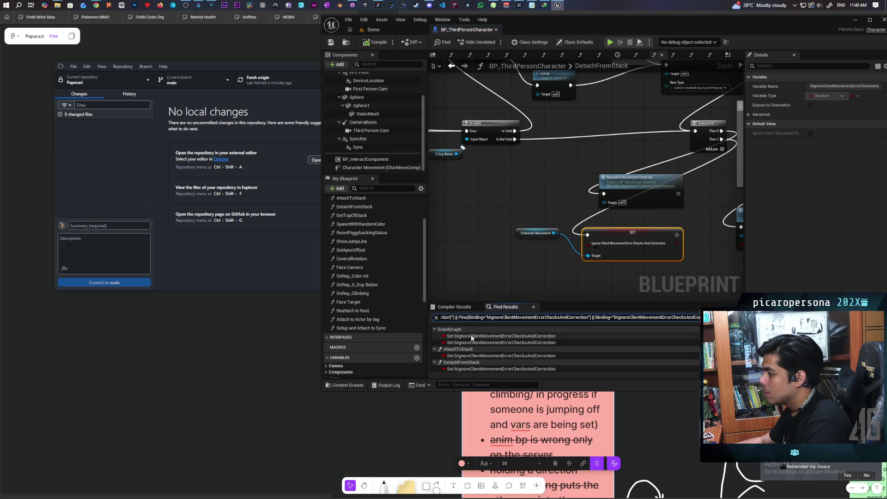
# Visit each setter: two in EventGraph, AttachToStack, DetachFromStack, and Setup and Attach to Sync.
pyautogui.doubleClick(471, 336)
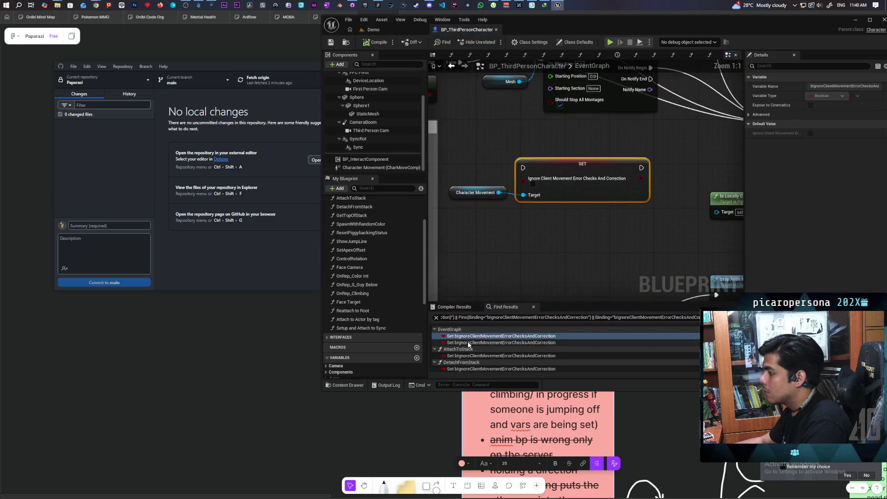
pyautogui.doubleClick(468, 343)
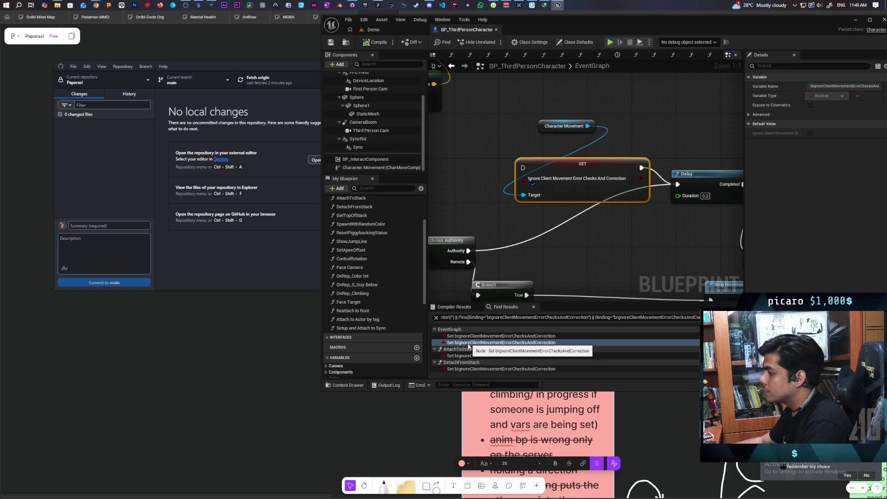
pyautogui.doubleClick(466, 355)
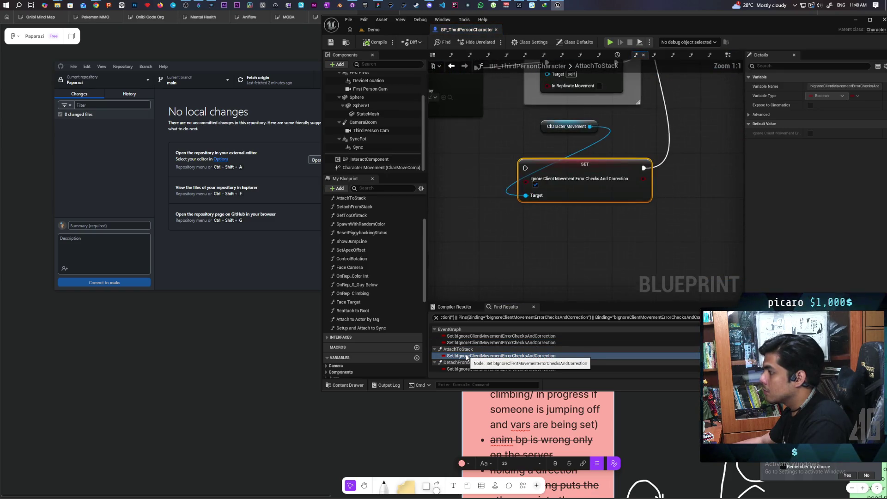
pyautogui.scroll(-2, 469, 357)
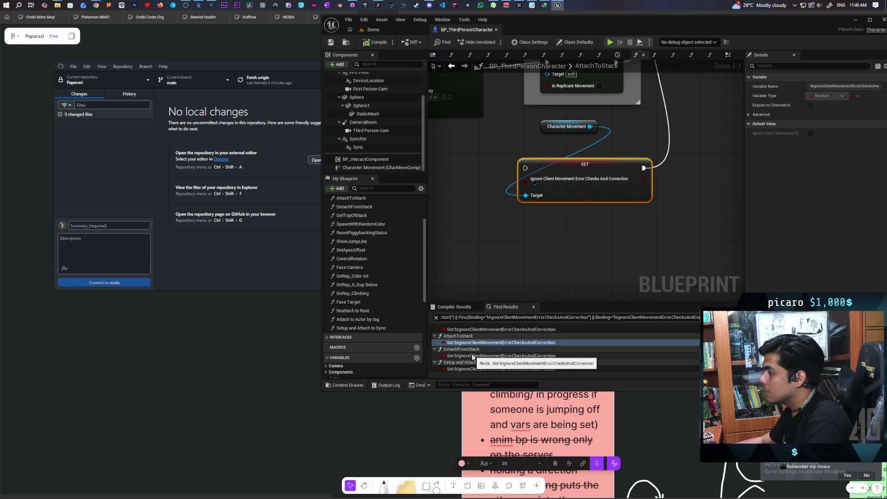
pyautogui.doubleClick(473, 356)
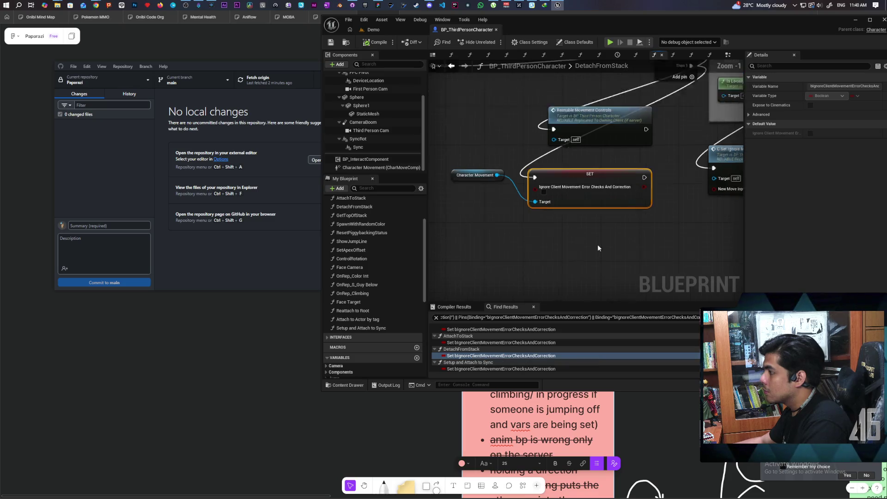
pyautogui.doubleClick(471, 368)
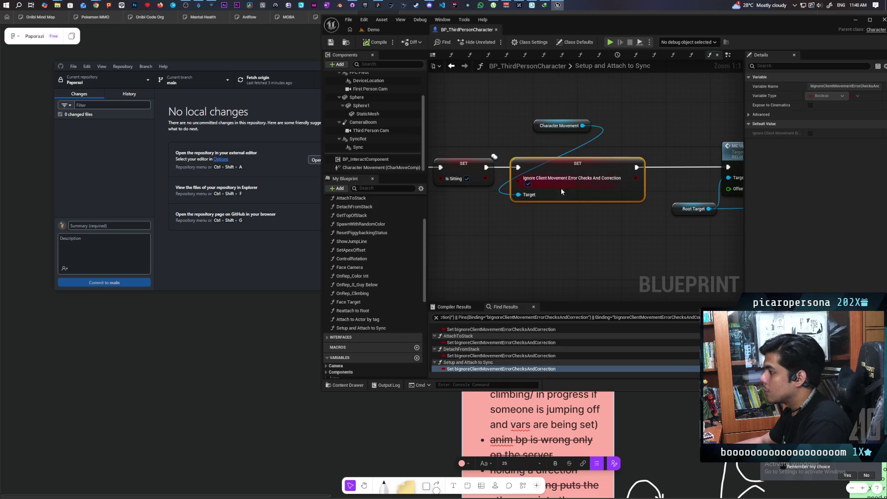
pyautogui.scroll(-5, 581, 227)
pyautogui.scroll(2, 600, 223)
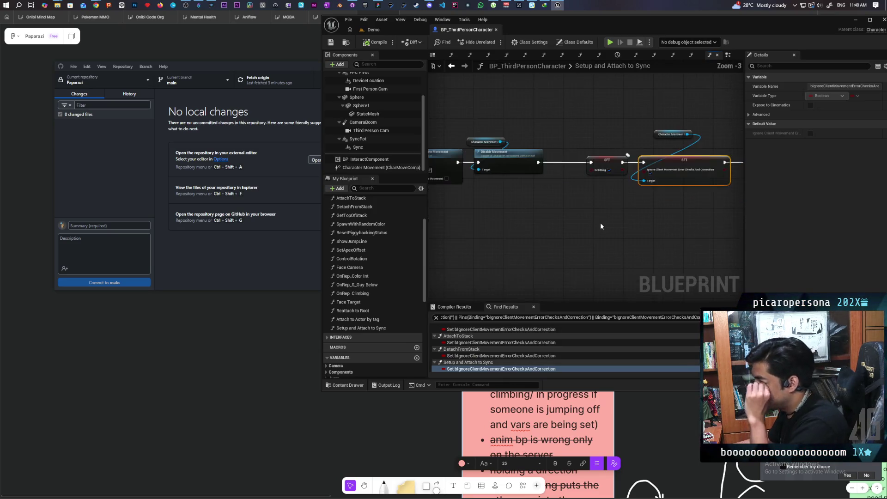
pyautogui.scroll(-4, 675, 210)
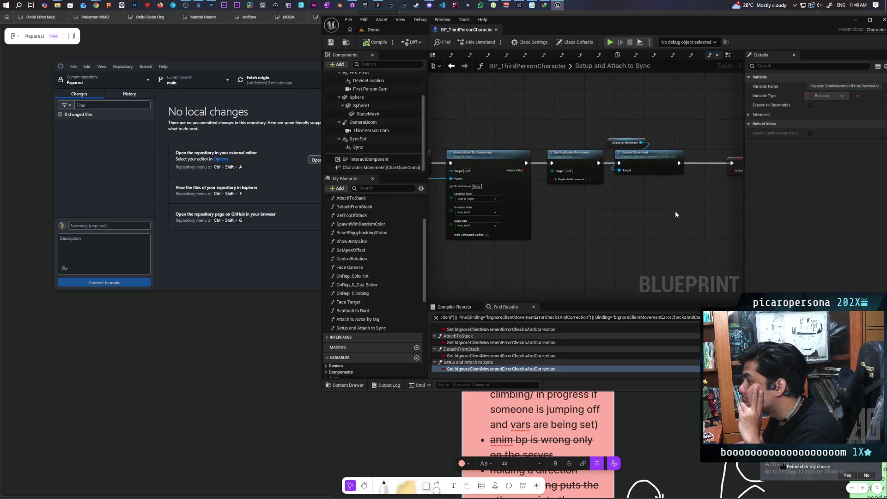
pyautogui.scroll(3, 576, 222)
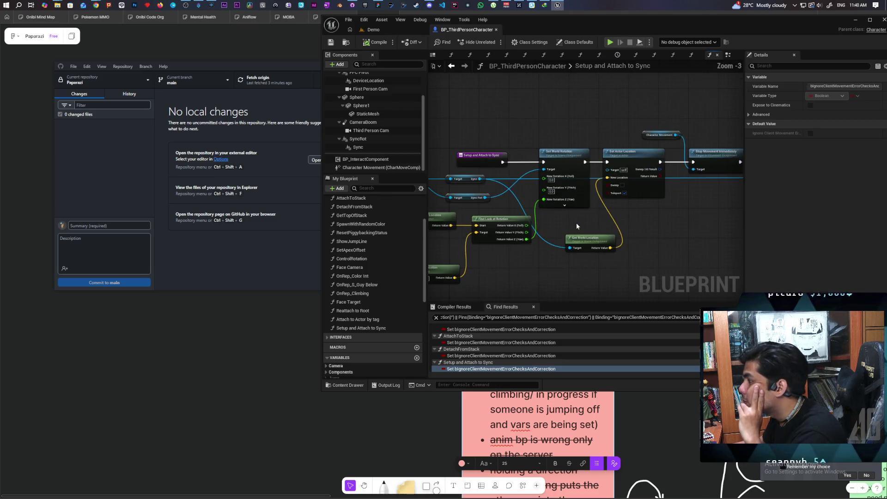
pyautogui.scroll(-2, 578, 223)
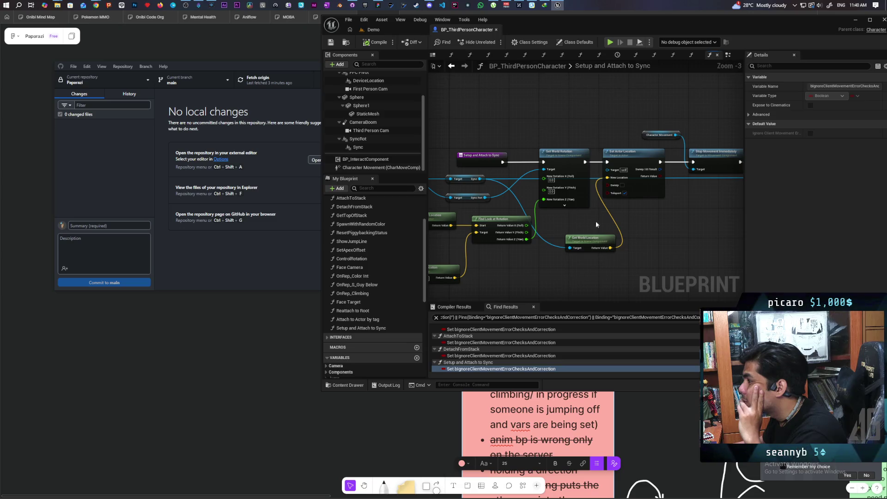
pyautogui.scroll(4, 564, 229)
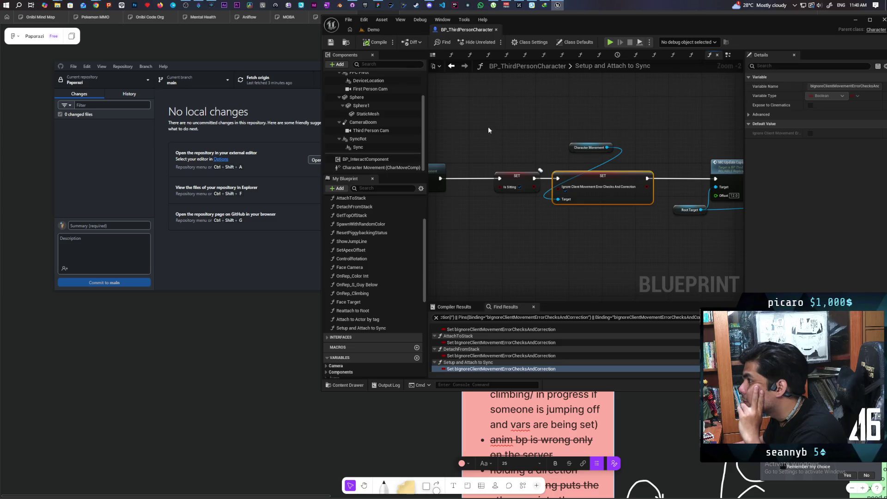
# Start a three-client multiplayer test from the Demo level.
pyautogui.click(372, 30)
pyautogui.click(492, 45)
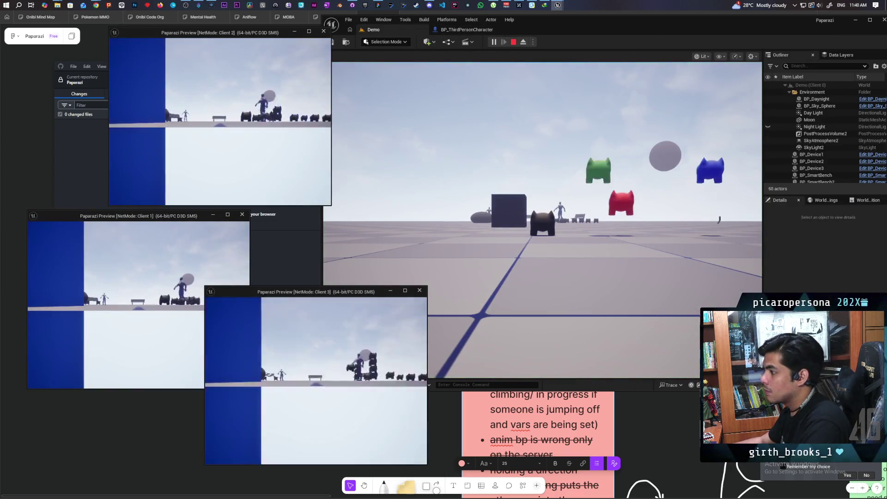
pyautogui.hotkey('alt', 'Tab')
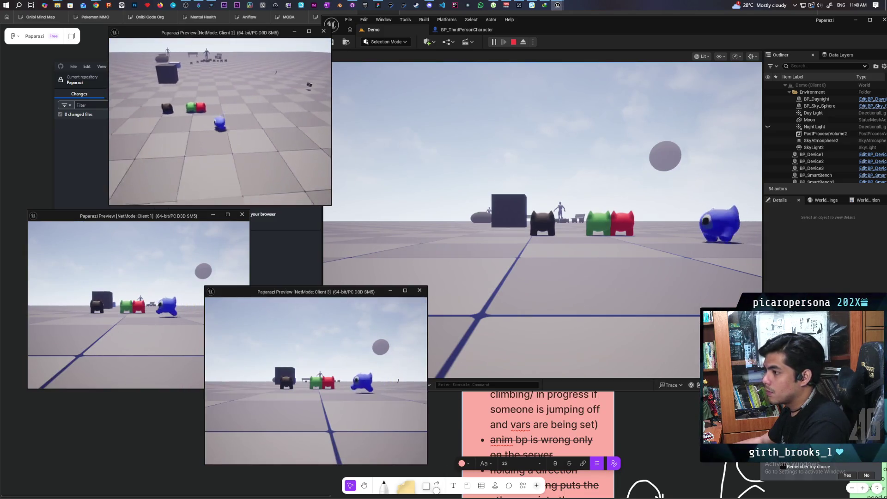
# Walk Client 2's blue character up onto the black character's back.
pyautogui.press('w')
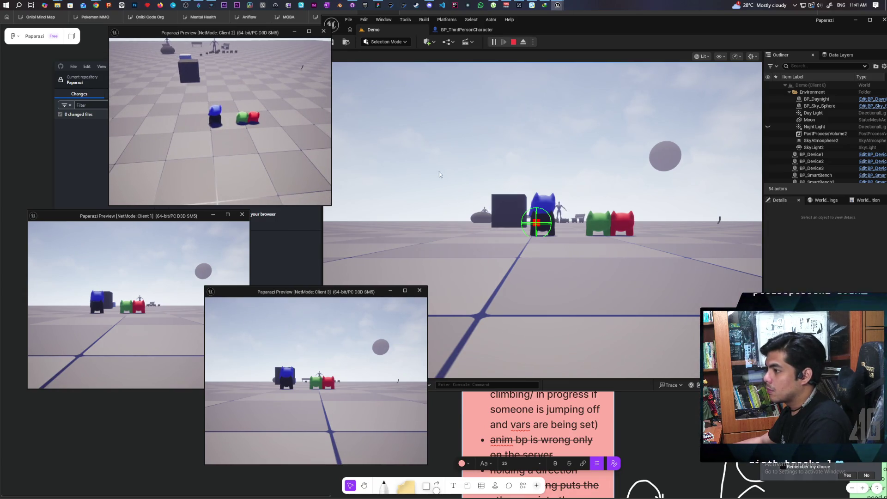
pyautogui.click(439, 171)
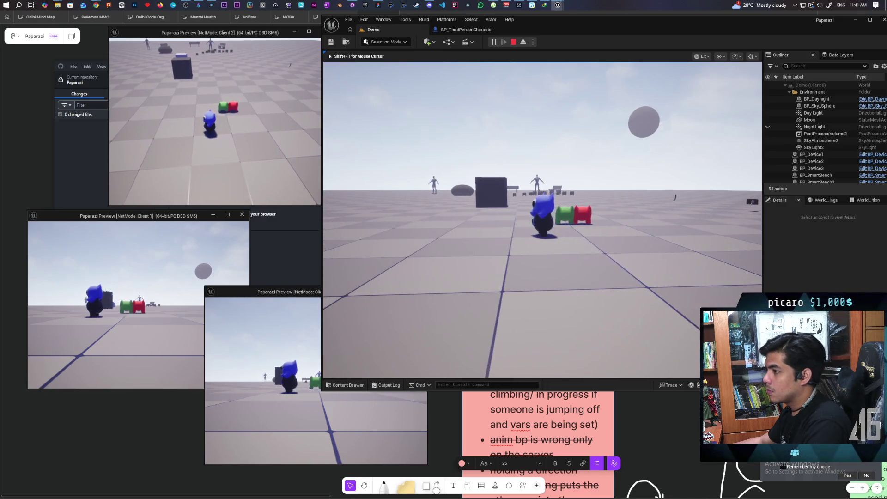
pyautogui.press('w')
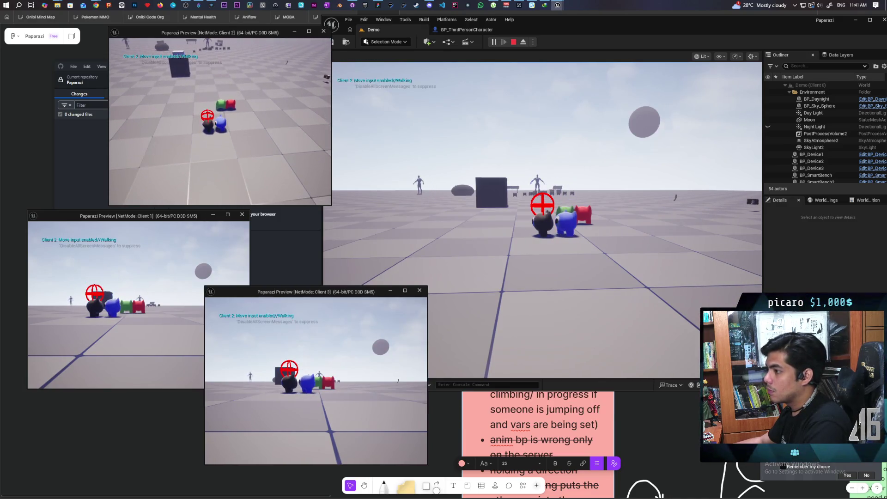
pyautogui.press('w')
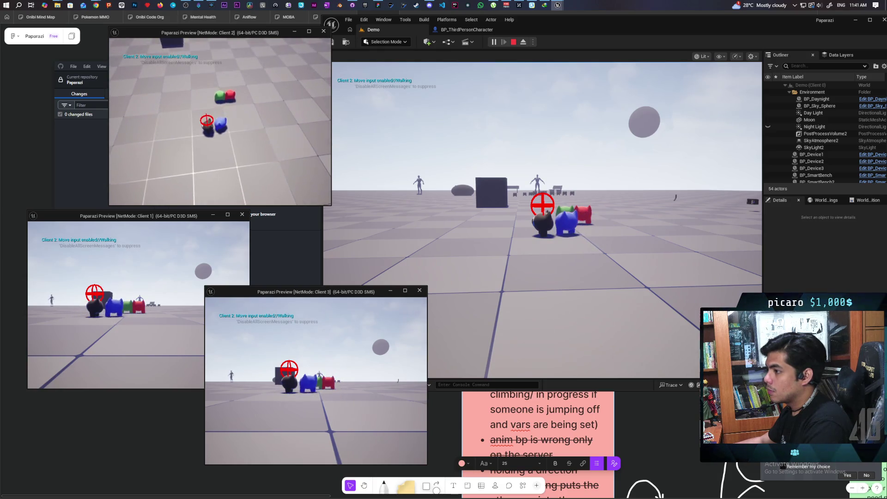
pyautogui.press('w')
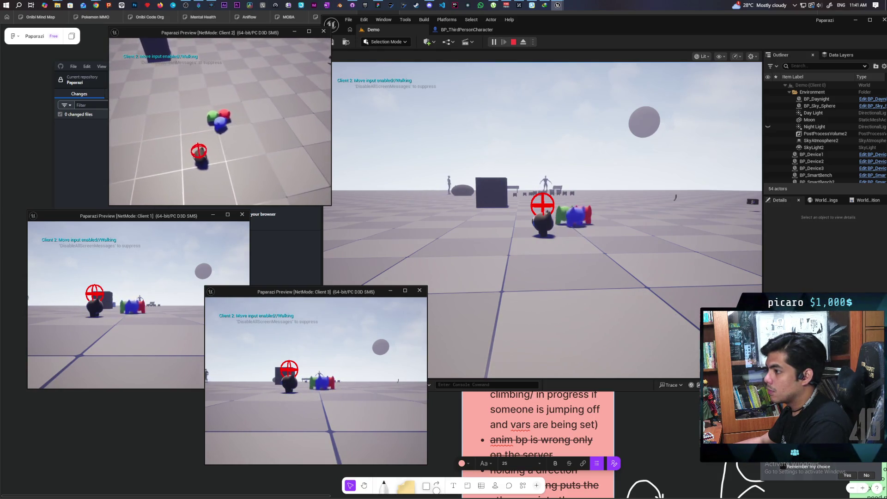
pyautogui.press('w')
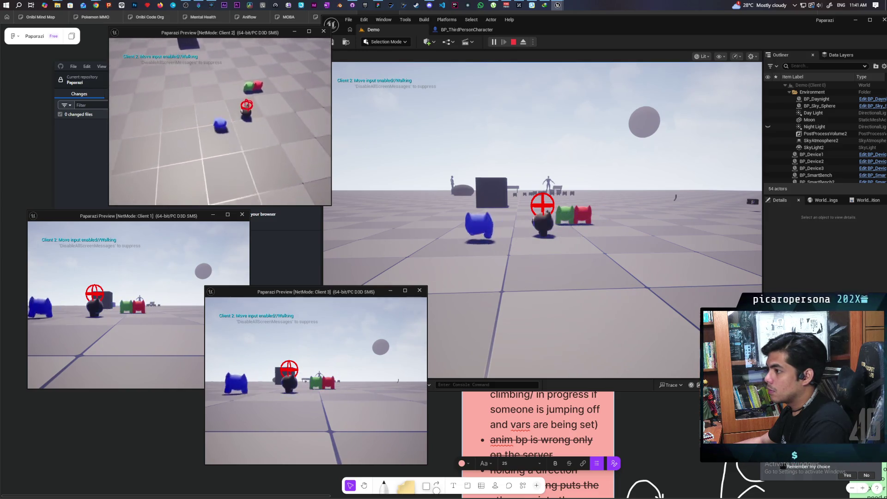
pyautogui.press('w')
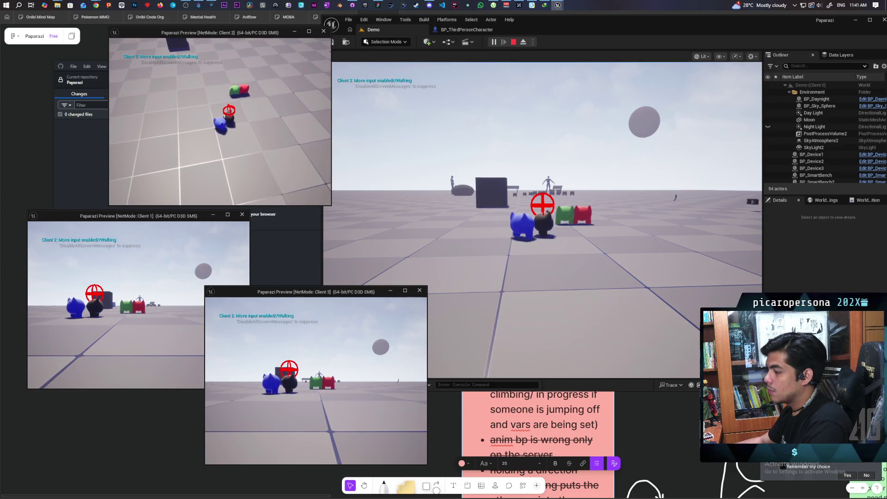
# Walk Client 2's character around again, then stop the play session.
pyautogui.hotkey('alt', 'Tab')
pyautogui.click(504, 205)
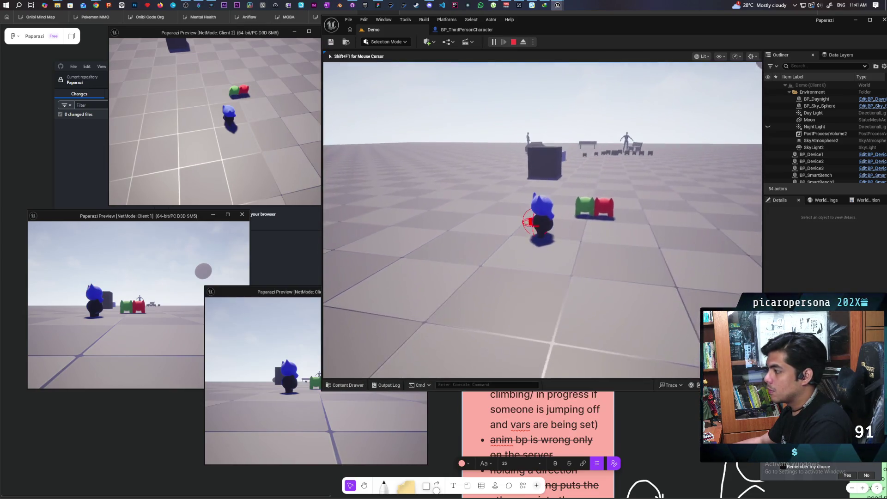
pyautogui.hotkey('alt', 'Tab')
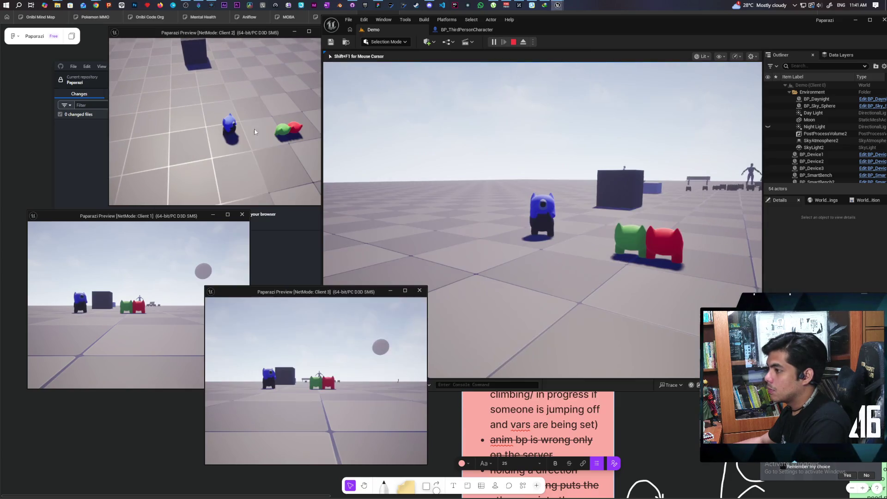
pyautogui.press('w')
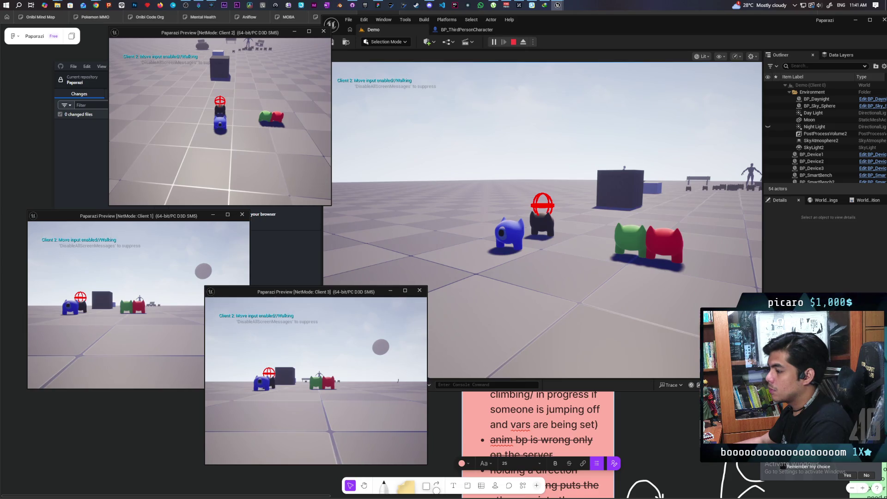
pyautogui.press('Escape')
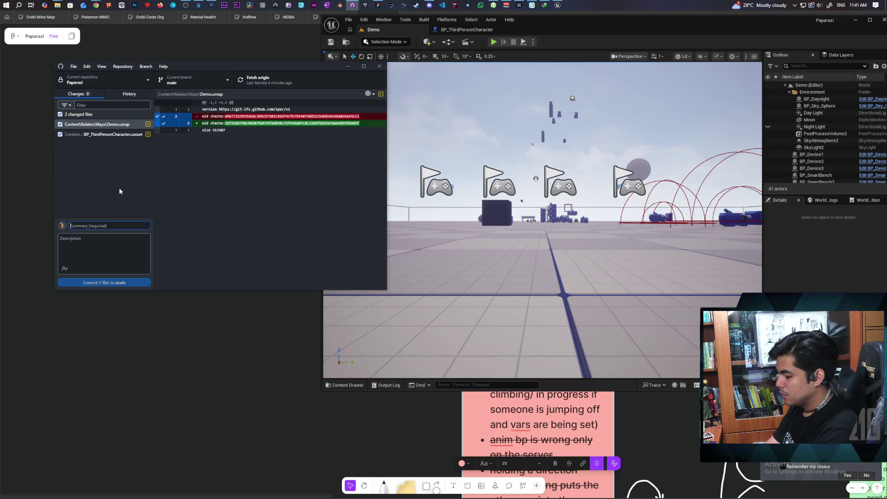
# Commit Demo.umap and BP_ThirdPersonCharacter.uasset as 'fixed net corrections' and push to origin.
pyautogui.write('fixed net corrections')
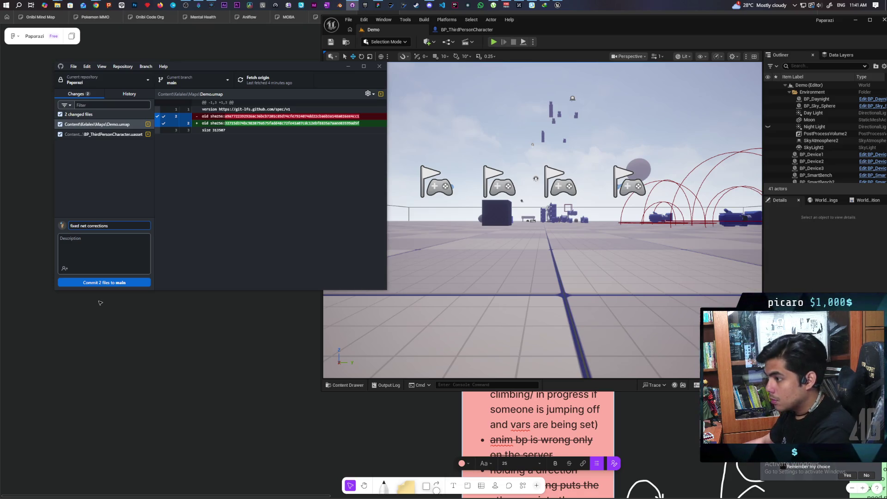
pyautogui.click(111, 284)
pyautogui.click(256, 85)
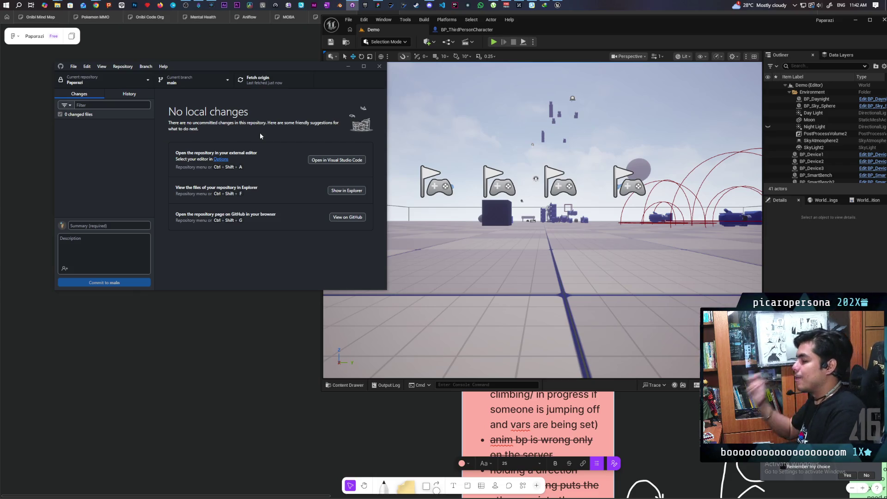
# Maximize the editor and open BP_ThirdPersonCharacter's EventGraph at the move-input nodes.
pyautogui.doubleClick(553, 21)
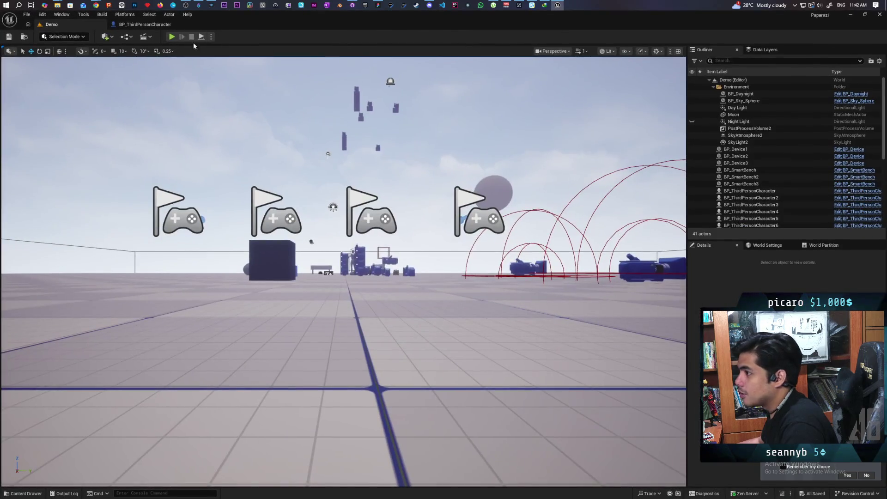
pyautogui.click(121, 24)
pyautogui.scroll(-5, 371, 157)
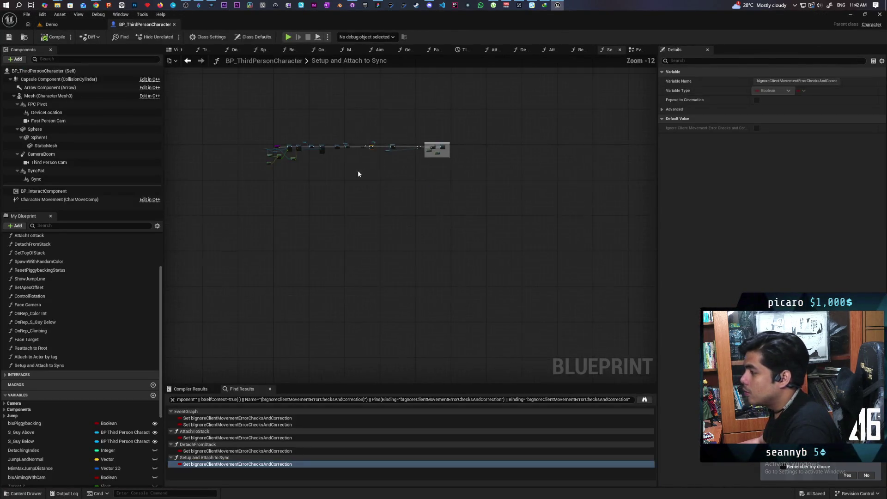
pyautogui.scroll(3, 406, 175)
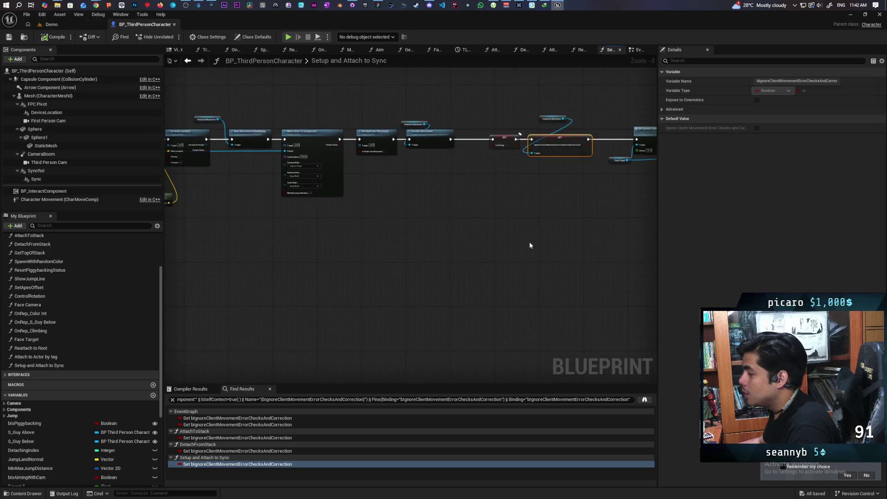
pyautogui.click(638, 49)
pyautogui.scroll(-5, 522, 165)
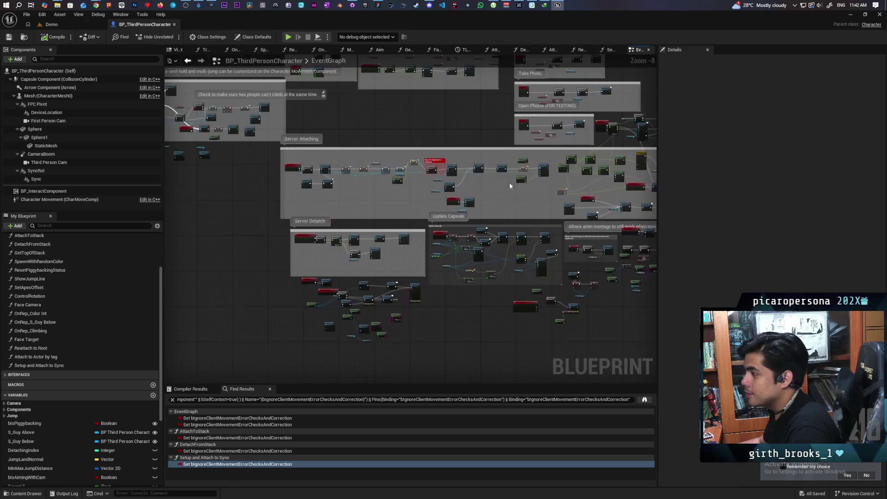
pyautogui.scroll(6, 372, 261)
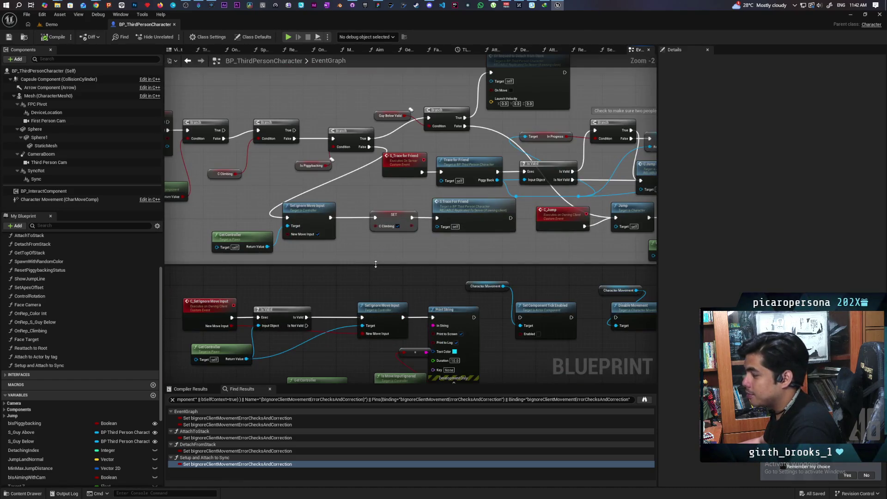
pyautogui.moveTo(395, 269)
pyautogui.mouseDown()
pyautogui.moveTo(411, 212)
pyautogui.moveTo(381, 202)
pyautogui.moveTo(328, 207)
pyautogui.mouseUp()
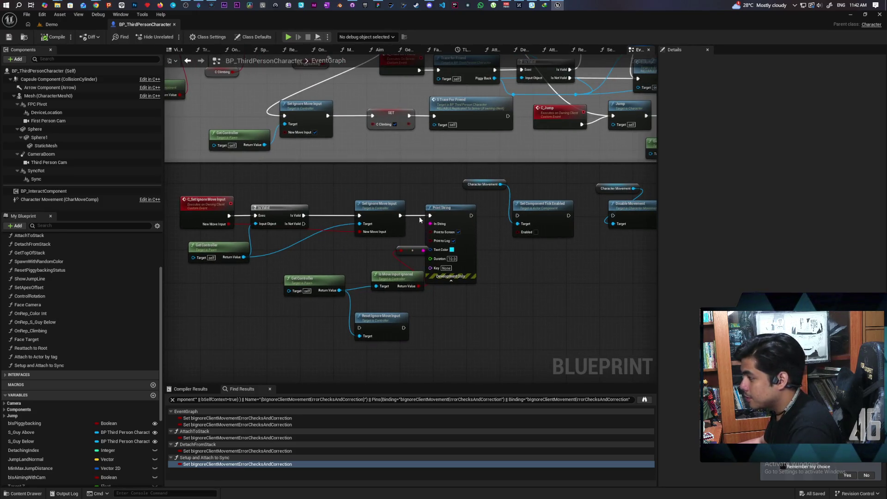
# Delete Print String, move-input checks, movement-disabling nodes, Disable Input and Set Replicate Movement.
pyautogui.moveTo(466, 261)
pyautogui.mouseDown()
pyautogui.moveTo(470, 282)
pyautogui.moveTo(336, 331)
pyautogui.mouseUp()
pyautogui.press('Delete')
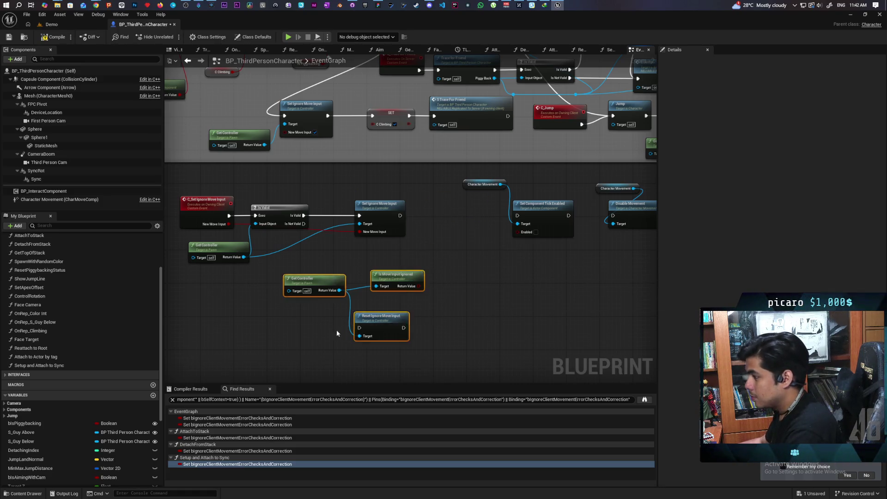
pyautogui.press('Delete')
pyautogui.moveTo(423, 284)
pyautogui.mouseDown()
pyautogui.moveTo(406, 301)
pyautogui.moveTo(364, 304)
pyautogui.moveTo(407, 257)
pyautogui.moveTo(545, 227)
pyautogui.mouseUp()
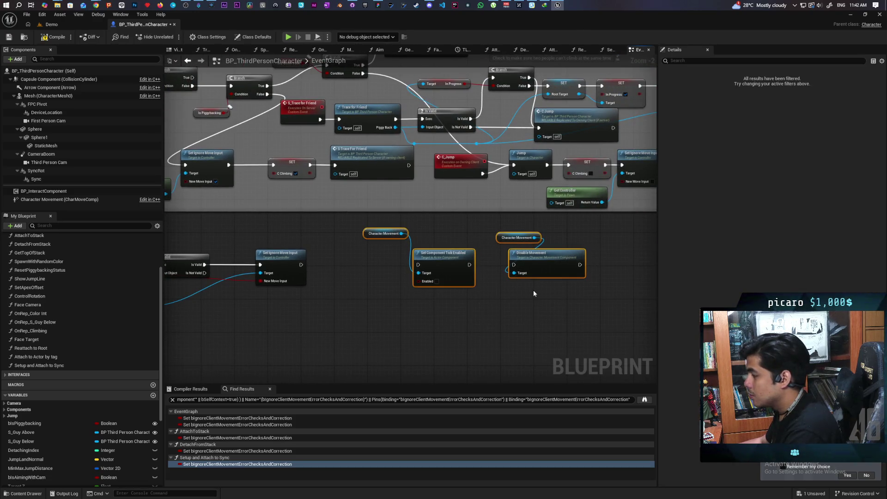
pyautogui.press('Delete')
pyautogui.moveTo(533, 290)
pyautogui.mouseDown()
pyautogui.moveTo(449, 336)
pyautogui.moveTo(346, 354)
pyautogui.mouseUp()
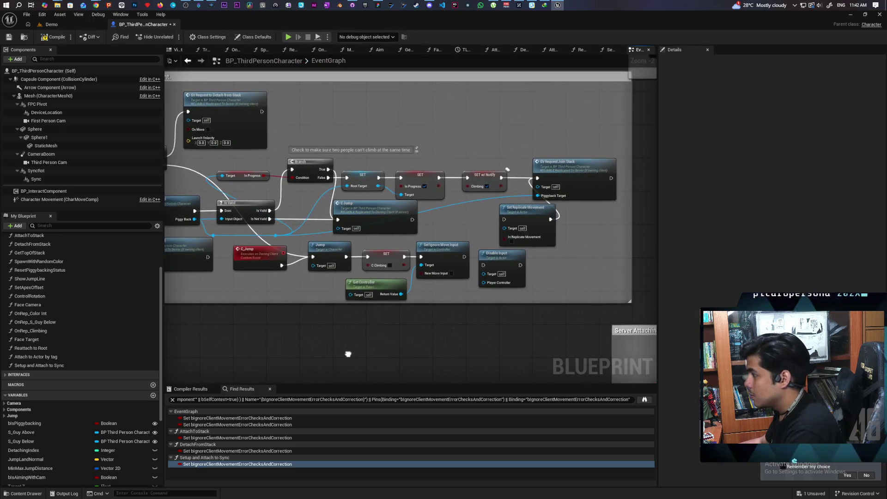
pyautogui.click(515, 279)
pyautogui.press('Delete')
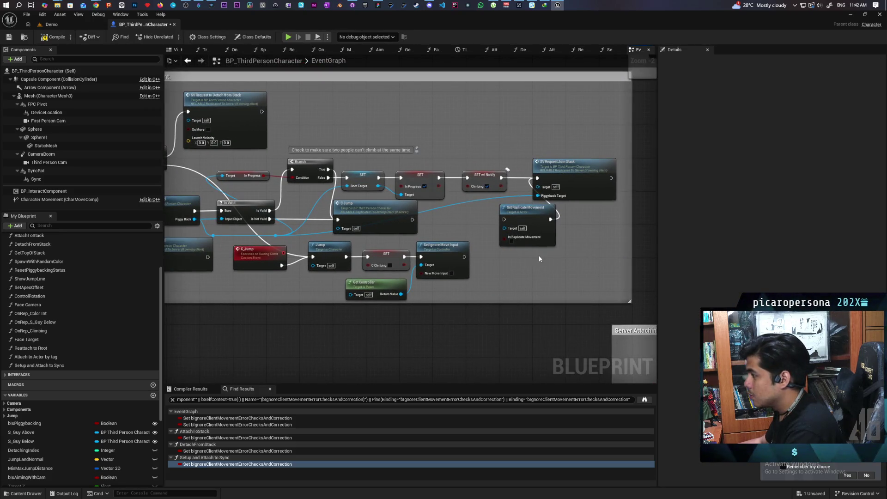
pyautogui.press('Delete')
# Delete the Set Replicate Movement and Set Replicates nodes in the Server Attaching section.
pyautogui.moveTo(518, 265)
pyautogui.mouseDown()
pyautogui.moveTo(466, 272)
pyautogui.moveTo(462, 258)
pyautogui.moveTo(452, 273)
pyautogui.moveTo(519, 273)
pyautogui.moveTo(581, 241)
pyautogui.moveTo(354, 259)
pyautogui.moveTo(594, 256)
pyautogui.moveTo(416, 222)
pyautogui.mouseUp()
pyautogui.scroll(-1, 594, 256)
pyautogui.moveTo(522, 228)
pyautogui.mouseDown()
pyautogui.moveTo(352, 135)
pyautogui.moveTo(247, 91)
pyautogui.mouseUp()
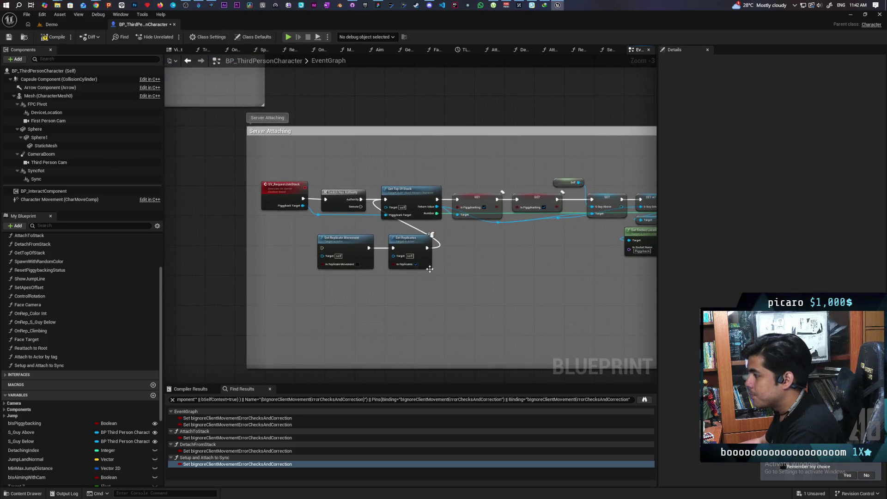
pyautogui.moveTo(374, 259); pyautogui.dragTo(428, 252)
pyautogui.moveTo(402, 223); pyautogui.dragTo(323, 248)
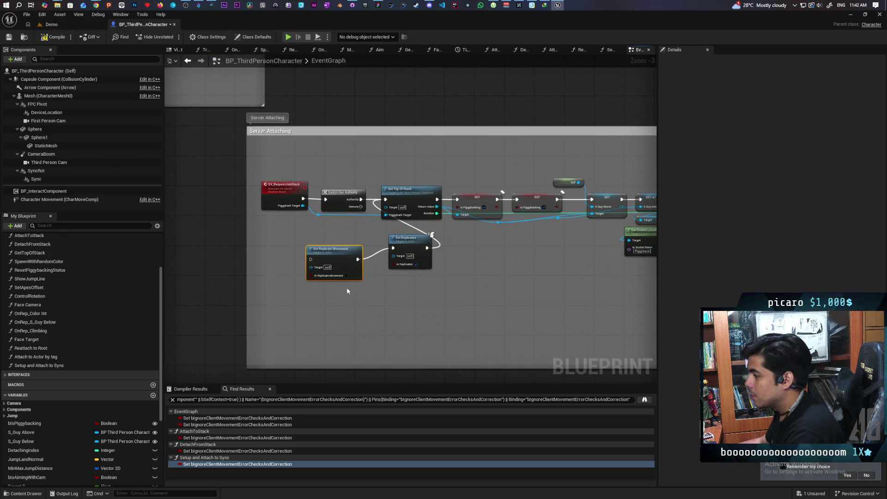
pyautogui.press('Delete')
# Delete the Set Collision Enabled node and its Capsule Component getter in Update Capsule.
pyautogui.moveTo(471, 259)
pyautogui.mouseDown()
pyautogui.moveTo(363, 243)
pyautogui.moveTo(420, 252)
pyautogui.moveTo(412, 265)
pyautogui.moveTo(336, 262)
pyautogui.mouseUp()
pyautogui.moveTo(368, 228); pyautogui.dragTo(298, 200)
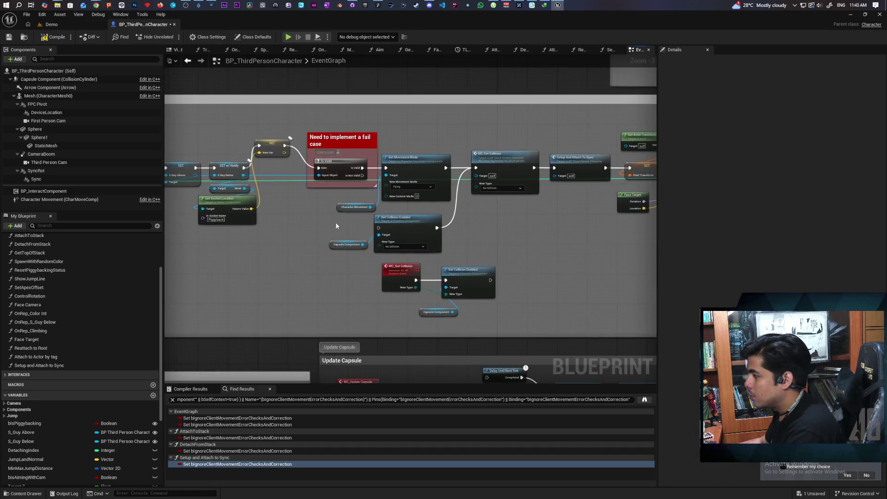
pyautogui.click(422, 230)
pyautogui.press('Delete')
pyautogui.click(362, 244)
pyautogui.press('Delete')
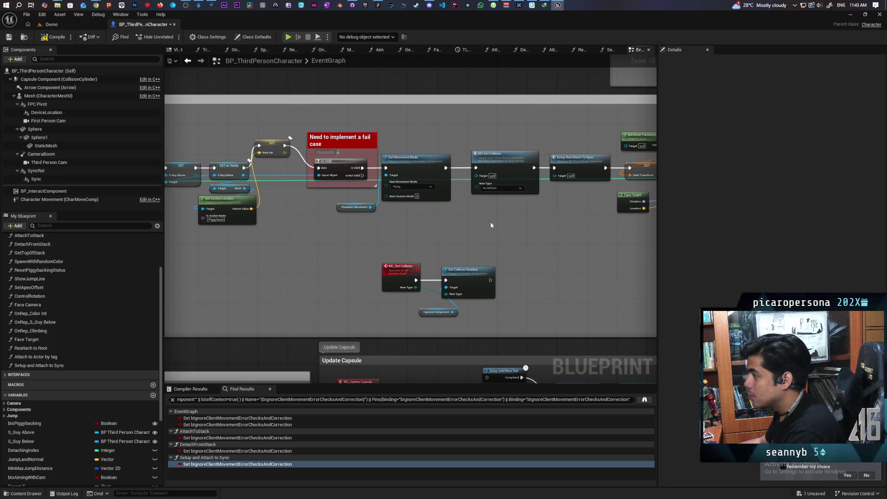
# Pan through the Move Spline, Lerp, Play Montage and TL_Jump timeline sections.
pyautogui.moveTo(491, 225); pyautogui.dragTo(336, 236)
pyautogui.moveTo(433, 236); pyautogui.dragTo(297, 221)
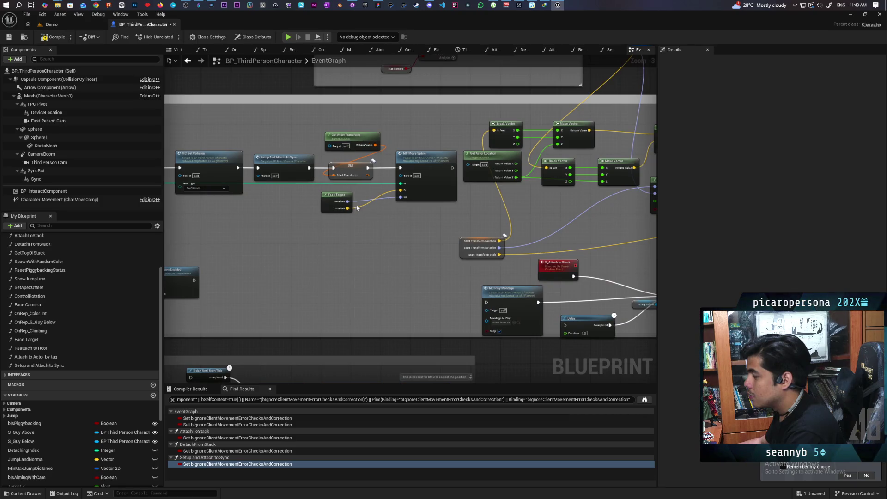
pyautogui.moveTo(390, 232); pyautogui.dragTo(317, 224)
pyautogui.moveTo(402, 194)
pyautogui.mouseDown()
pyautogui.moveTo(316, 212)
pyautogui.moveTo(266, 234)
pyautogui.moveTo(274, 306)
pyautogui.moveTo(289, 273)
pyautogui.moveTo(206, 277)
pyautogui.moveTo(185, 281)
pyautogui.moveTo(186, 289)
pyautogui.mouseUp()
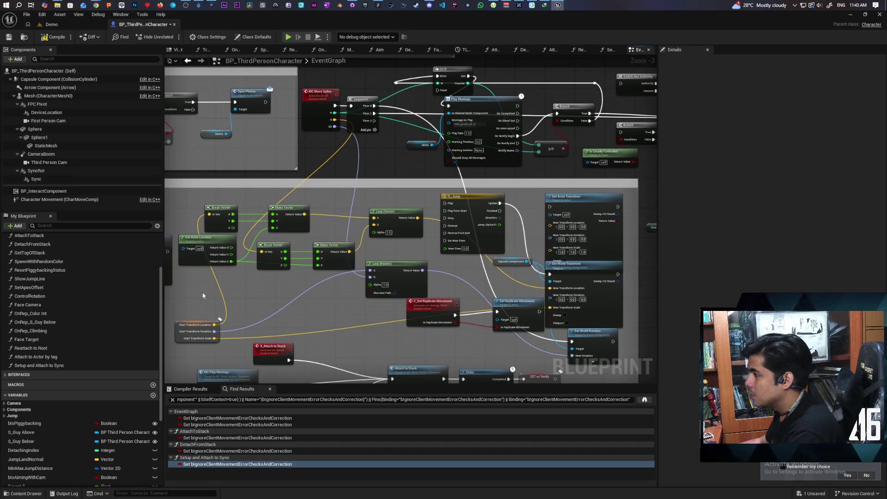
# Prefix the Play Jump Anim event's name with MC_ so it reads MC_Play Jump Anim.
pyautogui.moveTo(439, 335); pyautogui.dragTo(554, 340)
pyautogui.click(437, 110)
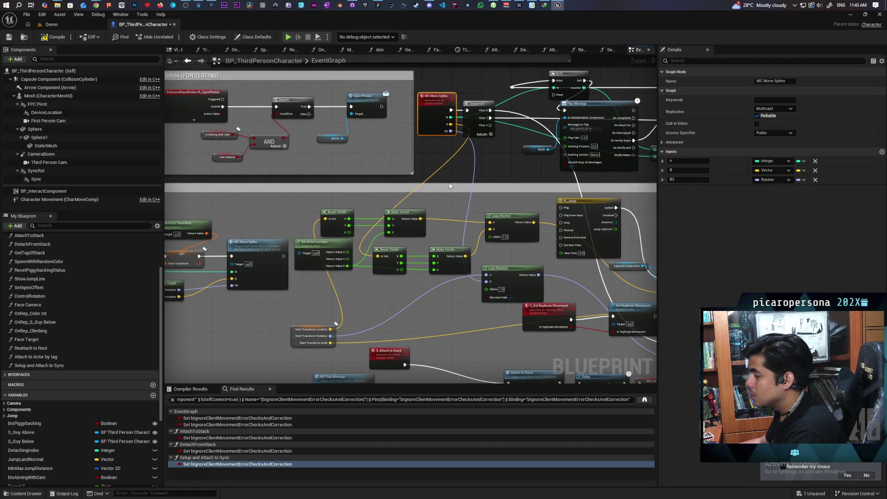
pyautogui.click(775, 81)
pyautogui.write('Play Jump')
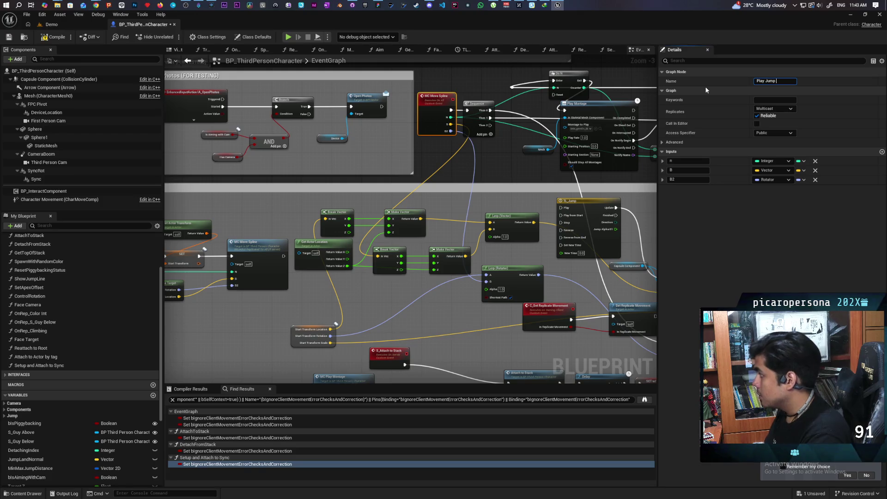
pyautogui.write('Anim')
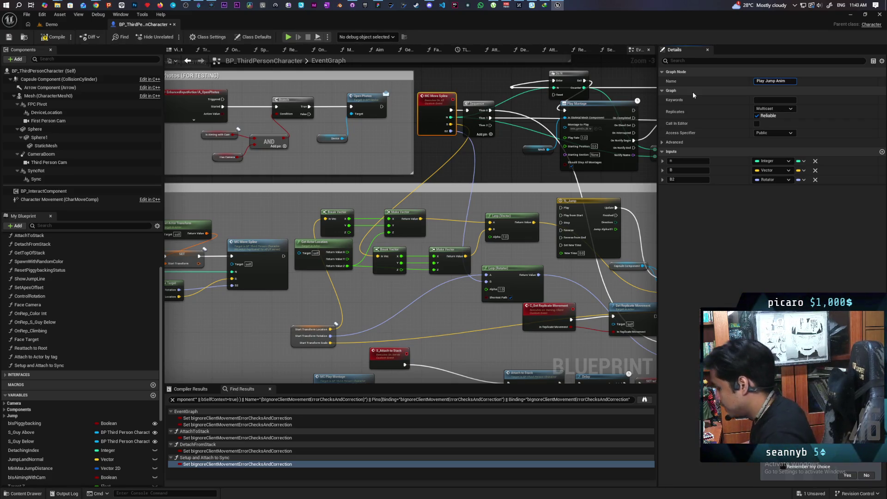
pyautogui.write('MC_')
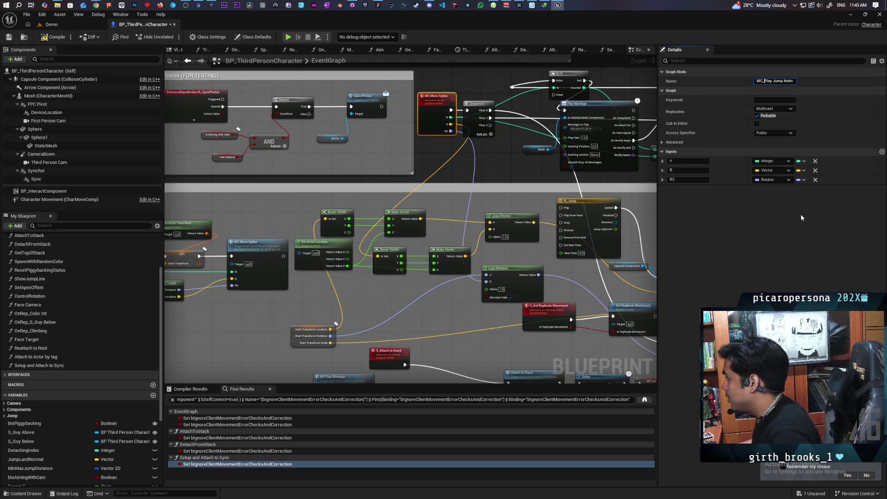
pyautogui.press('Return')
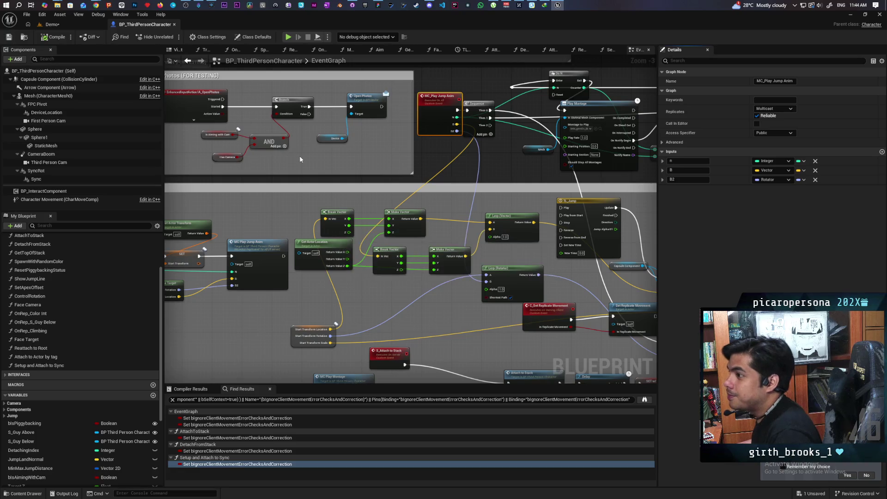
# Delete the Set Actor Transform and Set World Transform nodes near TL_Jump.
pyautogui.moveTo(498, 151); pyautogui.dragTo(468, 179)
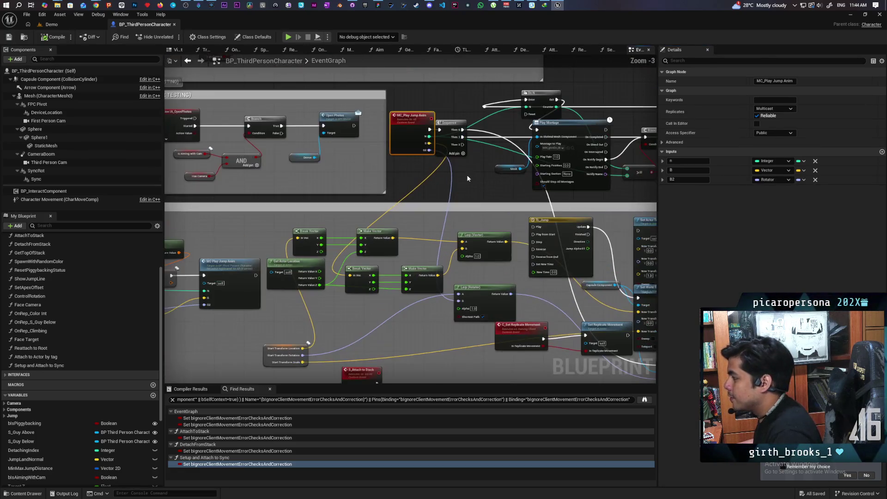
pyautogui.moveTo(448, 146); pyautogui.dragTo(461, 147)
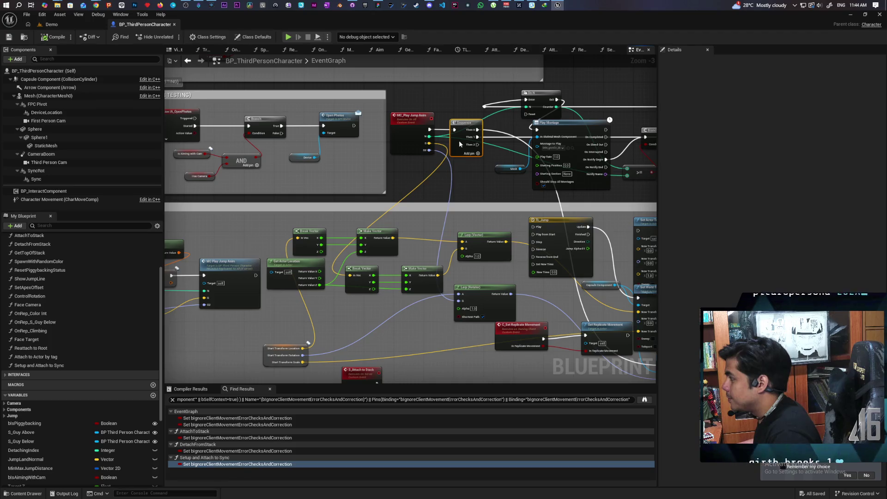
pyautogui.moveTo(484, 185)
pyautogui.mouseDown()
pyautogui.moveTo(329, 217)
pyautogui.moveTo(262, 203)
pyautogui.moveTo(461, 160)
pyautogui.mouseUp()
pyautogui.moveTo(533, 182)
pyautogui.mouseDown()
pyautogui.moveTo(466, 198)
pyautogui.moveTo(501, 191)
pyautogui.mouseUp()
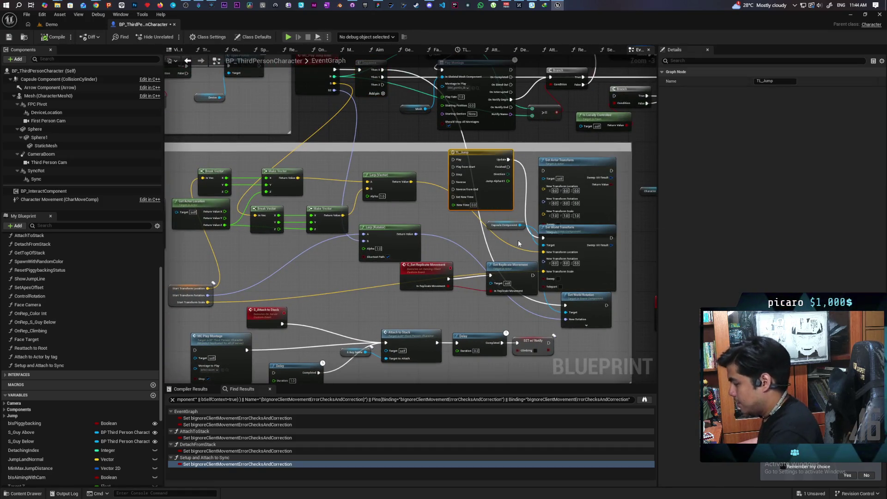
pyautogui.moveTo(593, 207); pyautogui.dragTo(578, 189)
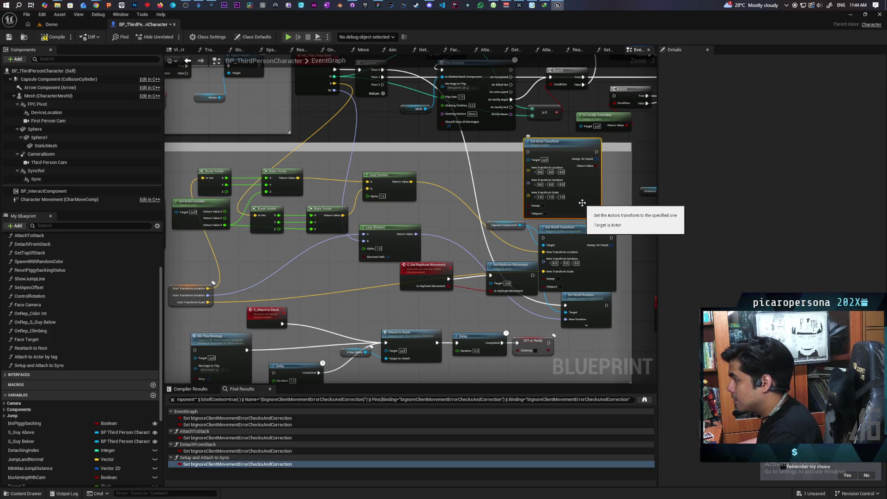
pyautogui.press('Delete')
pyautogui.click(586, 238)
pyautogui.press('Delete')
# Move Set World Rotation and its Capsule Component getter up to the top area.
pyautogui.moveTo(583, 296)
pyautogui.mouseDown()
pyautogui.moveTo(531, 249)
pyautogui.moveTo(462, 152)
pyautogui.moveTo(444, 92)
pyautogui.moveTo(434, 109)
pyautogui.moveTo(443, 139)
pyautogui.moveTo(508, 142)
pyautogui.mouseUp()
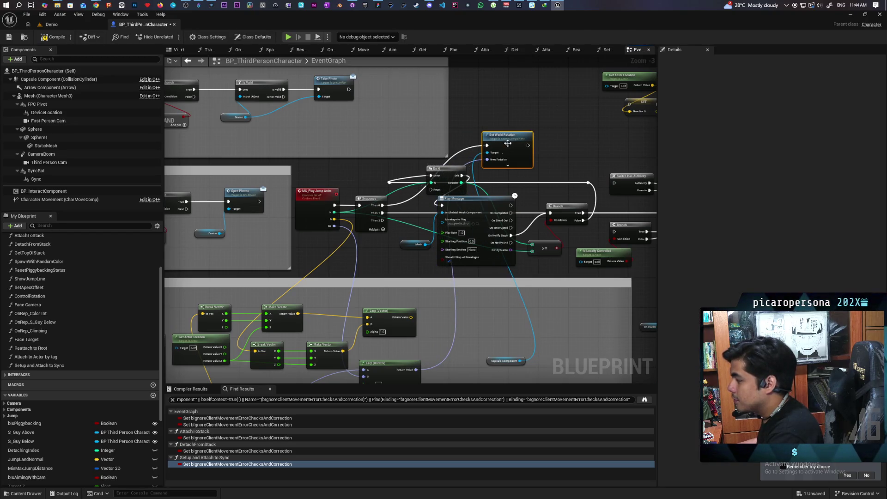
pyautogui.moveTo(488, 361); pyautogui.dragTo(487, 129)
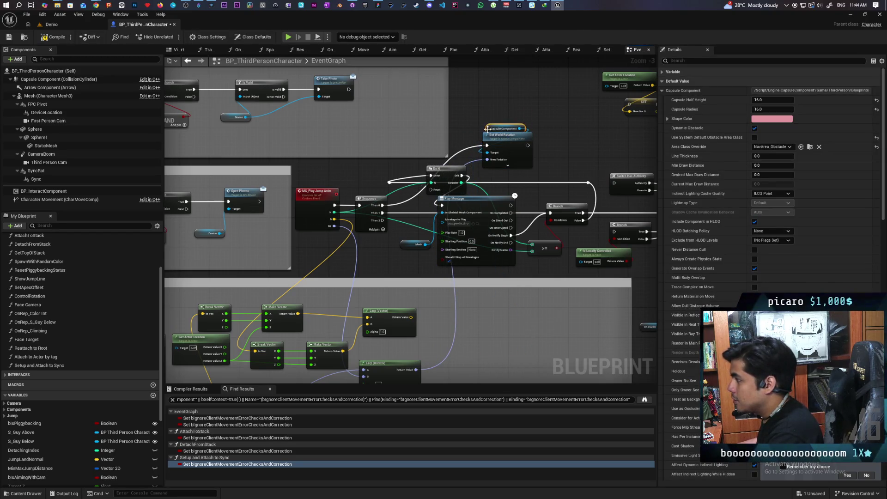
pyautogui.click(531, 129)
pyautogui.moveTo(497, 232); pyautogui.dragTo(525, 125)
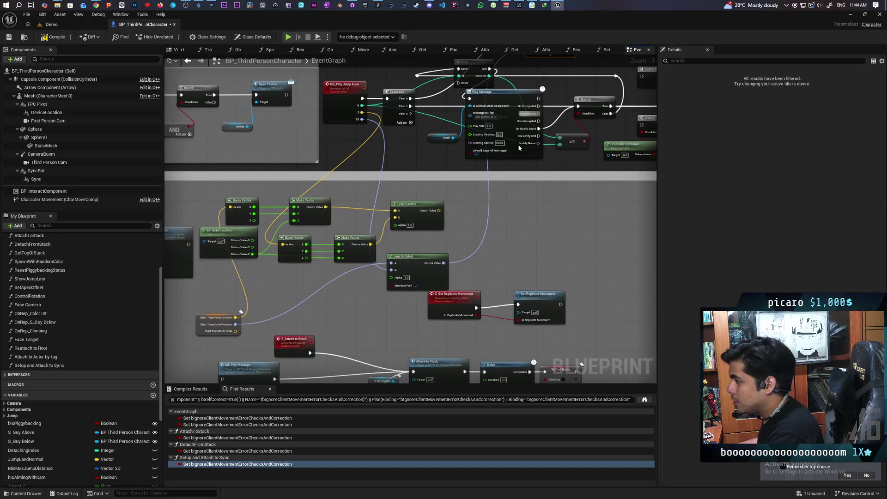
# Delete the Lerp (Rotator), vector, Lerp and Start Transform nodes.
pyautogui.moveTo(416, 263)
pyautogui.mouseDown()
pyautogui.moveTo(435, 252)
pyautogui.moveTo(461, 271)
pyautogui.mouseUp()
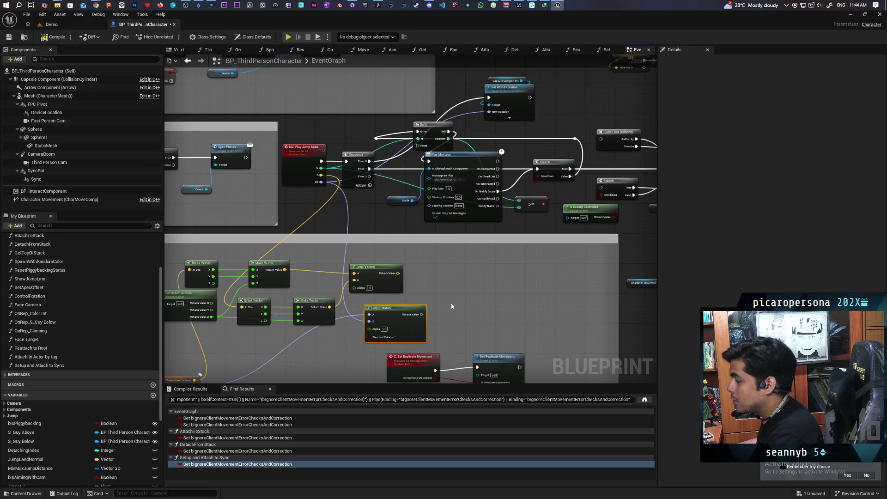
pyautogui.press('Delete')
pyautogui.moveTo(433, 323); pyautogui.dragTo(530, 250)
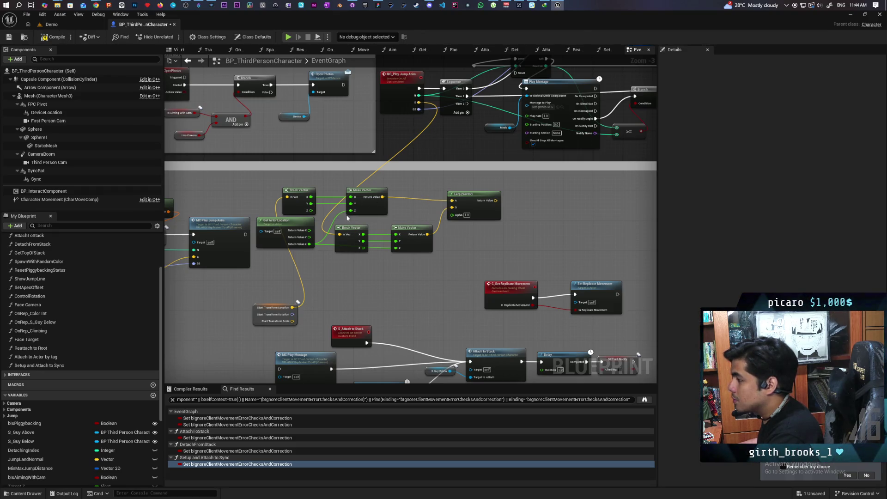
pyautogui.moveTo(508, 259); pyautogui.dragTo(254, 183)
pyautogui.press('Delete')
pyautogui.click(277, 307)
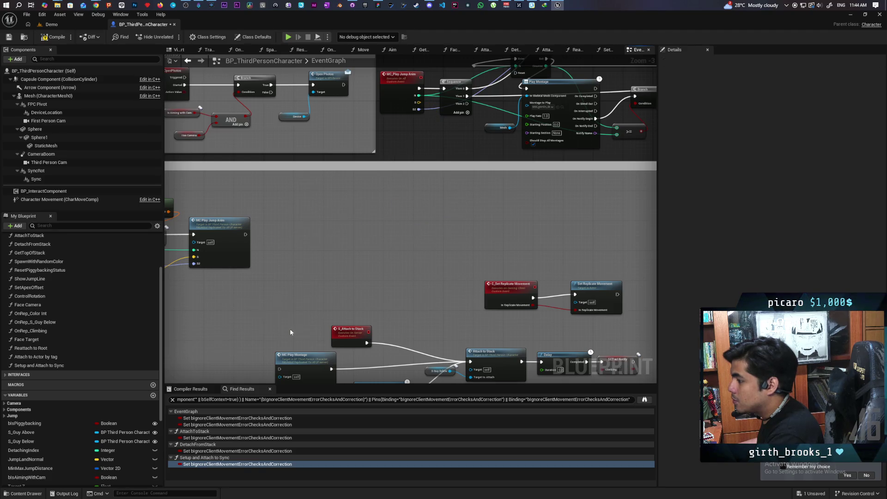
pyautogui.press('Delete')
pyautogui.moveTo(442, 259)
pyautogui.mouseDown()
pyautogui.moveTo(458, 254)
pyautogui.moveTo(353, 160)
pyautogui.mouseUp()
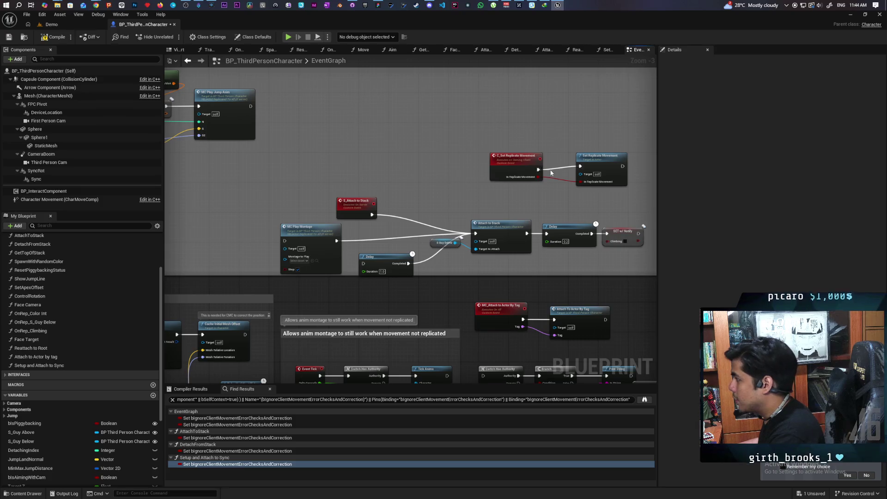
pyautogui.scroll(-1, 476, 146)
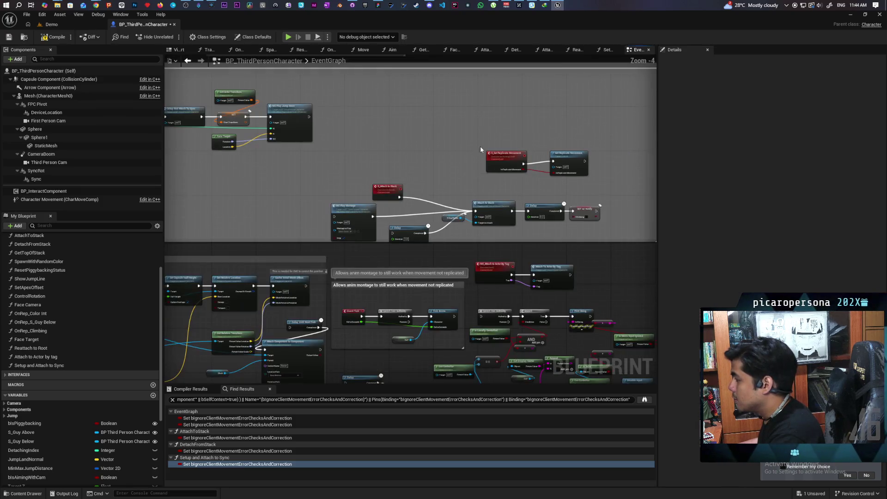
# Find references to C_Set Replicate Movement and jump to its DetachFromStack call.
pyautogui.rightClick(511, 164)
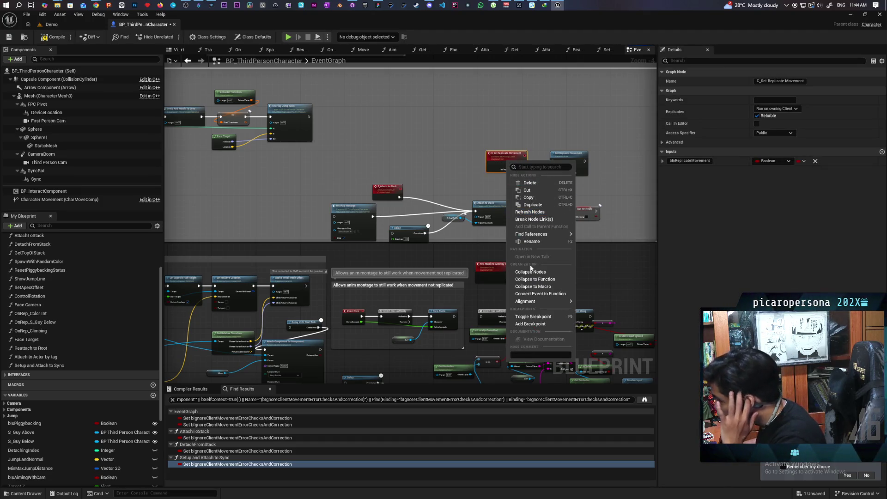
pyautogui.moveTo(578, 235)
pyautogui.click(588, 252)
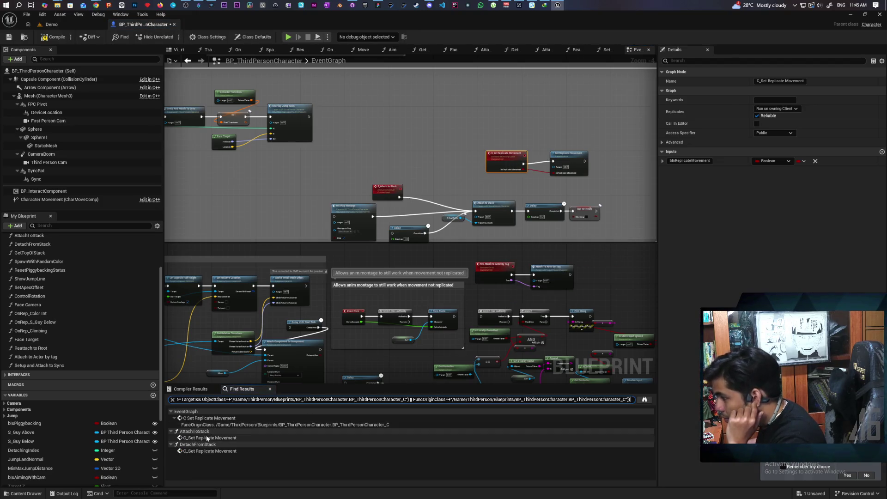
pyautogui.click(208, 437)
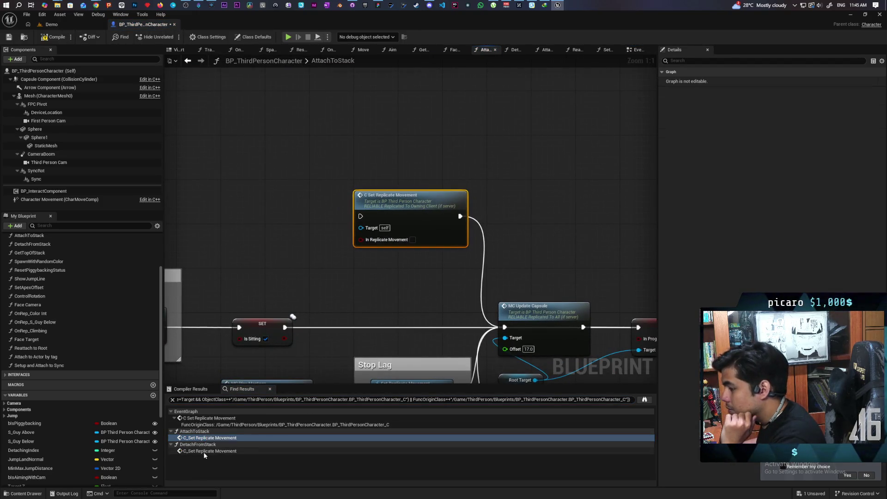
pyautogui.click(205, 450)
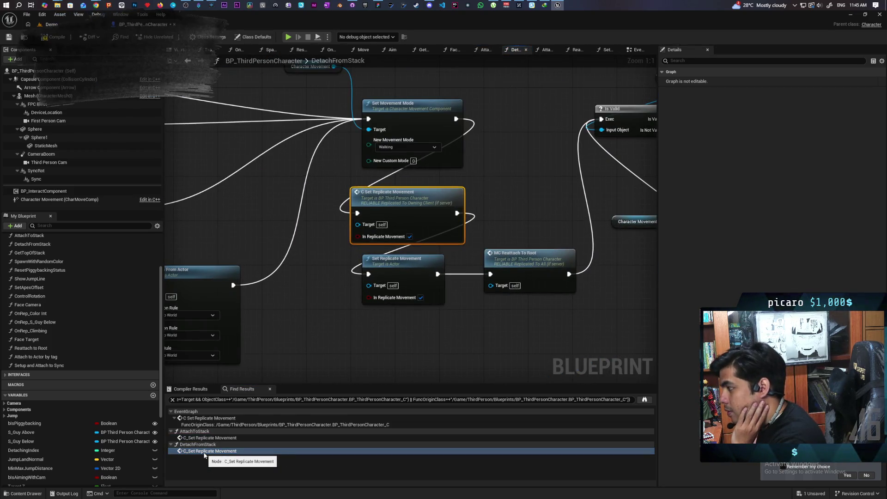
# Delete the leftover nodes and Detach From Actor from DetachFromStack, repositioning the entry node.
pyautogui.scroll(-2, 389, 305)
pyautogui.scroll(-2, 390, 305)
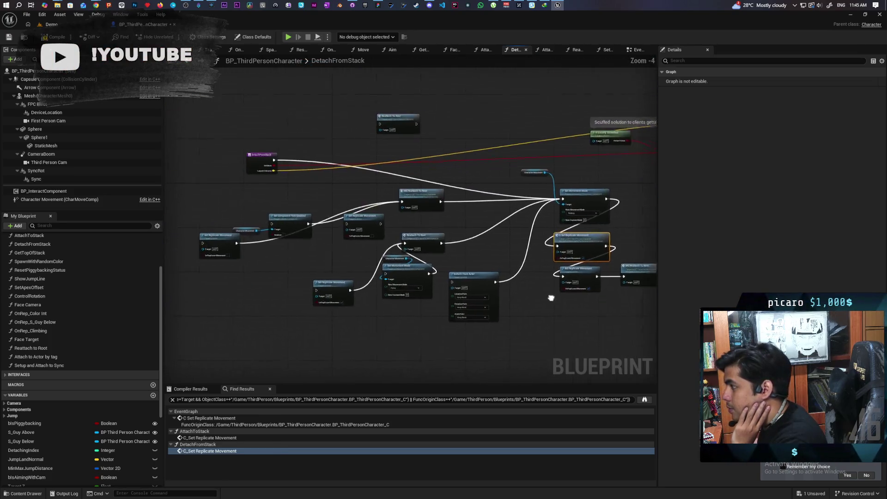
pyautogui.moveTo(266, 150); pyautogui.dragTo(475, 143)
pyautogui.moveTo(197, 189)
pyautogui.mouseDown()
pyautogui.moveTo(390, 267)
pyautogui.moveTo(433, 306)
pyautogui.mouseUp()
pyautogui.press('Delete')
pyautogui.click(468, 311)
pyautogui.press('Delete')
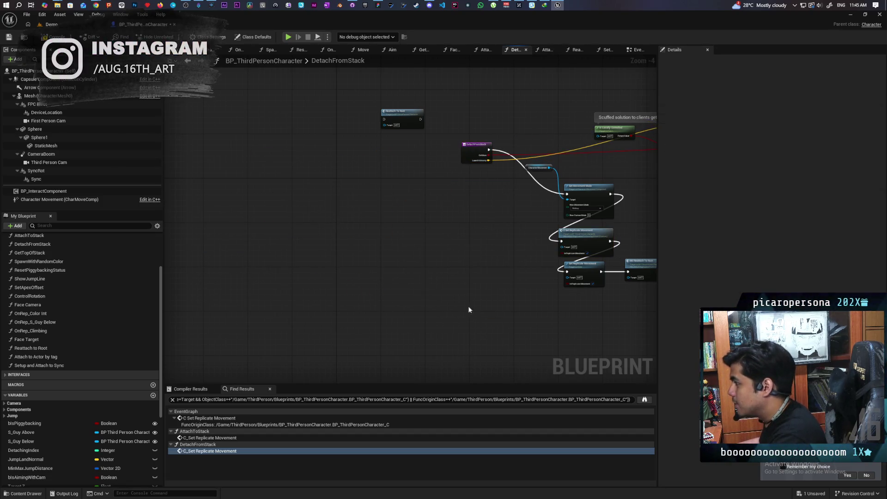
pyautogui.moveTo(351, 183)
pyautogui.mouseDown()
pyautogui.moveTo(361, 223)
pyautogui.moveTo(379, 226)
pyautogui.mouseUp()
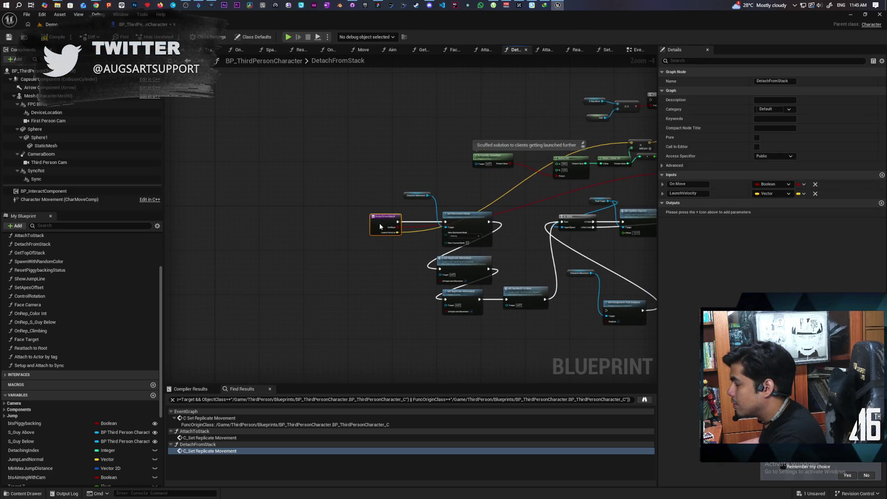
# Line up Character Movement, Set Movement Mode, Set Replicate Movement and MC Reattach To Root in one row.
pyautogui.keyDown('ctrl'); pyautogui.click(416, 196); pyautogui.keyUp('ctrl')
pyautogui.keyDown('ctrl'); pyautogui.click(480, 223); pyautogui.keyUp('ctrl')
pyautogui.moveTo(480, 223)
pyautogui.mouseDown()
pyautogui.moveTo(403, 268)
pyautogui.moveTo(414, 270)
pyautogui.mouseUp()
pyautogui.click(462, 299)
pyautogui.keyDown('ctrl'); pyautogui.click(517, 295); pyautogui.keyUp('ctrl')
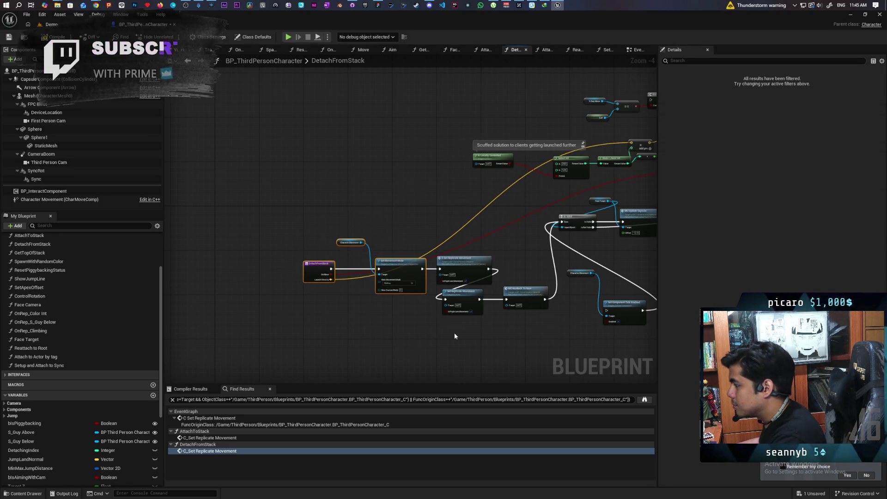
pyautogui.moveTo(496, 282); pyautogui.dragTo(300, 238)
pyautogui.moveTo(475, 268); pyautogui.dragTo(402, 298)
pyautogui.moveTo(237, 257)
pyautogui.mouseDown()
pyautogui.moveTo(410, 341)
pyautogui.moveTo(509, 341)
pyautogui.mouseUp()
pyautogui.moveTo(524, 301); pyautogui.dragTo(521, 233)
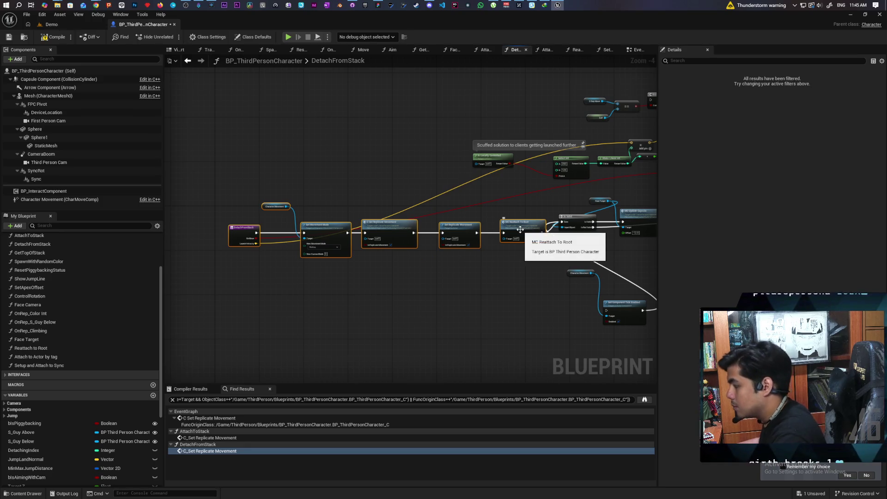
pyautogui.click(479, 273)
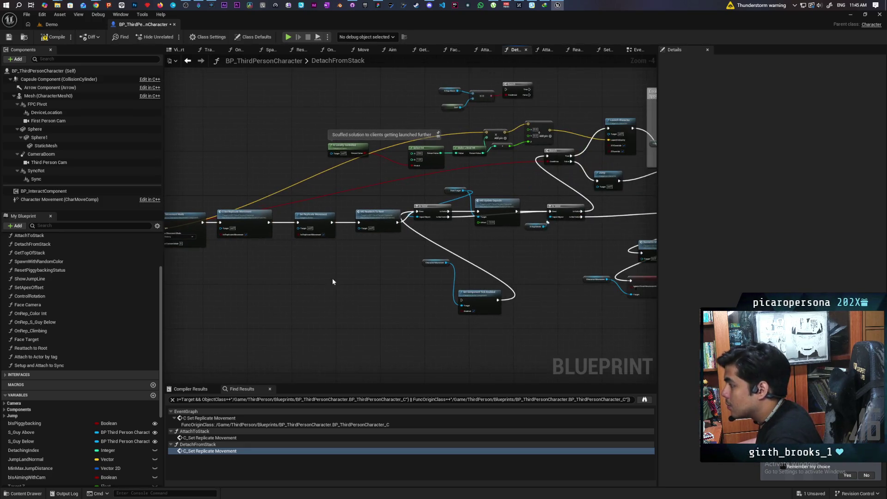
# Delete Character Movement, Set Component Tick Enabled, and the Branch with its comparison nodes.
pyautogui.moveTo(418, 254)
pyautogui.mouseDown()
pyautogui.moveTo(467, 298)
pyautogui.moveTo(406, 296)
pyautogui.moveTo(376, 330)
pyautogui.mouseUp()
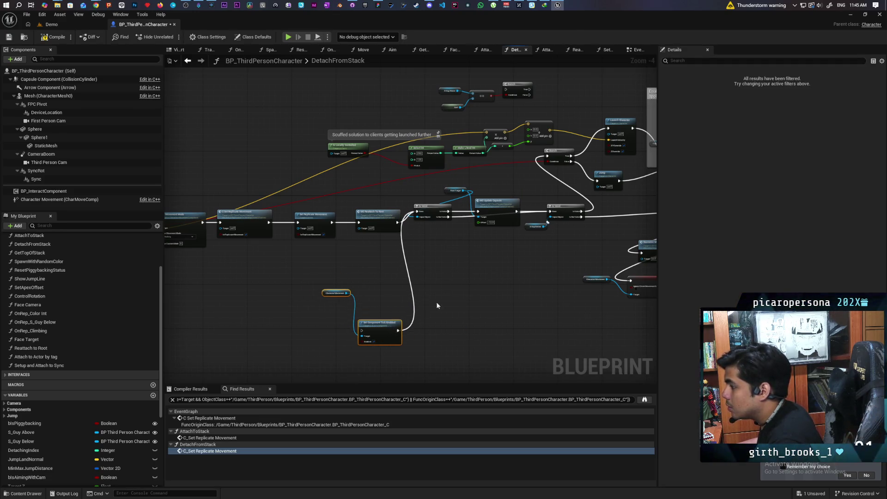
pyautogui.press('Delete')
pyautogui.moveTo(427, 214); pyautogui.dragTo(433, 216)
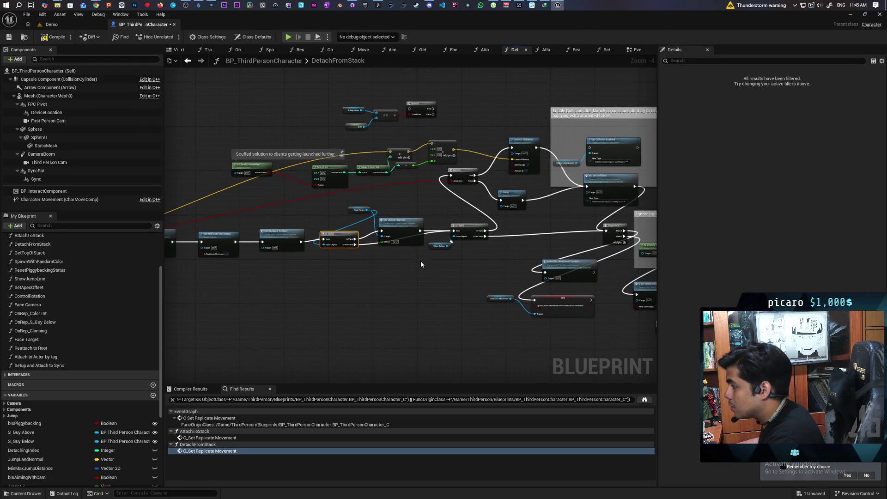
pyautogui.click(402, 240)
pyautogui.click(473, 238)
pyautogui.moveTo(473, 238); pyautogui.dragTo(516, 227)
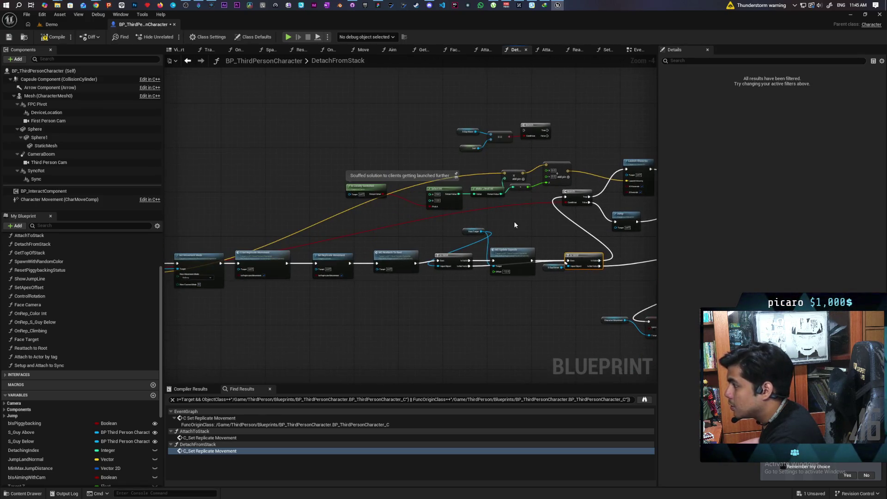
pyautogui.moveTo(526, 155); pyautogui.dragTo(527, 154)
pyautogui.press('Delete')
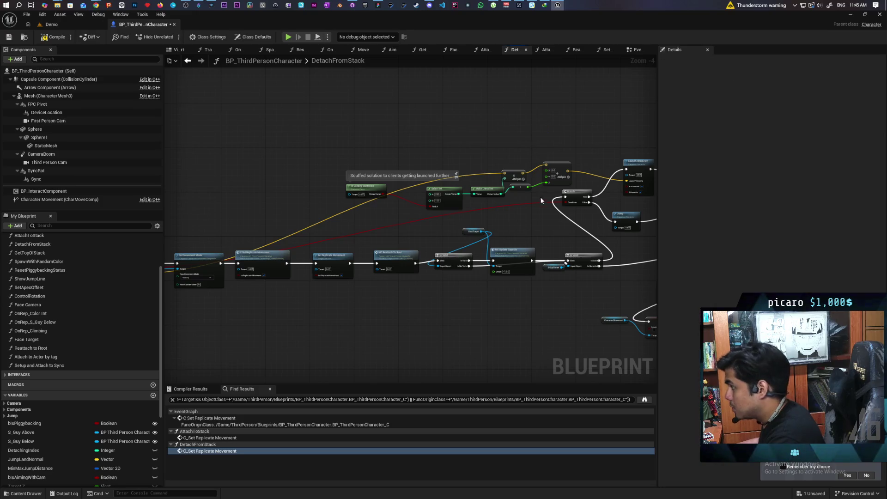
# Delete the Set Collision Enabled and Capsule Component nodes from the collision section.
pyautogui.moveTo(455, 193); pyautogui.dragTo(394, 200)
pyautogui.moveTo(273, 162)
pyautogui.mouseDown()
pyautogui.moveTo(416, 199)
pyautogui.moveTo(489, 204)
pyautogui.moveTo(531, 127)
pyautogui.moveTo(454, 140)
pyautogui.mouseUp()
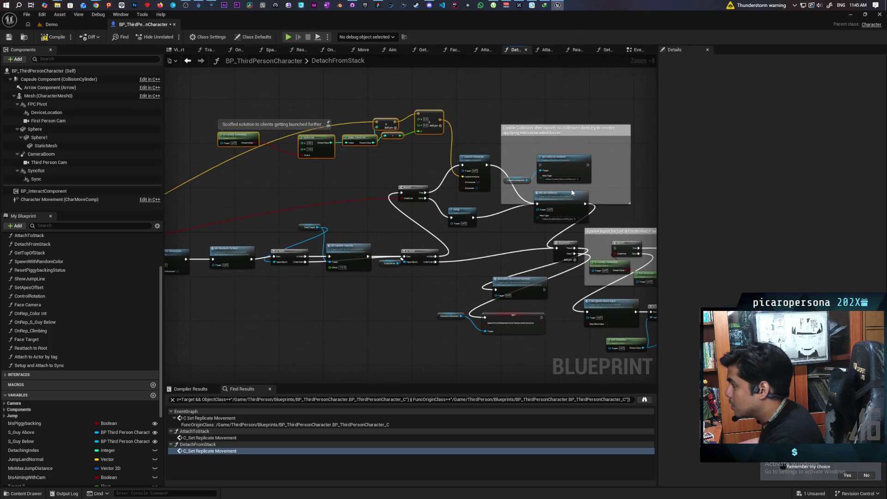
pyautogui.click(578, 166)
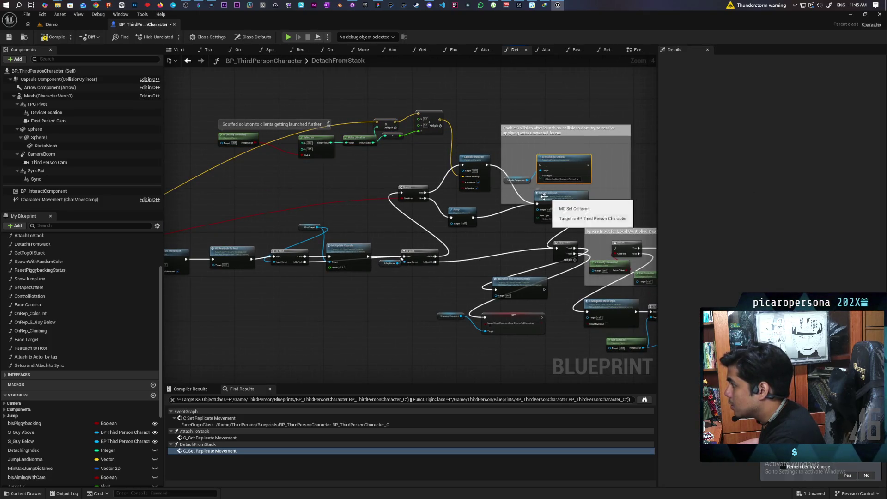
pyautogui.press('Delete')
pyautogui.click(524, 181)
pyautogui.press('Delete')
# Delete the Ignore Input comment group, then move the SET and Reattach nodes up and right.
pyautogui.moveTo(525, 181)
pyautogui.mouseDown()
pyautogui.moveTo(510, 142)
pyautogui.moveTo(558, 151)
pyautogui.moveTo(441, 262)
pyautogui.mouseUp()
pyautogui.moveTo(625, 162); pyautogui.dragTo(509, 309)
pyautogui.press('Delete')
pyautogui.moveTo(531, 273); pyautogui.dragTo(545, 285)
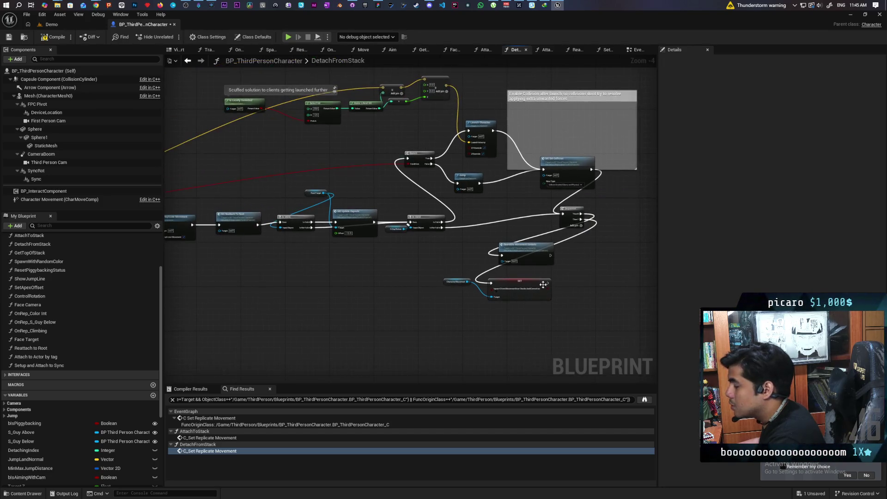
pyautogui.moveTo(589, 247); pyautogui.dragTo(432, 307)
pyautogui.moveTo(558, 297)
pyautogui.mouseDown()
pyautogui.moveTo(453, 303)
pyautogui.moveTo(547, 271)
pyautogui.moveTo(559, 255)
pyautogui.mouseUp()
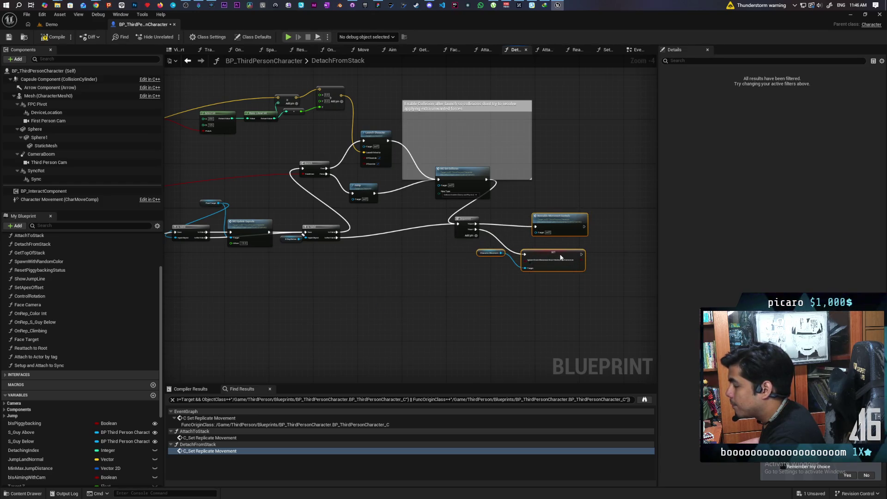
pyautogui.moveTo(414, 284); pyautogui.dragTo(554, 295)
pyautogui.scroll(-2, 502, 290)
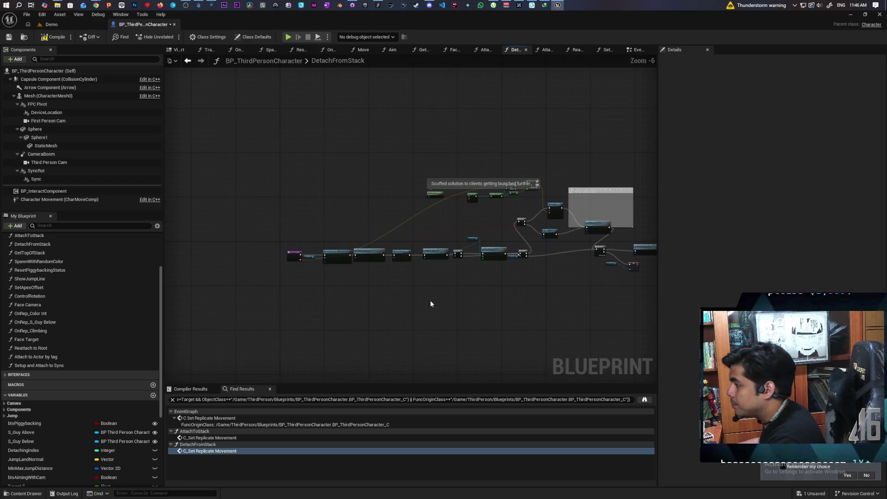
# Move the Sequence, Branch and Set Collision nodes into place beside the Jump node.
pyautogui.moveTo(258, 276); pyautogui.dragTo(559, 238)
pyautogui.click(328, 295)
pyautogui.moveTo(281, 277)
pyautogui.mouseDown()
pyautogui.moveTo(526, 246)
pyautogui.moveTo(524, 258)
pyautogui.mouseUp()
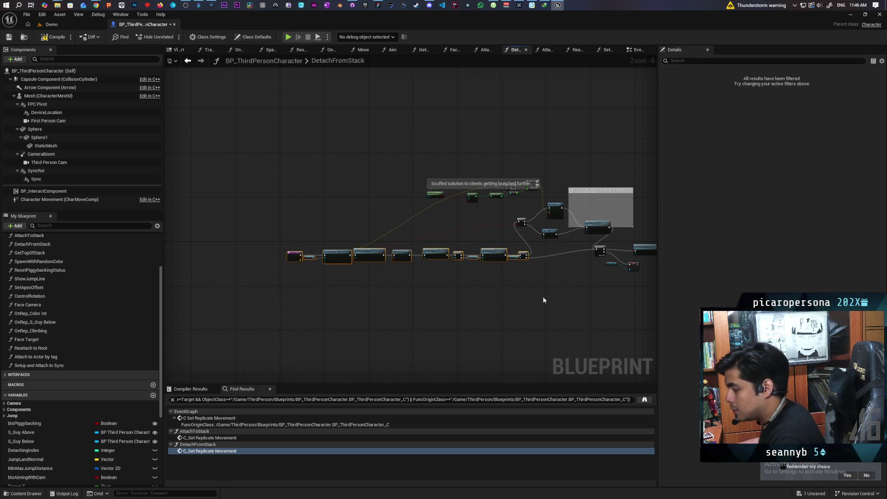
pyautogui.scroll(2, 500, 296)
pyautogui.moveTo(548, 219); pyautogui.dragTo(524, 235)
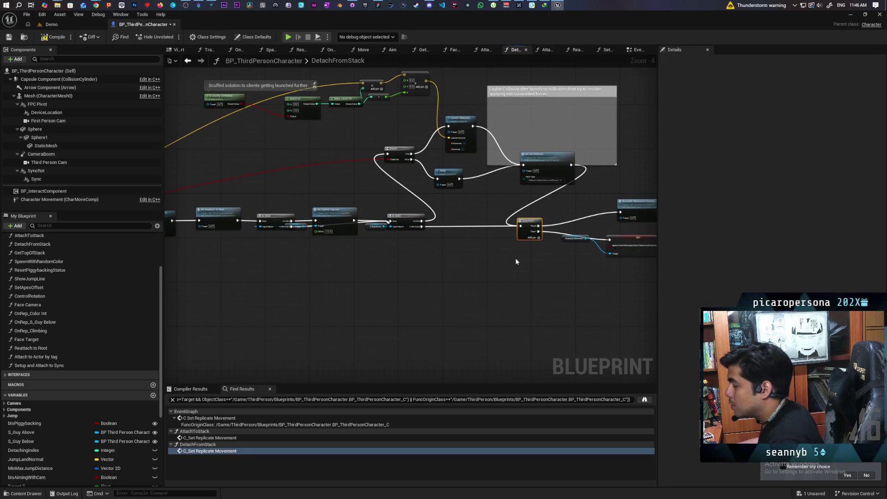
pyautogui.moveTo(404, 152)
pyautogui.mouseDown()
pyautogui.moveTo(446, 178)
pyautogui.moveTo(476, 182)
pyautogui.moveTo(443, 179)
pyautogui.mouseUp()
pyautogui.moveTo(559, 158); pyautogui.dragTo(555, 177)
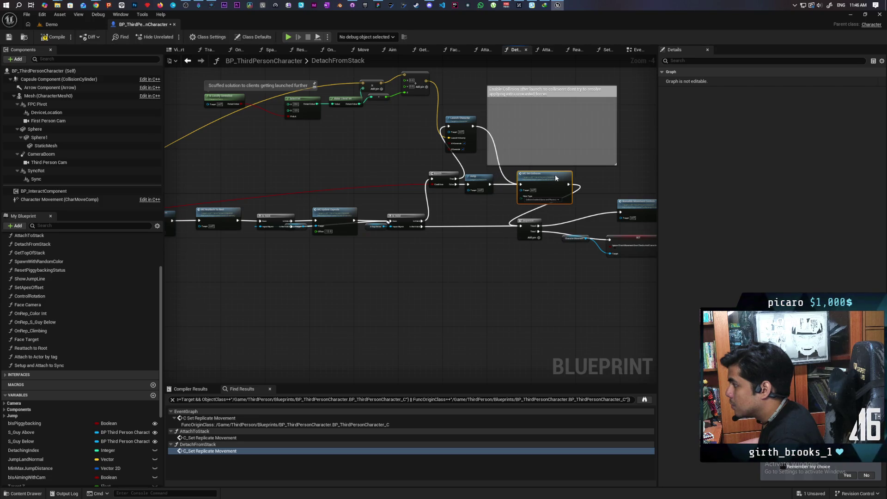
pyautogui.scroll(2, 486, 199)
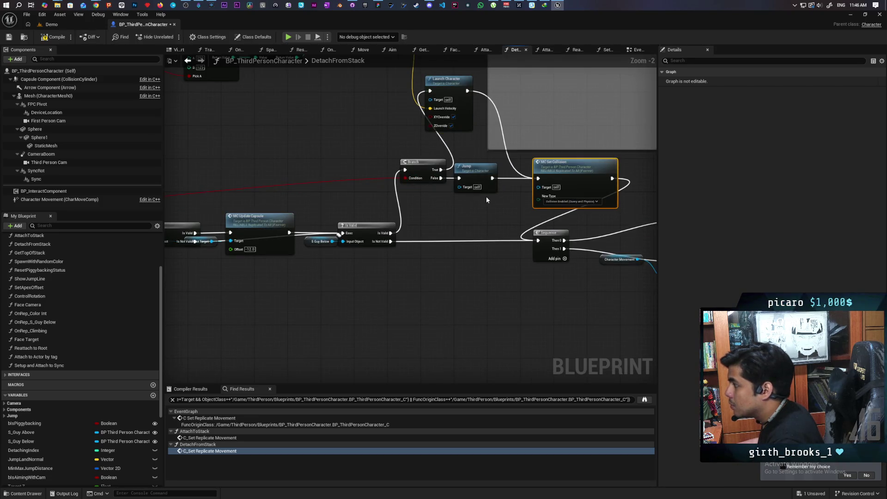
pyautogui.moveTo(547, 255); pyautogui.dragTo(556, 255)
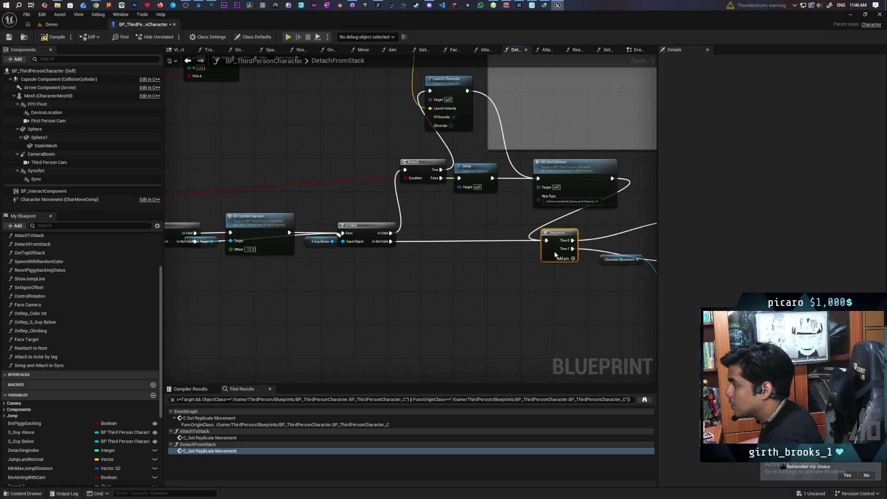
# Drag a new wire from the Branch's False output to add a node there.
pyautogui.scroll(-2, 508, 268)
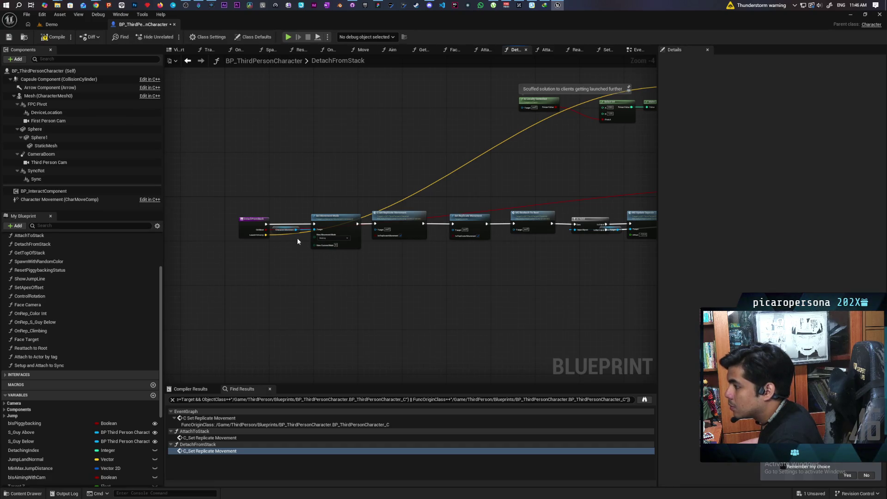
pyautogui.scroll(1, 388, 234)
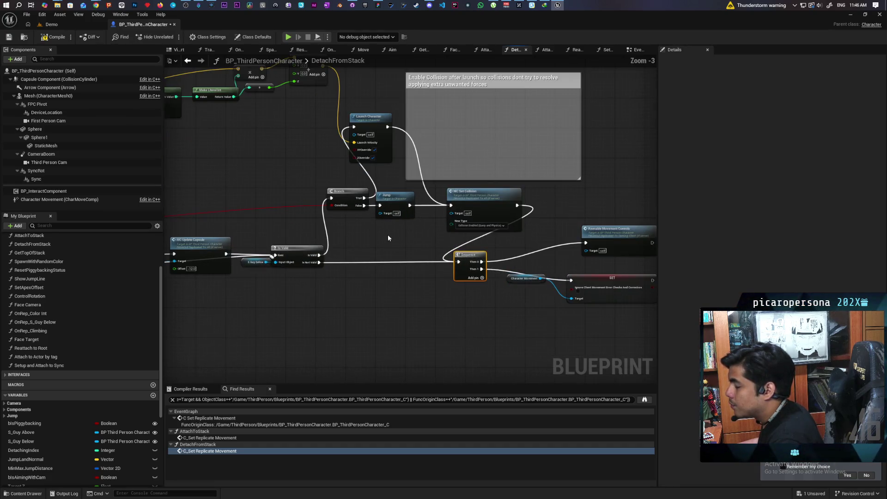
pyautogui.moveTo(391, 233); pyautogui.dragTo(405, 194)
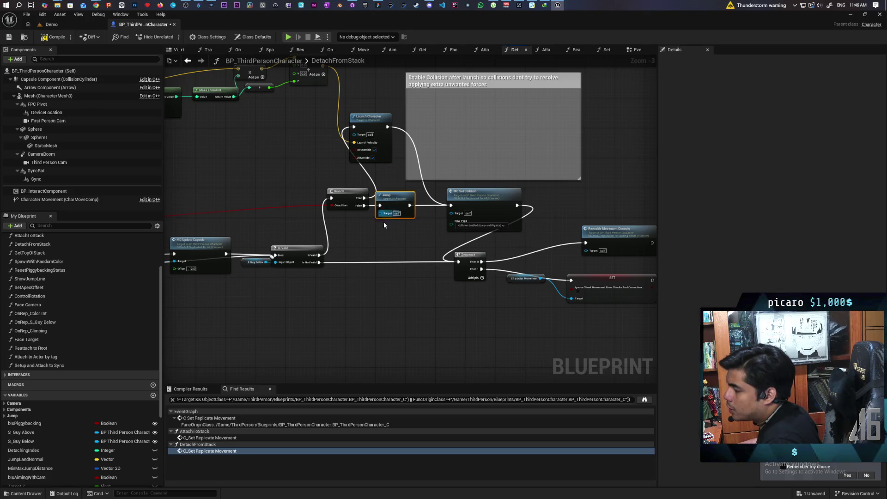
pyautogui.moveTo(364, 205); pyautogui.dragTo(373, 237)
# Add a C Jump node off the Branch, replace the old Jump node with it, and save.
pyautogui.write('c jump')
pyautogui.press('Return')
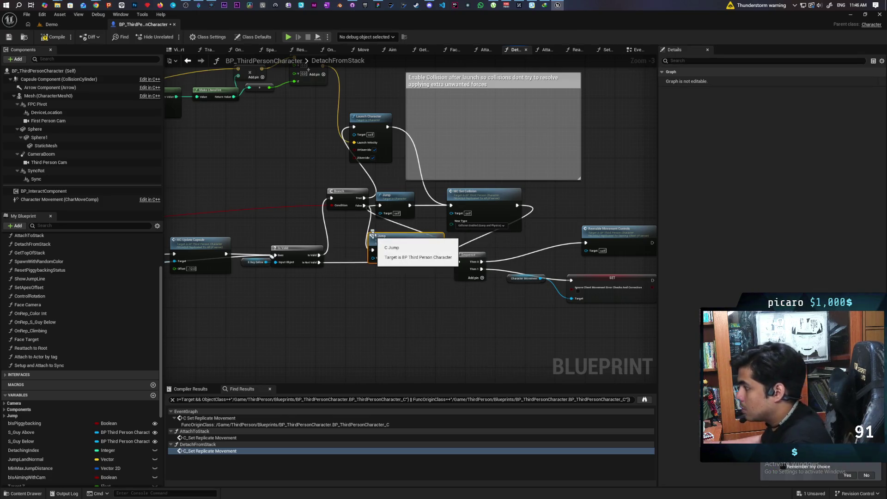
pyautogui.moveTo(388, 201); pyautogui.dragTo(411, 209)
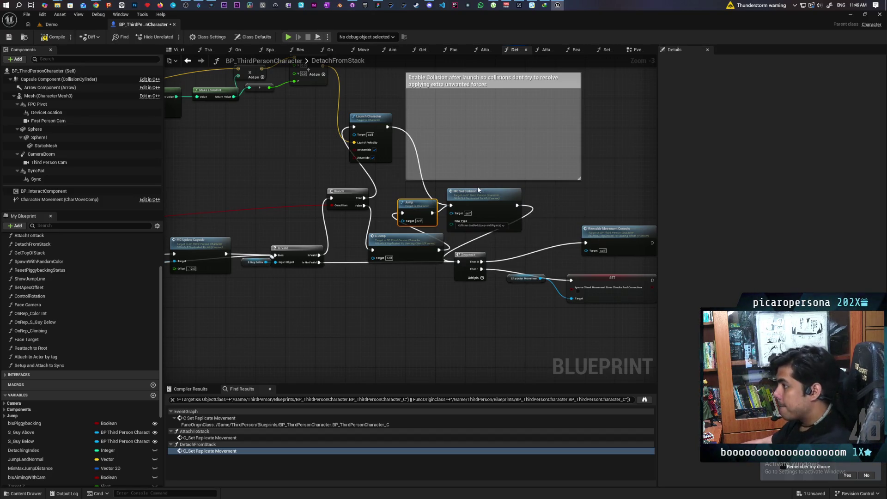
pyautogui.press('Delete')
pyautogui.moveTo(408, 244)
pyautogui.mouseDown()
pyautogui.moveTo(391, 222)
pyautogui.moveTo(457, 245)
pyautogui.moveTo(408, 223)
pyautogui.mouseUp()
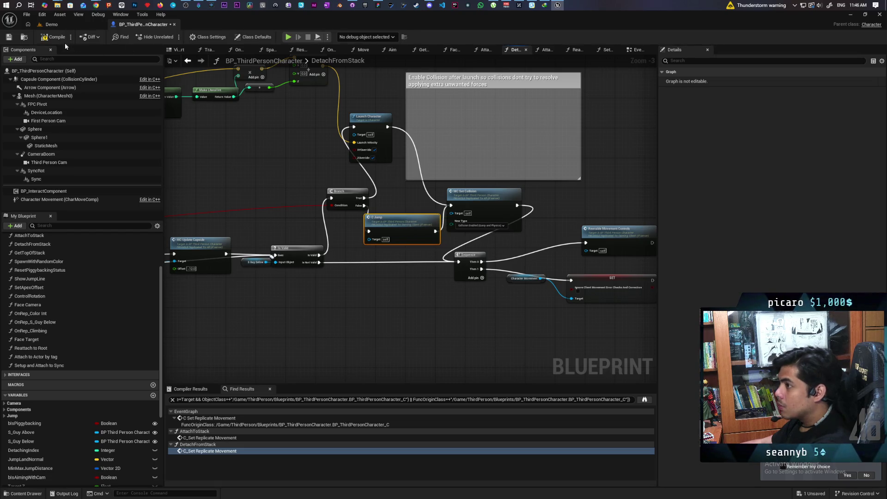
pyautogui.hotkey('ctrl', 's')
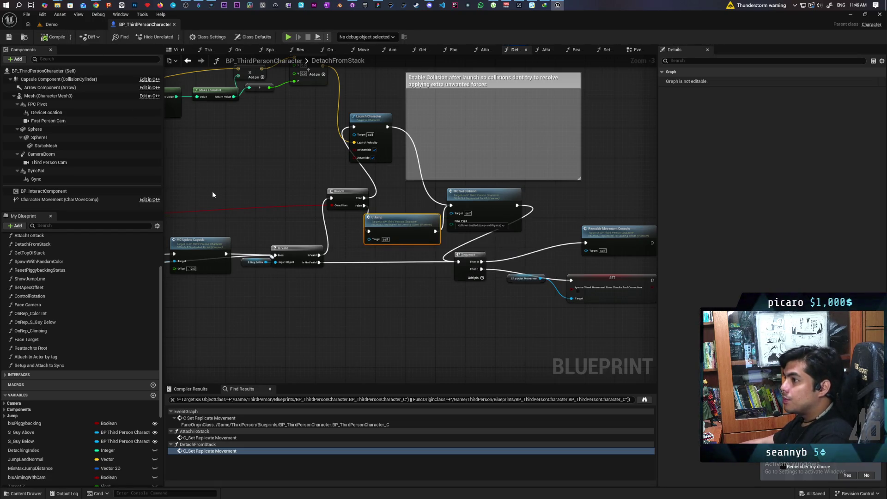
# Shift the Sequence, SET and Reenable nodes right and delete the MC Play Montage node.
pyautogui.moveTo(286, 265); pyautogui.dragTo(487, 220)
pyautogui.moveTo(323, 232); pyautogui.dragTo(400, 234)
pyautogui.press('Delete')
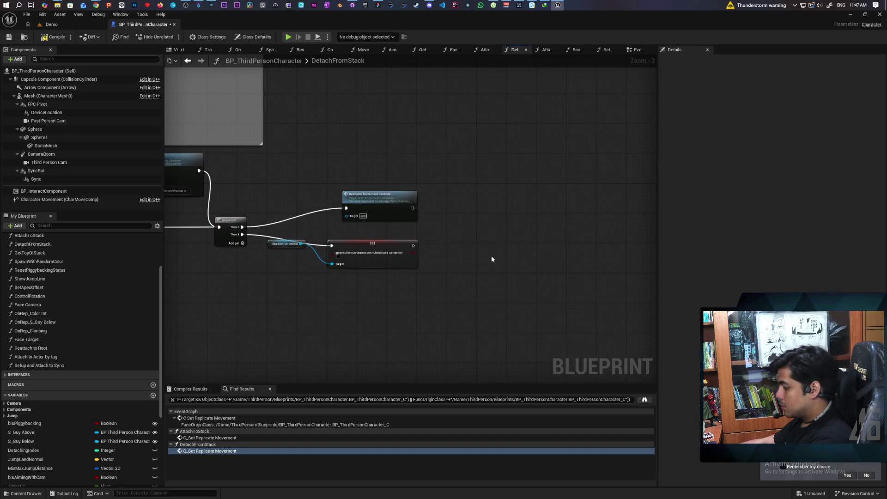
pyautogui.scroll(-2, 443, 238)
pyautogui.scroll(4, 449, 247)
# Reposition Character Movement and SET, and move Is Locally Controlled under its comment.
pyautogui.click(419, 257)
pyautogui.click(450, 304)
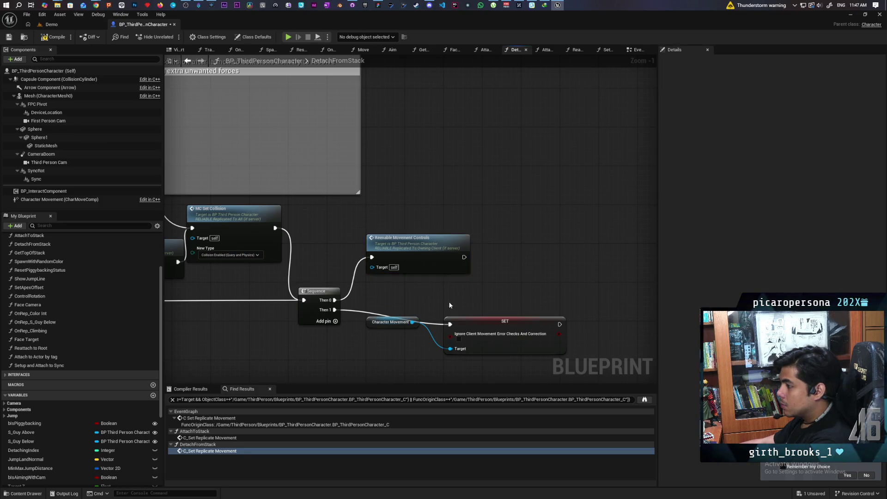
pyautogui.moveTo(409, 277)
pyautogui.mouseDown()
pyautogui.moveTo(493, 288)
pyautogui.moveTo(420, 312)
pyautogui.moveTo(403, 290)
pyautogui.mouseUp()
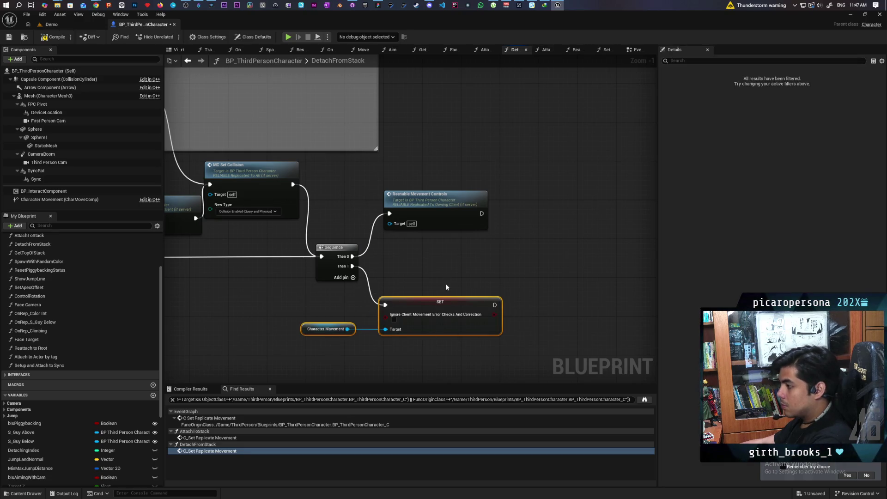
pyautogui.click(444, 249)
pyautogui.scroll(-5, 444, 249)
pyautogui.scroll(3, 423, 269)
pyautogui.scroll(-3, 422, 265)
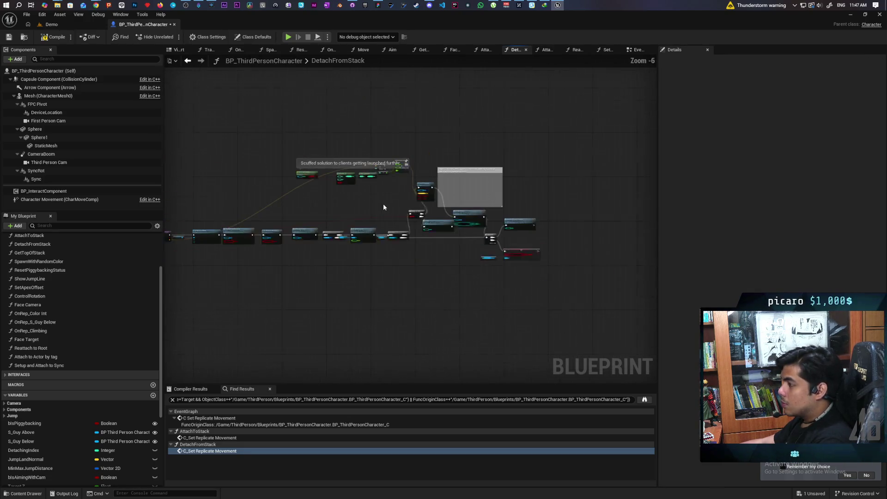
pyautogui.scroll(3, 434, 210)
pyautogui.moveTo(440, 214)
pyautogui.mouseDown()
pyautogui.moveTo(527, 209)
pyautogui.moveTo(540, 202)
pyautogui.moveTo(536, 184)
pyautogui.moveTo(653, 158)
pyautogui.moveTo(381, 239)
pyautogui.moveTo(334, 262)
pyautogui.mouseUp()
pyautogui.moveTo(266, 183)
pyautogui.mouseDown()
pyautogui.moveTo(346, 226)
pyautogui.moveTo(324, 227)
pyautogui.moveTo(366, 215)
pyautogui.mouseUp()
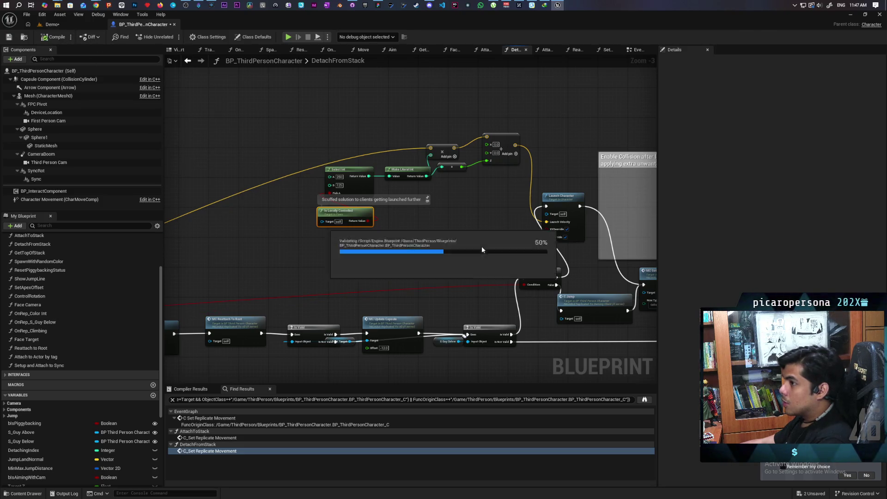
# Save, shift the 'Enable Collision after launch' comment right and down, then go to the Demo level.
pyautogui.hotkey('ctrl', 's')
pyautogui.scroll(-2, 481, 246)
pyautogui.scroll(3, 478, 215)
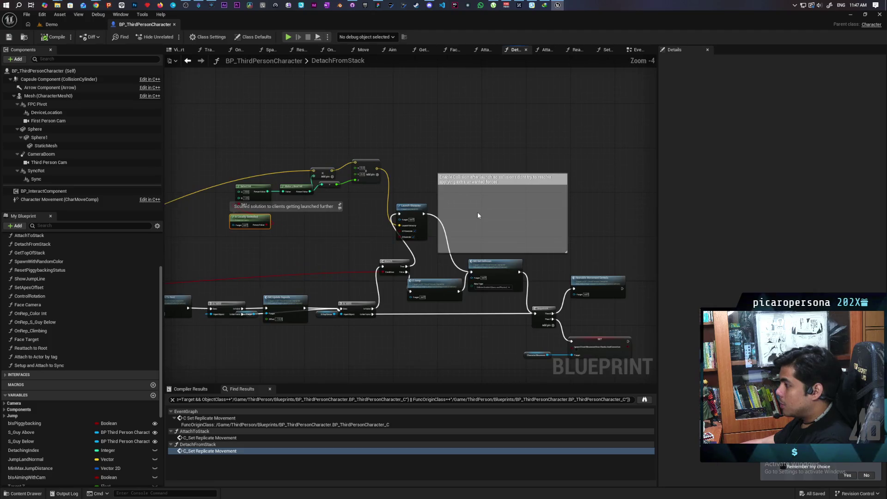
pyautogui.moveTo(533, 168); pyautogui.dragTo(563, 176)
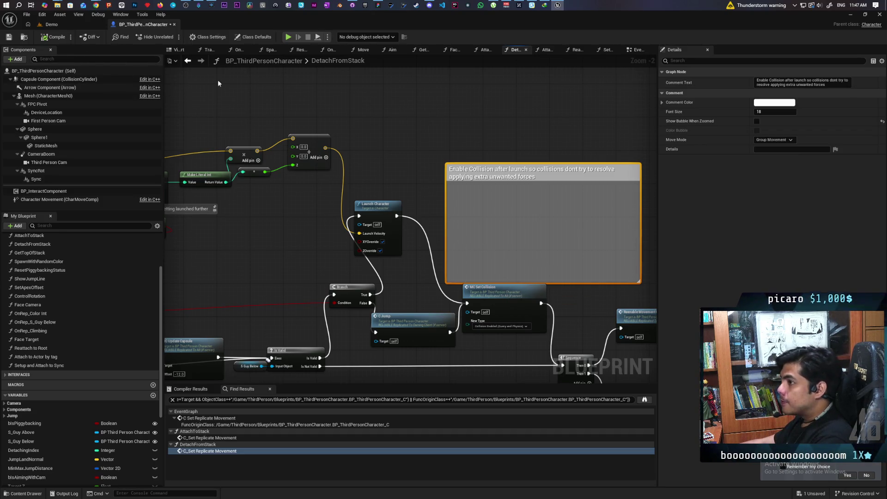
pyautogui.click(61, 24)
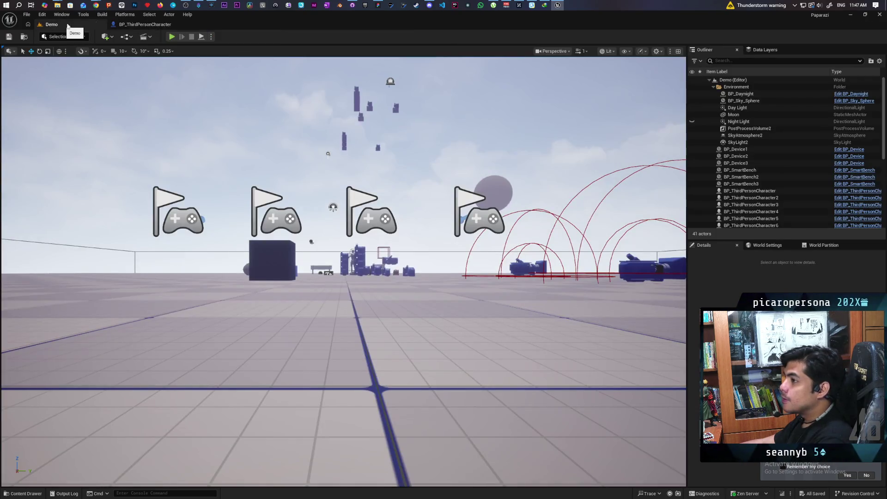
# Return to BP_ThirdPersonCharacter's AttachToStack graph and select C Set Replicate Movement.
pyautogui.click(144, 24)
pyautogui.click(188, 61)
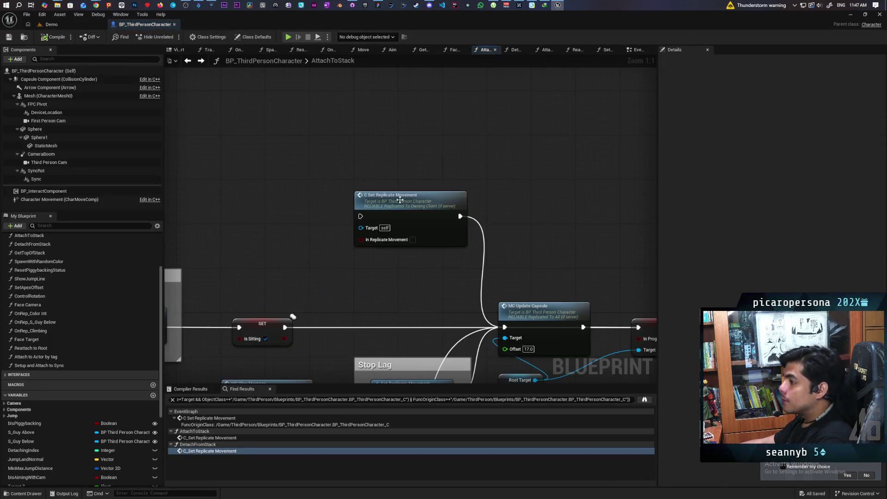
pyautogui.scroll(2, 378, 242)
pyautogui.scroll(-2, 400, 165)
pyautogui.click(412, 187)
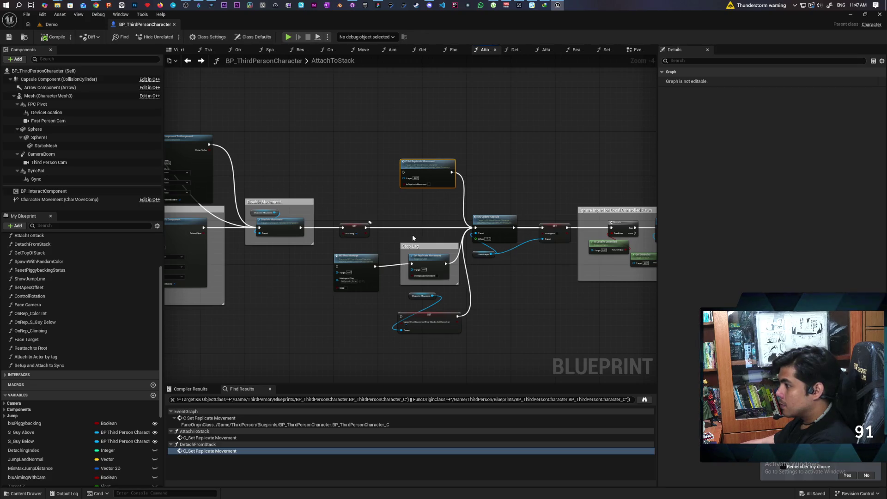
# Delete the Attaching to Stack comment group and its nodes.
pyautogui.scroll(1, 412, 234)
pyautogui.scroll(1, 414, 235)
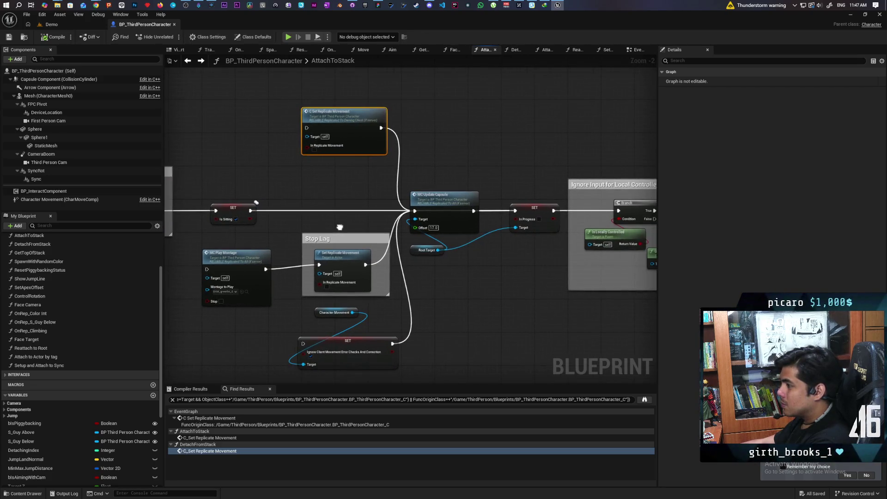
pyautogui.moveTo(340, 227); pyautogui.dragTo(278, 217)
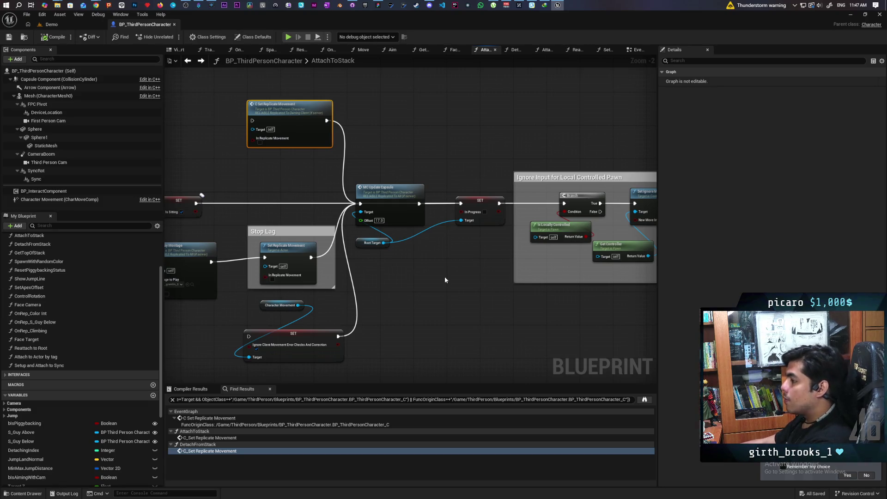
pyautogui.scroll(1, 445, 276)
pyautogui.moveTo(445, 276); pyautogui.dragTo(521, 277)
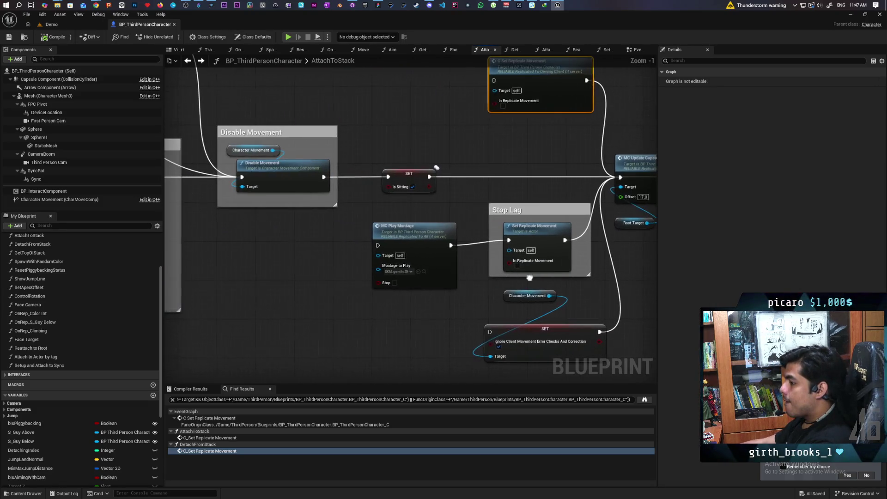
pyautogui.scroll(-4, 386, 283)
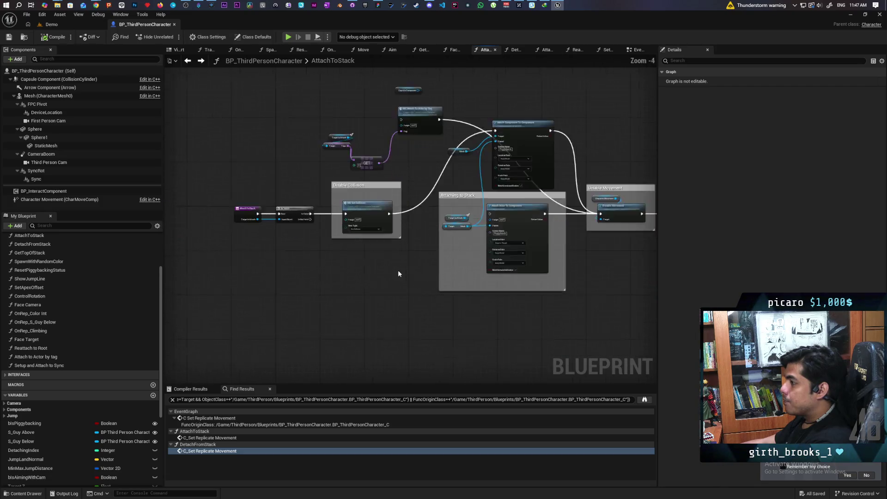
pyautogui.scroll(1, 400, 275)
pyautogui.scroll(1, 454, 294)
pyautogui.moveTo(454, 294); pyautogui.dragTo(417, 307)
pyautogui.moveTo(342, 344)
pyautogui.mouseDown()
pyautogui.moveTo(496, 240)
pyautogui.moveTo(511, 194)
pyautogui.mouseUp()
pyautogui.press('Delete')
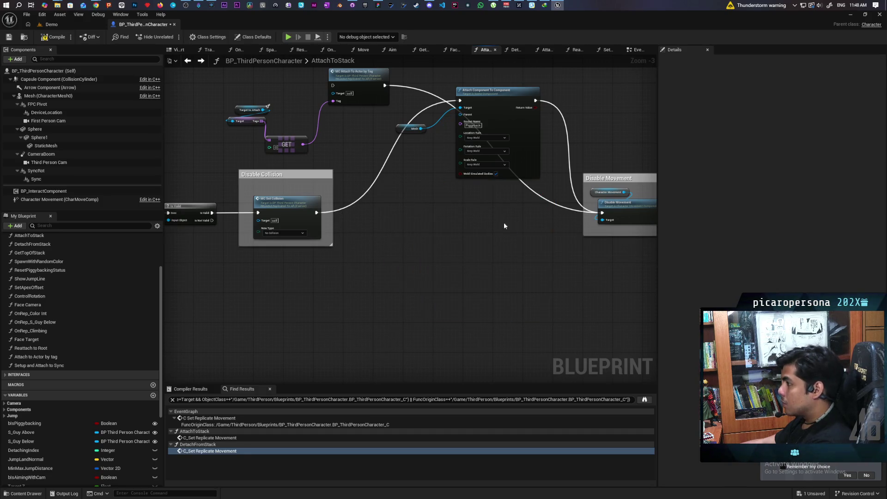
# Move the Attach Component To Component and Mesh nodes down and select the attach-by-tag nodes.
pyautogui.moveTo(413, 98); pyautogui.dragTo(482, 158)
pyautogui.moveTo(494, 99)
pyautogui.mouseDown()
pyautogui.moveTo(467, 210)
pyautogui.moveTo(472, 204)
pyautogui.mouseUp()
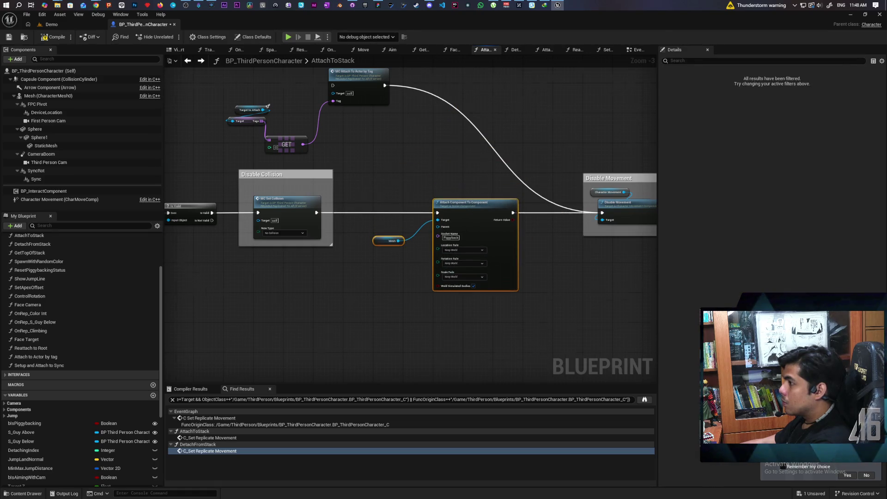
pyautogui.moveTo(433, 168); pyautogui.dragTo(549, 226)
pyautogui.moveTo(317, 109); pyautogui.dragTo(386, 138)
pyautogui.moveTo(312, 90); pyautogui.dragTo(517, 198)
# Open the MC_Attach to Actor by Tag event in the EventGraph.
pyautogui.doubleClick(478, 139)
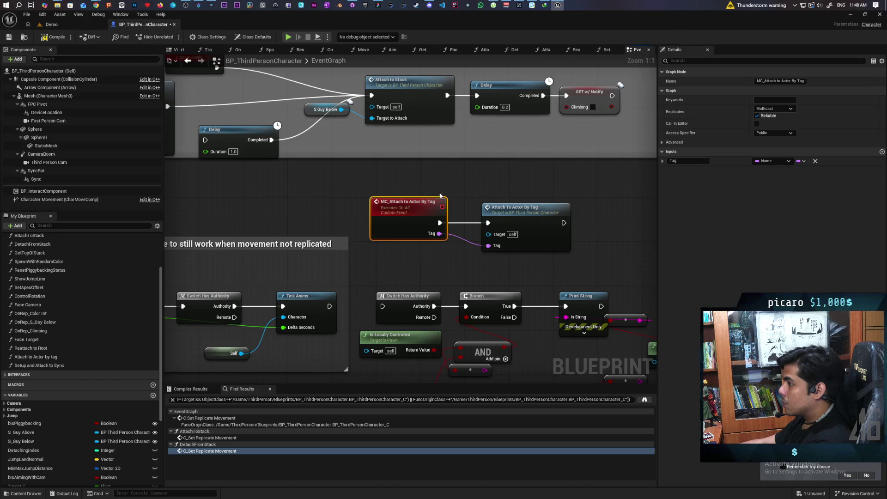
pyautogui.keyDown('shift'); pyautogui.click(538, 244); pyautogui.keyUp('shift')
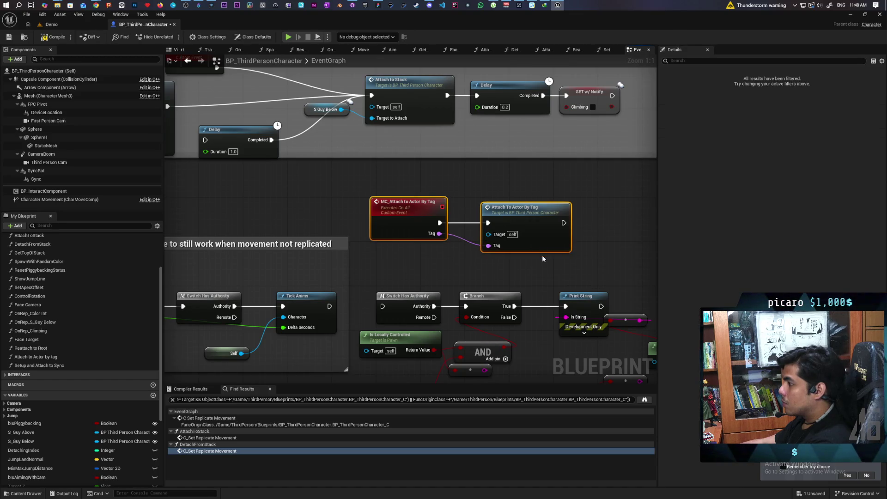
pyautogui.click(542, 258)
pyautogui.scroll(-4, 443, 211)
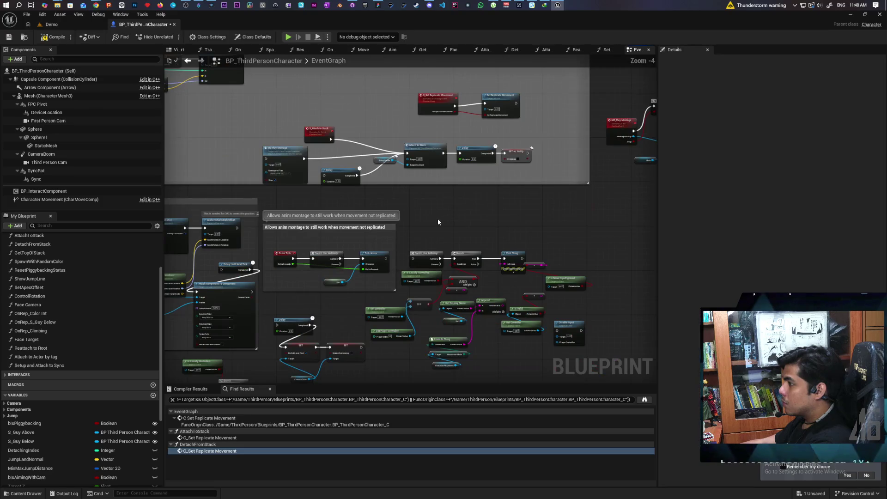
pyautogui.scroll(1, 438, 221)
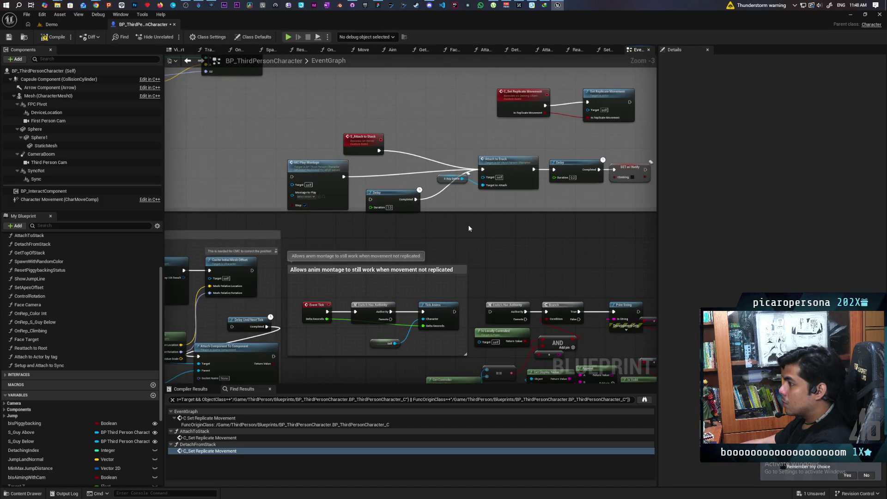
# Delete MC Play Montage and the Delay node, and place S_Attach to Stack beside the attach chain.
pyautogui.click(316, 181)
pyautogui.press('Delete')
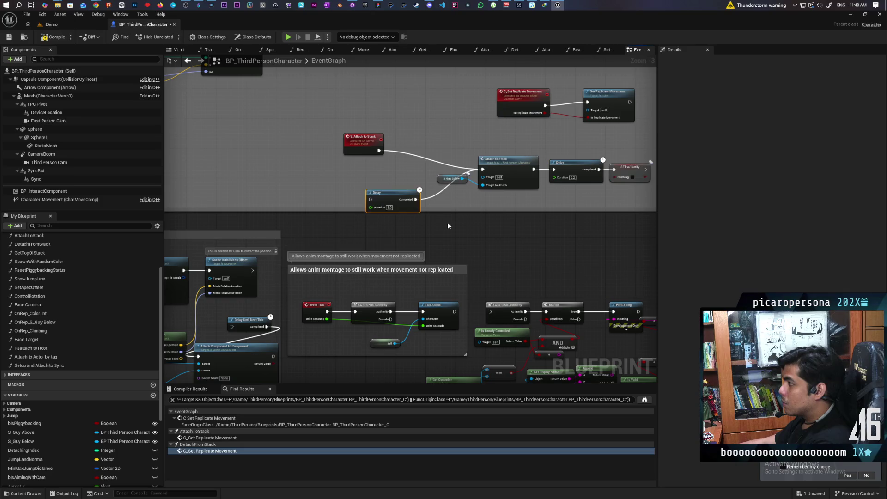
pyautogui.press('Delete')
pyautogui.moveTo(355, 150); pyautogui.dragTo(408, 169)
pyautogui.moveTo(502, 229); pyautogui.dragTo(412, 225)
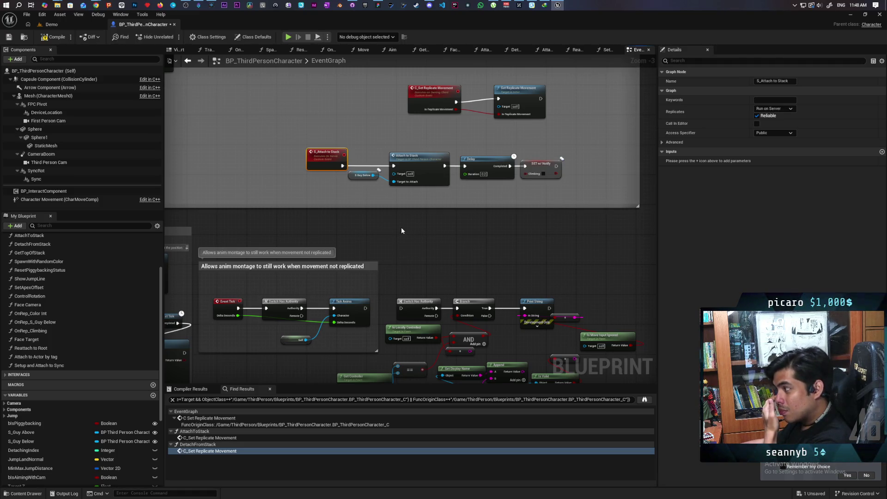
# Delete the debug-print node cluster plus Get Controller and Get Player Controller.
pyautogui.moveTo(448, 275); pyautogui.dragTo(405, 190)
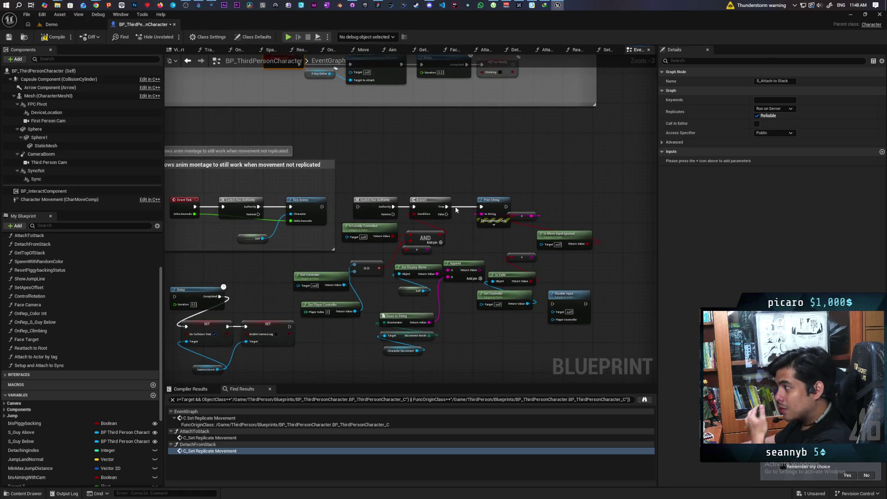
pyautogui.moveTo(619, 169)
pyautogui.mouseDown()
pyautogui.moveTo(535, 325)
pyautogui.moveTo(372, 360)
pyautogui.mouseUp()
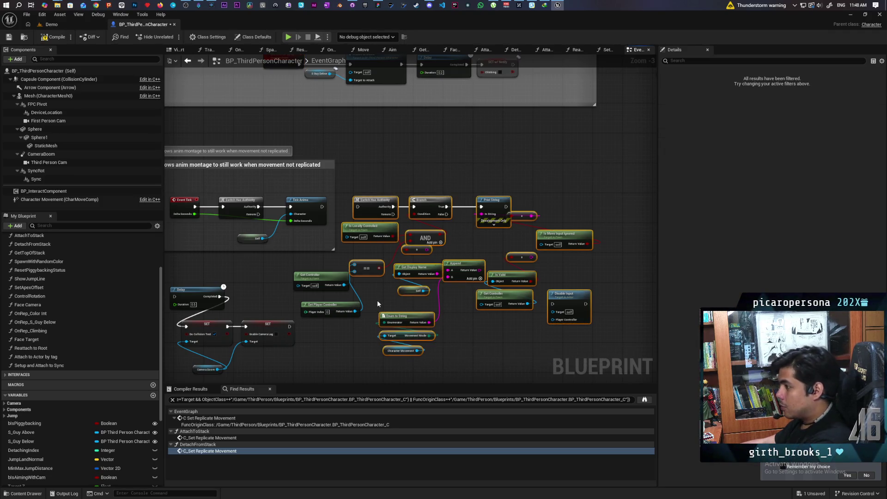
pyautogui.press('Delete')
pyautogui.moveTo(380, 271); pyautogui.dragTo(295, 319)
pyautogui.press('Delete')
# Delete the Delay, SET and Camera Boom nodes, the event-Branch-Print String group, and Is Locally Controlled.
pyautogui.moveTo(332, 345); pyautogui.dragTo(499, 277)
pyautogui.moveTo(443, 282); pyautogui.dragTo(356, 319)
pyautogui.press('Delete')
pyautogui.moveTo(411, 322); pyautogui.dragTo(510, 230)
pyautogui.moveTo(254, 175); pyautogui.dragTo(491, 276)
pyautogui.press('Delete')
pyautogui.click(351, 163)
pyautogui.press('Delete')
# Delete Delay Until Next Tick, Attach Component To Component and the unused Mesh reference.
pyautogui.moveTo(380, 212); pyautogui.dragTo(371, 298)
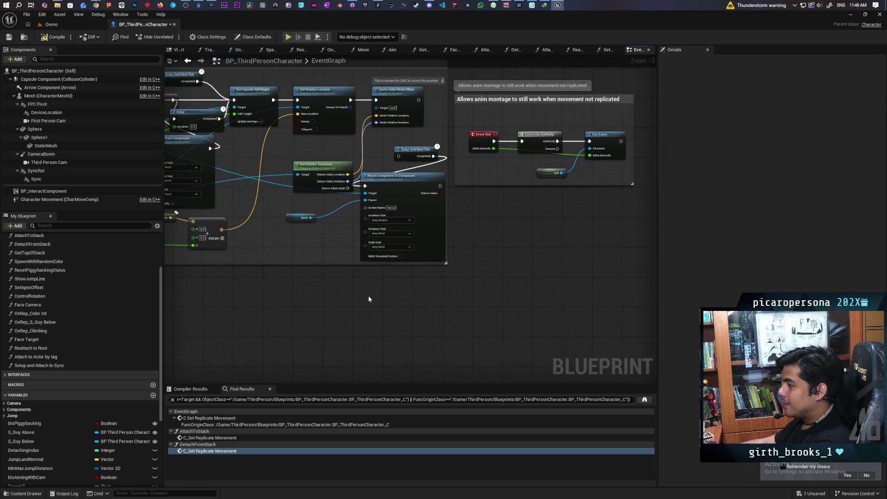
pyautogui.moveTo(426, 292); pyautogui.dragTo(466, 314)
pyautogui.press('Delete')
pyautogui.moveTo(438, 237); pyautogui.dragTo(425, 280)
pyautogui.press('Delete')
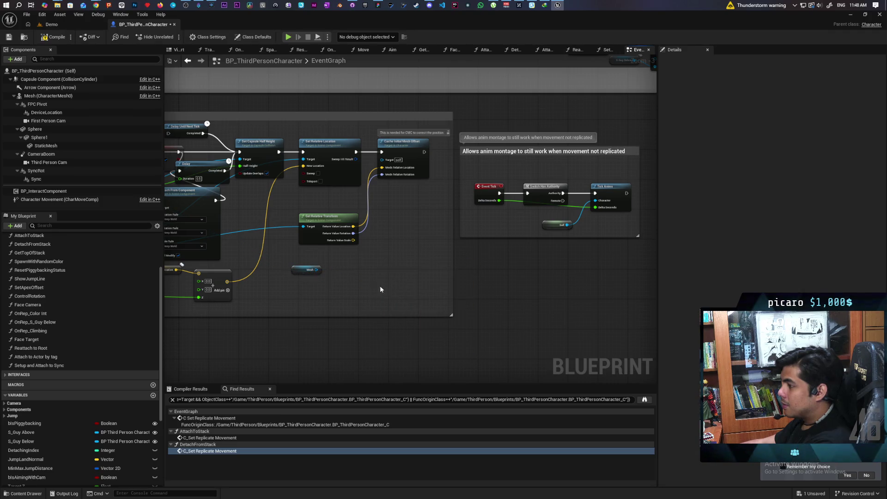
pyautogui.press('Delete')
# Remove the Do Collision Test and Enable Camera Lag SETs, Delay and Detach From Component; move Add up.
pyautogui.moveTo(307, 293); pyautogui.dragTo(510, 279)
pyautogui.scroll(3, 421, 240)
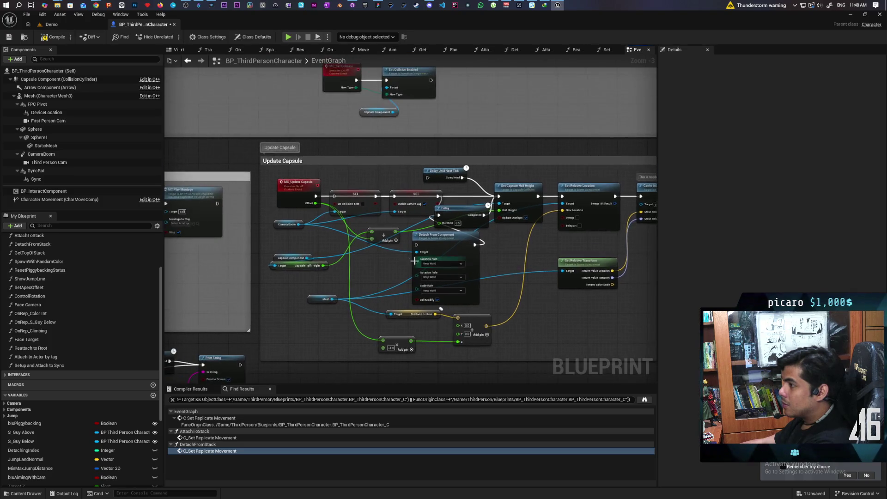
pyautogui.click(355, 190)
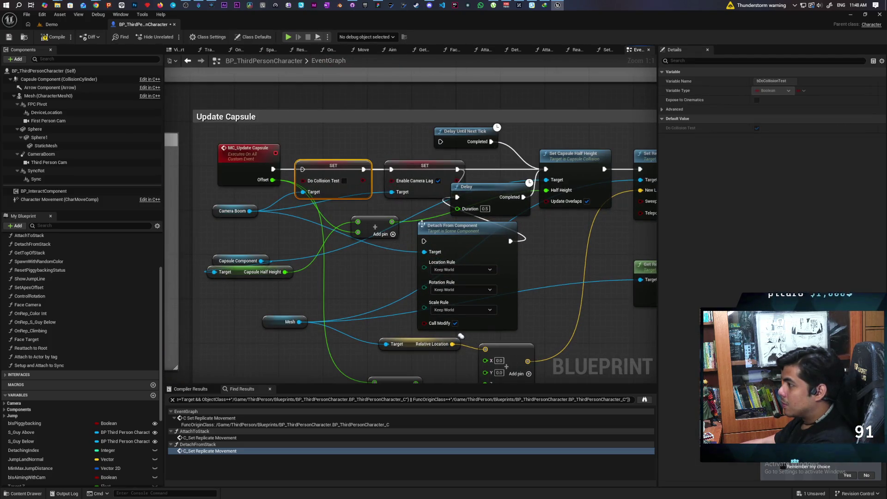
pyautogui.press('Delete')
pyautogui.click(424, 166)
pyautogui.press('Delete')
pyautogui.press('Delete')
pyautogui.moveTo(374, 180); pyautogui.dragTo(432, 137)
pyautogui.click(227, 165)
pyautogui.press('Delete')
# Line Capsule Component and Capsule Half Height up side by side near the main chain.
pyautogui.moveTo(231, 215); pyautogui.dragTo(444, 177)
pyautogui.moveTo(239, 229)
pyautogui.mouseDown()
pyautogui.moveTo(318, 215)
pyautogui.moveTo(320, 186)
pyautogui.mouseUp()
pyautogui.moveTo(417, 219)
pyautogui.mouseDown()
pyautogui.moveTo(531, 199)
pyautogui.moveTo(523, 198)
pyautogui.mouseUp()
pyautogui.moveTo(416, 176); pyautogui.dragTo(290, 182)
pyautogui.moveTo(509, 192)
pyautogui.mouseDown()
pyautogui.moveTo(410, 180)
pyautogui.moveTo(343, 138)
pyautogui.moveTo(347, 131)
pyautogui.mouseUp()
pyautogui.scroll(-3, 377, 292)
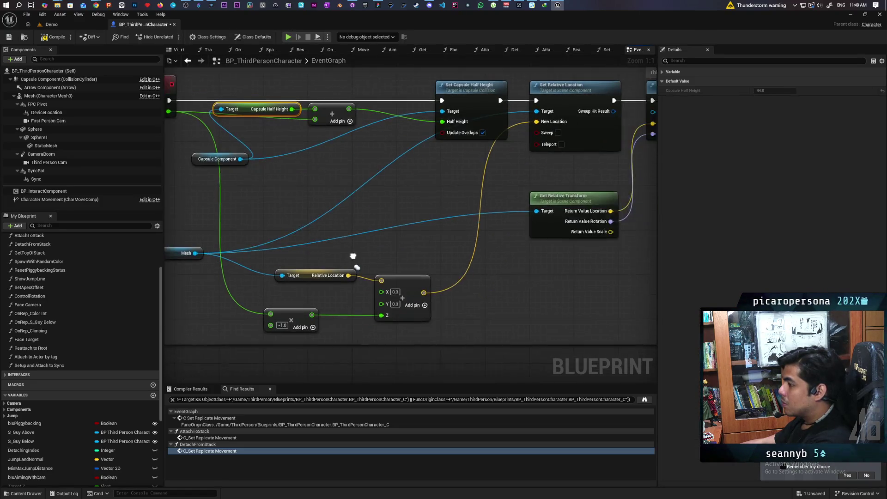
# Delete the three On Component Hit nodes from the EventGraph.
pyautogui.scroll(-3, 449, 300)
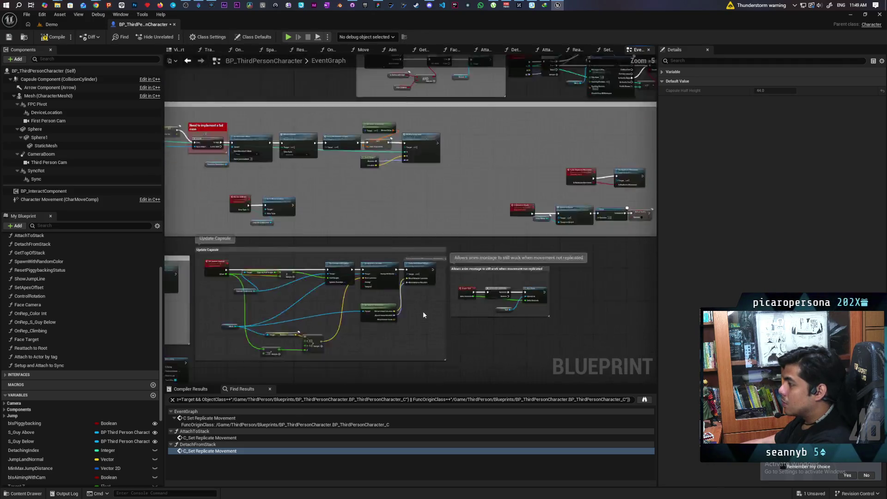
pyautogui.scroll(4, 343, 237)
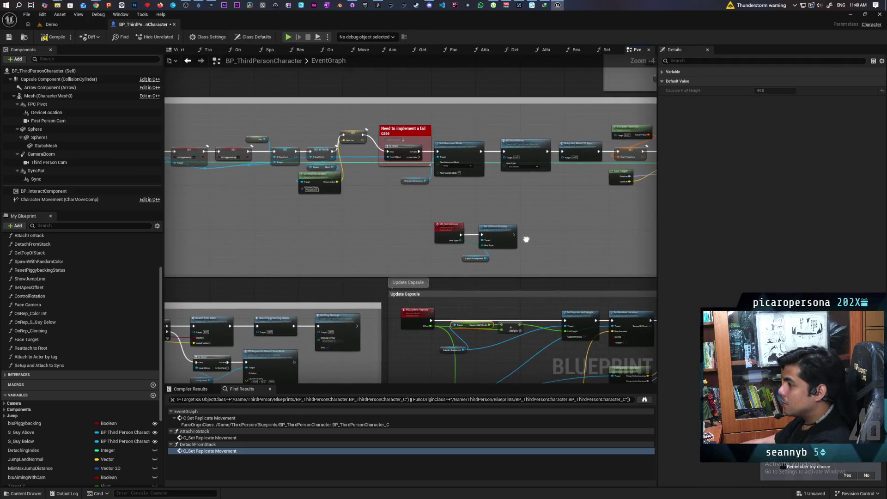
pyautogui.scroll(-10, 460, 253)
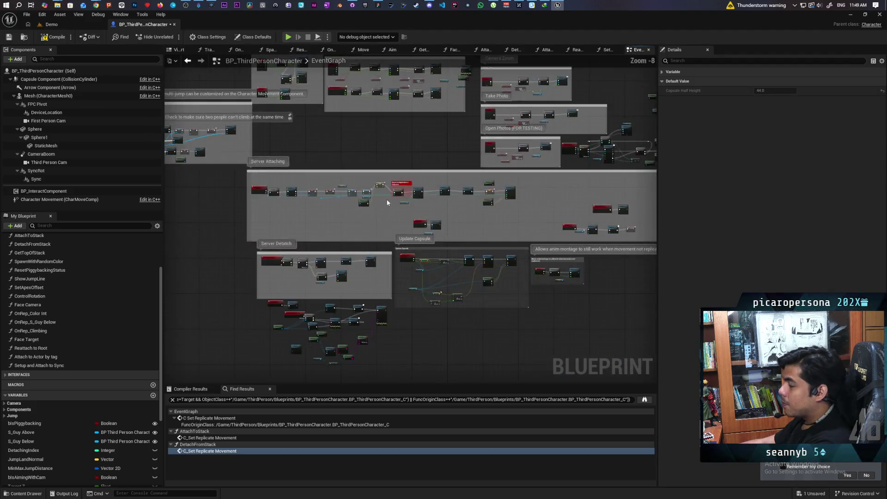
pyautogui.scroll(12, 333, 96)
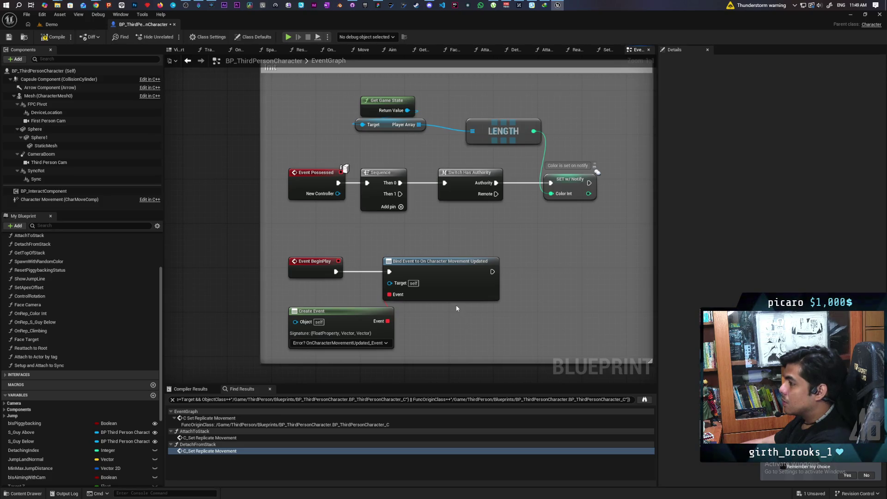
pyautogui.scroll(-10, 466, 319)
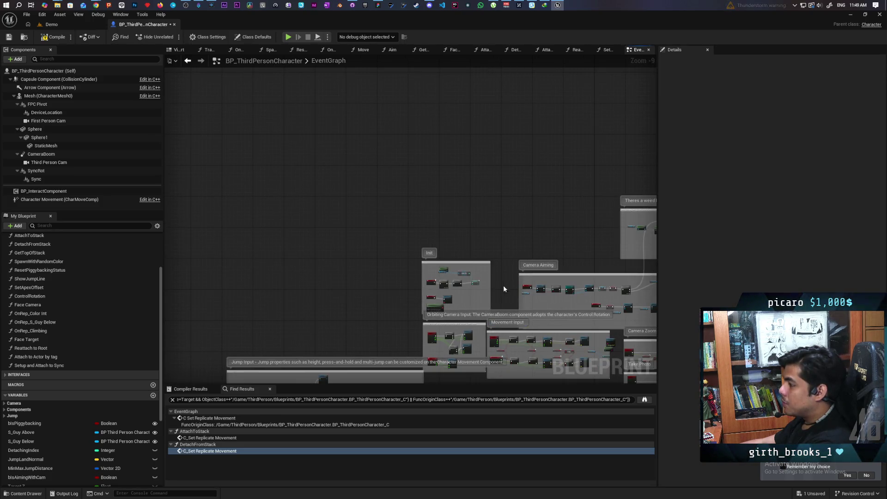
pyautogui.moveTo(501, 283); pyautogui.dragTo(519, 198)
pyautogui.moveTo(530, 303)
pyautogui.mouseDown()
pyautogui.moveTo(426, 109)
pyautogui.moveTo(541, 225)
pyautogui.mouseUp()
pyautogui.scroll(5, 387, 237)
pyautogui.scroll(2, 385, 237)
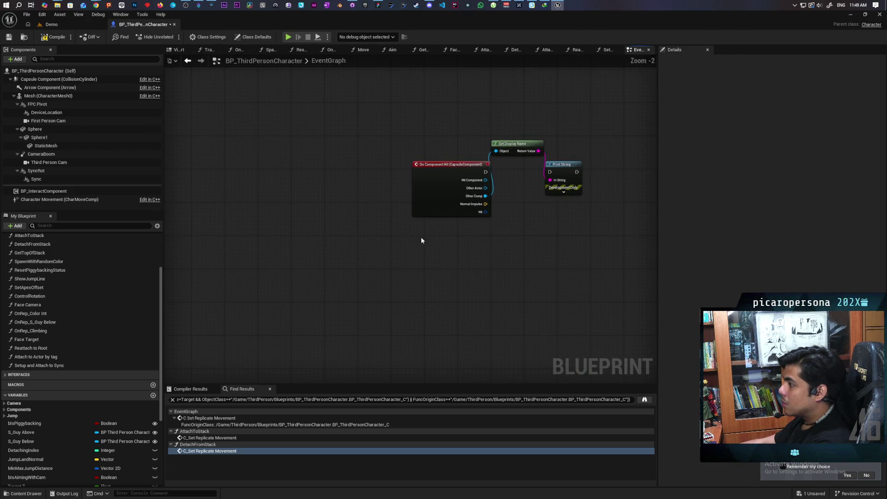
pyautogui.hotkey('ctrl', 'a')
pyautogui.press('Delete')
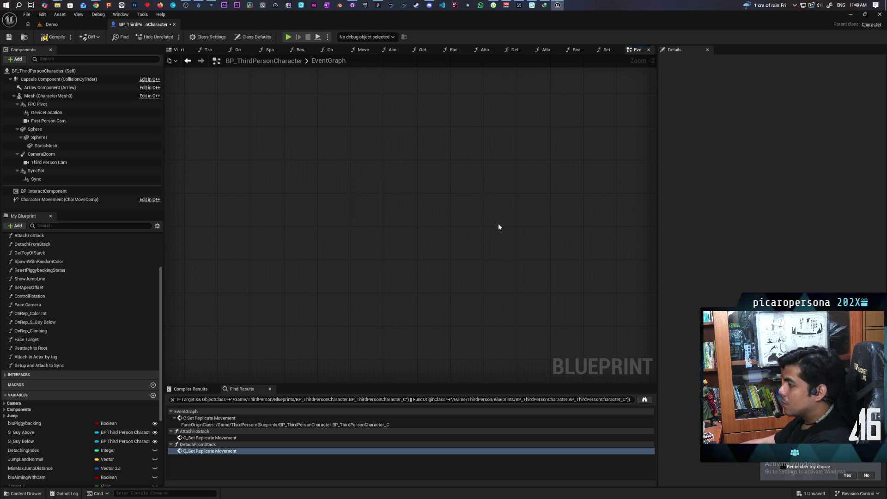
# Delete the BeginPlay, Bind Event and Create Event nodes.
pyautogui.scroll(-6, 500, 217)
pyautogui.moveTo(454, 229)
pyautogui.mouseDown()
pyautogui.moveTo(347, 197)
pyautogui.moveTo(415, 232)
pyautogui.moveTo(374, 286)
pyautogui.mouseUp()
pyautogui.scroll(6, 373, 287)
pyautogui.moveTo(475, 188); pyautogui.dragTo(329, 252)
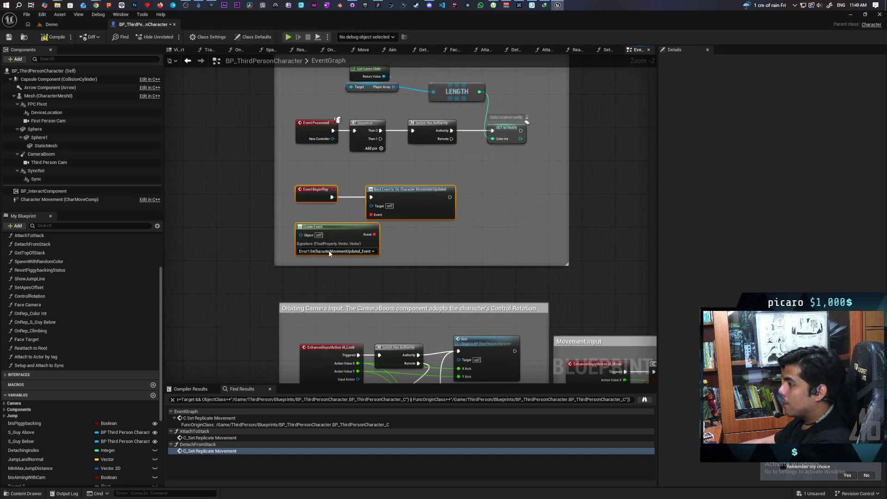
pyautogui.press('Delete')
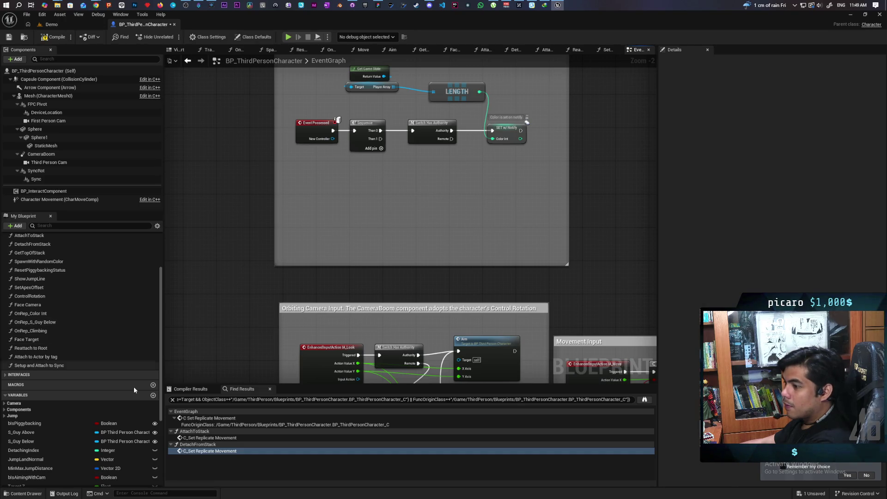
# In the OnRep_Color Int function, delete the SET and Make Array nodes, then return to the EventGraph.
pyautogui.doubleClick(47, 316)
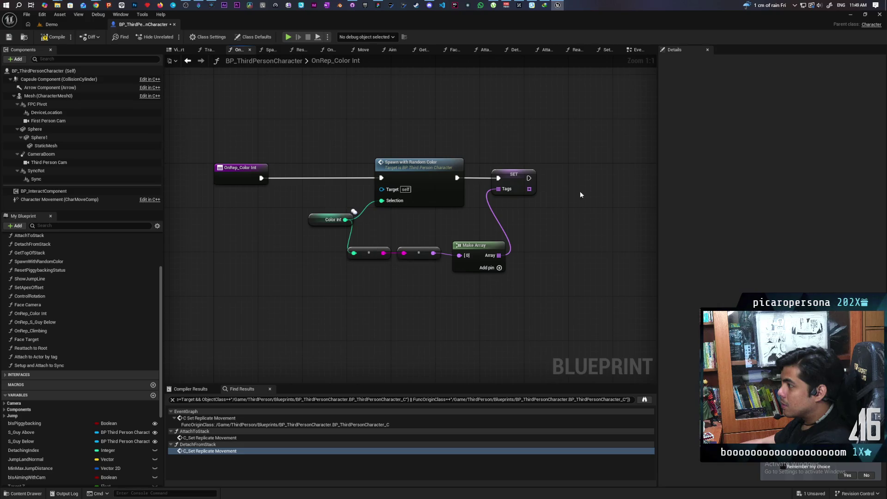
pyautogui.moveTo(494, 273); pyautogui.dragTo(494, 273)
pyautogui.press('Delete')
pyautogui.press('Delete')
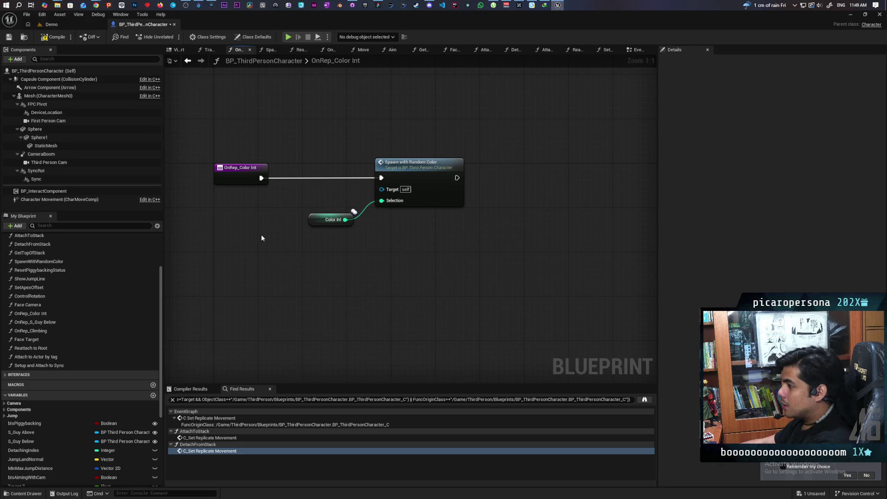
pyautogui.click(188, 65)
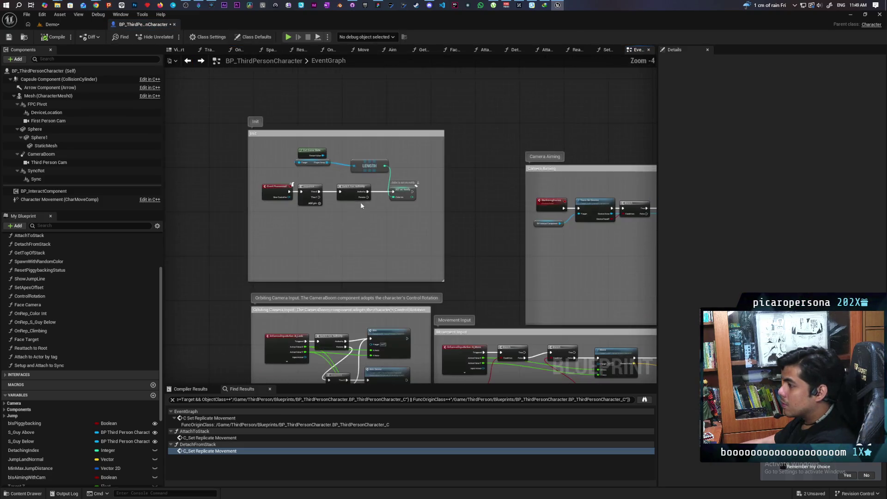
# Drag the Sequence node fed by MC_Play Jump Anim down below the Play Montage chain.
pyautogui.scroll(2, 360, 201)
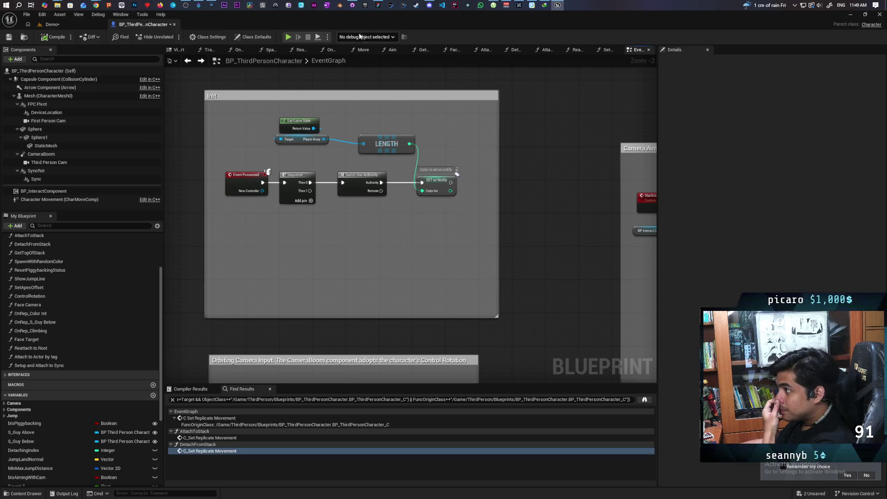
pyautogui.moveTo(352, 5)
pyautogui.moveTo(362, 30)
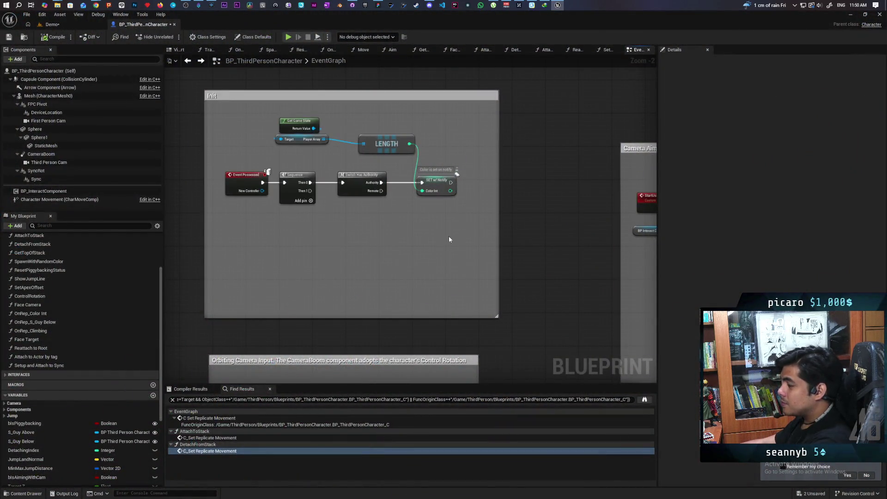
pyautogui.scroll(-4, 455, 237)
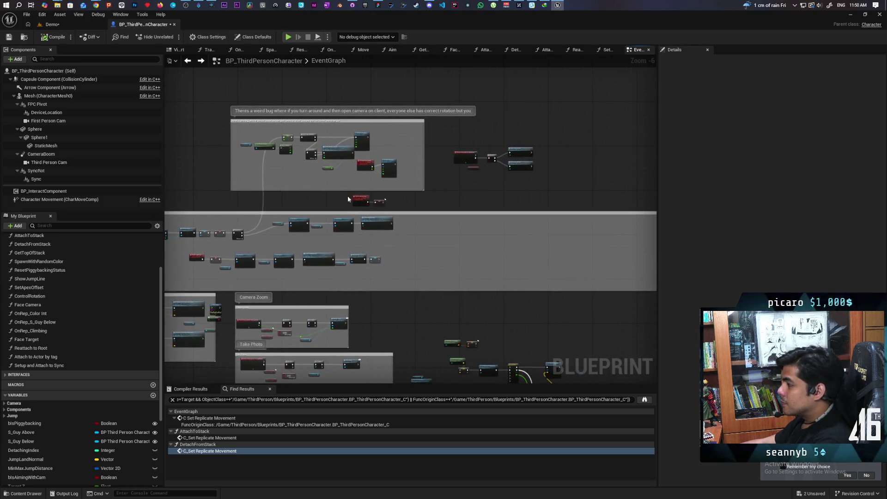
pyautogui.scroll(4, 469, 187)
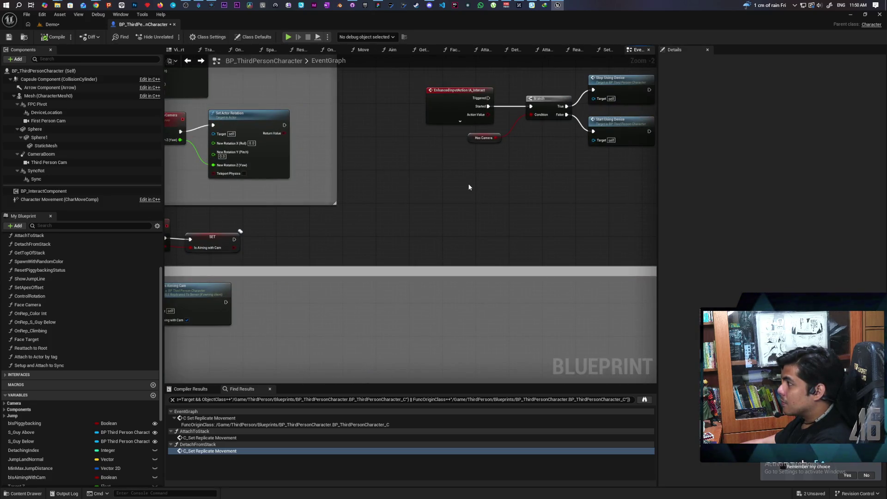
pyautogui.scroll(-5, 467, 189)
pyautogui.moveTo(475, 166)
pyautogui.mouseDown()
pyautogui.moveTo(412, 61)
pyautogui.moveTo(514, 140)
pyautogui.mouseUp()
pyautogui.scroll(3, 339, 194)
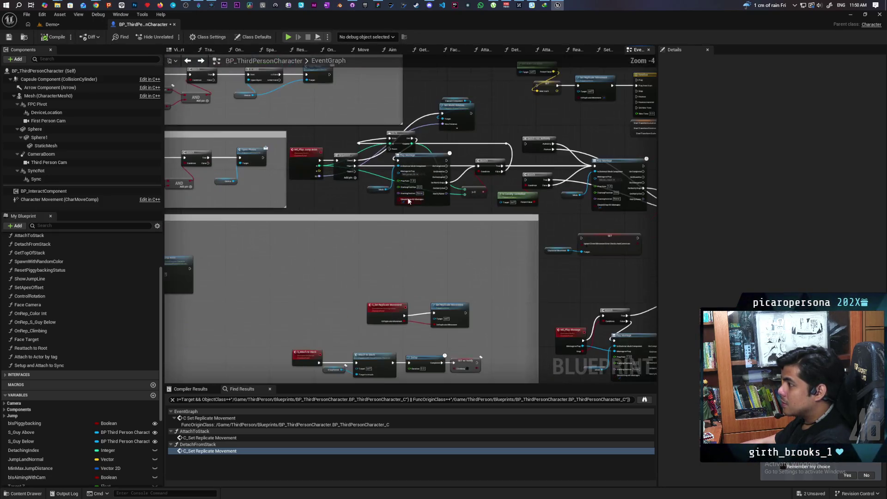
pyautogui.scroll(2, 339, 192)
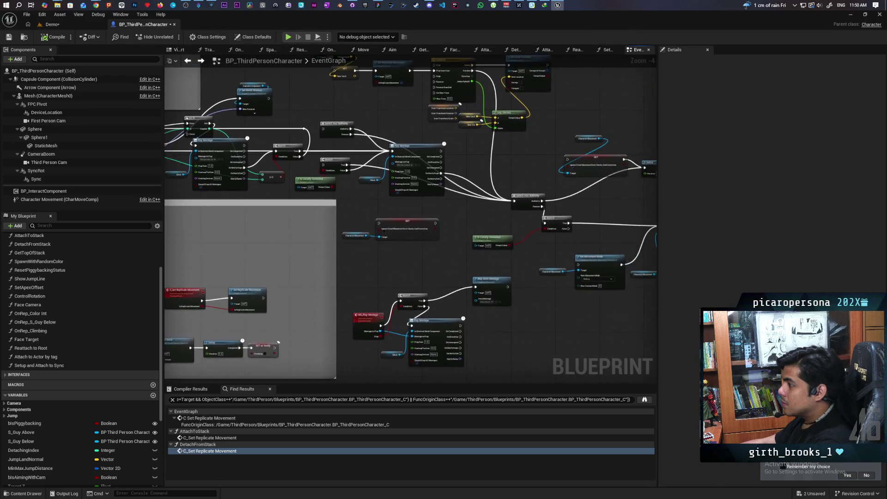
pyautogui.moveTo(328, 209)
pyautogui.mouseDown()
pyautogui.moveTo(322, 248)
pyautogui.moveTo(297, 251)
pyautogui.moveTo(317, 274)
pyautogui.moveTo(310, 312)
pyautogui.moveTo(326, 335)
pyautogui.moveTo(512, 337)
pyautogui.moveTo(486, 350)
pyautogui.mouseUp()
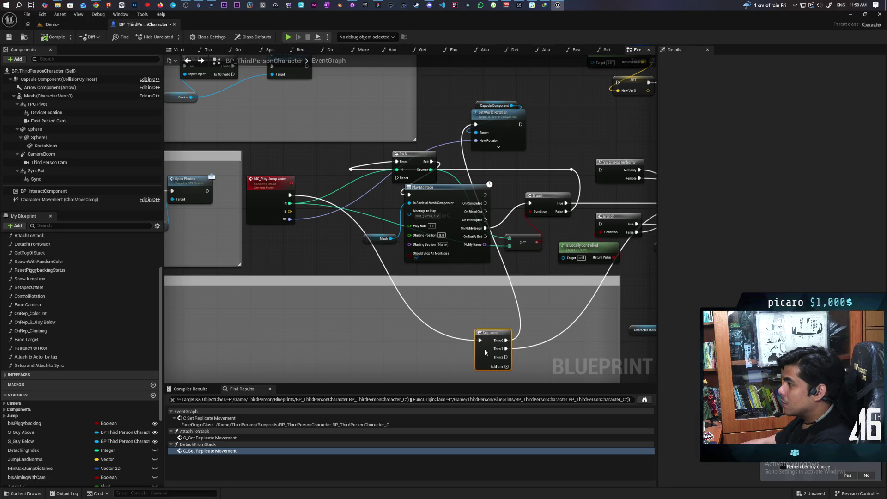
# Delete the Do N, Branch, >= and Switch Has Authority nodes, moving Play Montage right.
pyautogui.click(413, 170)
pyautogui.press('Delete')
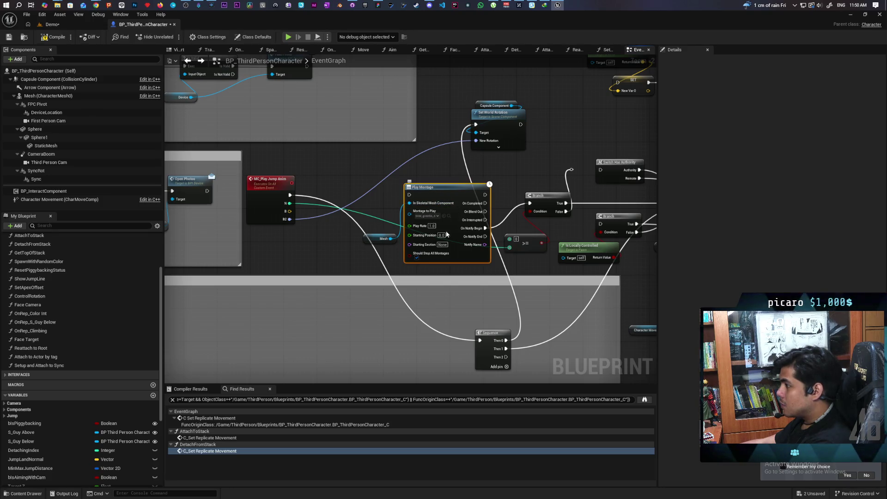
pyautogui.moveTo(448, 230); pyautogui.dragTo(745, 238)
pyautogui.moveTo(400, 246); pyautogui.dragTo(275, 241)
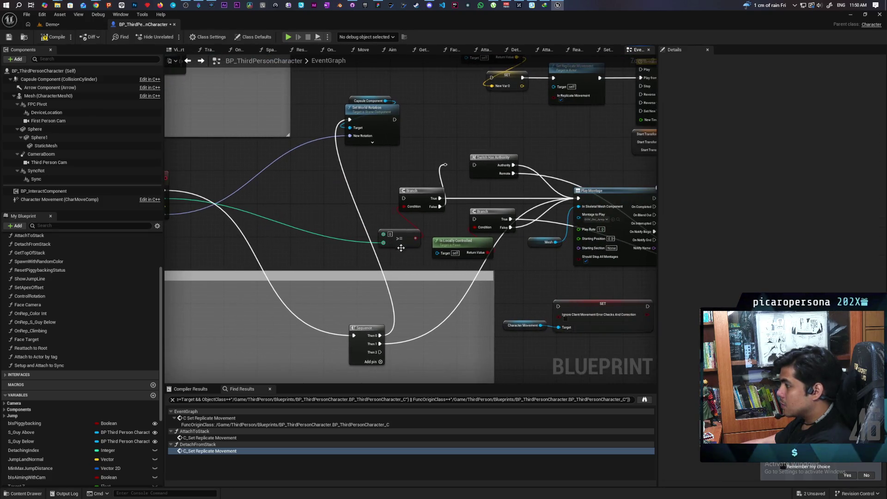
pyautogui.press('Delete')
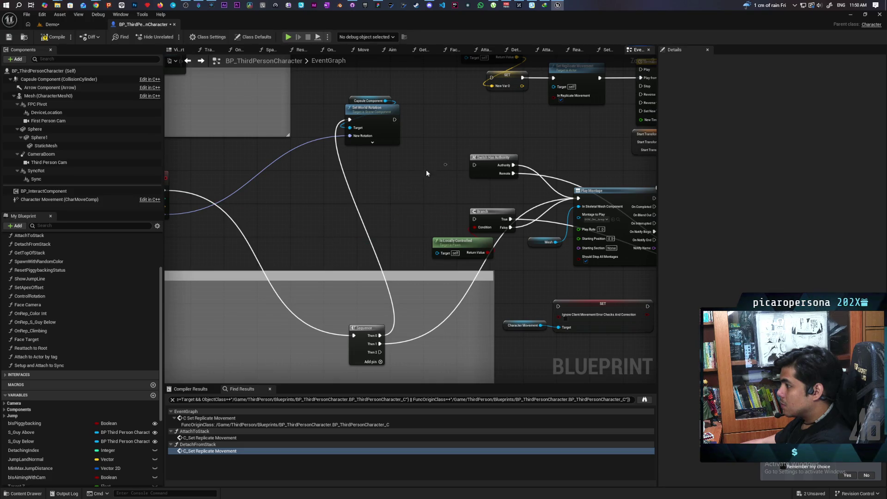
pyautogui.moveTo(450, 186); pyautogui.dragTo(406, 182)
pyautogui.click(455, 170)
pyautogui.moveTo(467, 190)
pyautogui.mouseDown()
pyautogui.moveTo(310, 155)
pyautogui.moveTo(343, 150)
pyautogui.moveTo(341, 197)
pyautogui.mouseUp()
pyautogui.press('Delete')
pyautogui.press('Delete')
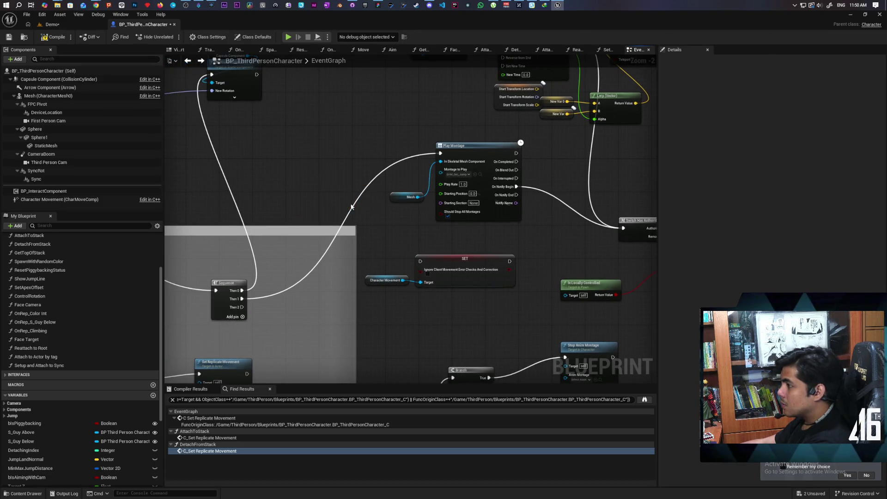
pyautogui.moveTo(222, 289)
pyautogui.mouseDown()
pyautogui.moveTo(359, 270)
pyautogui.moveTo(304, 158)
pyautogui.moveTo(388, 217)
pyautogui.moveTo(335, 185)
pyautogui.moveTo(327, 201)
pyautogui.mouseUp()
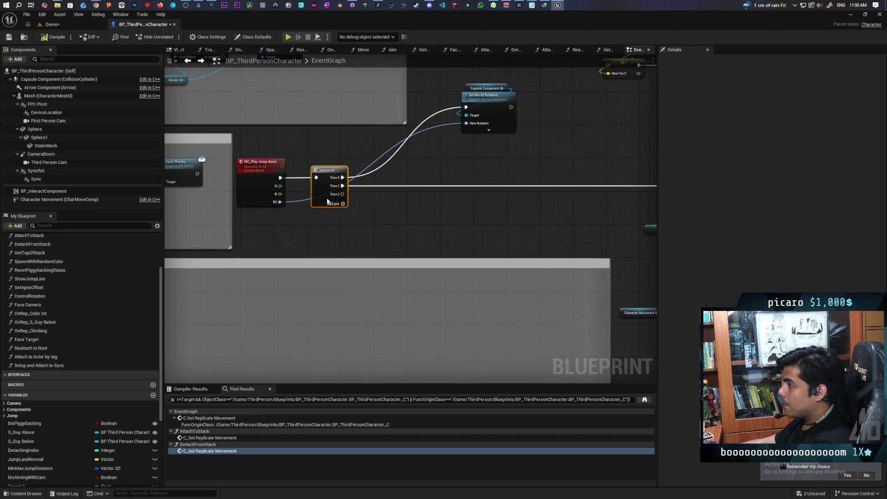
# Align Set World Rotation with MC_Play Jump Anim and Sequence, and delete the unused upper nodes.
pyautogui.click(508, 130)
pyautogui.moveTo(482, 101); pyautogui.dragTo(402, 172)
pyautogui.moveTo(268, 157); pyautogui.dragTo(432, 218)
pyautogui.moveTo(418, 188); pyautogui.dragTo(613, 196)
pyautogui.moveTo(396, 204); pyautogui.dragTo(425, 200)
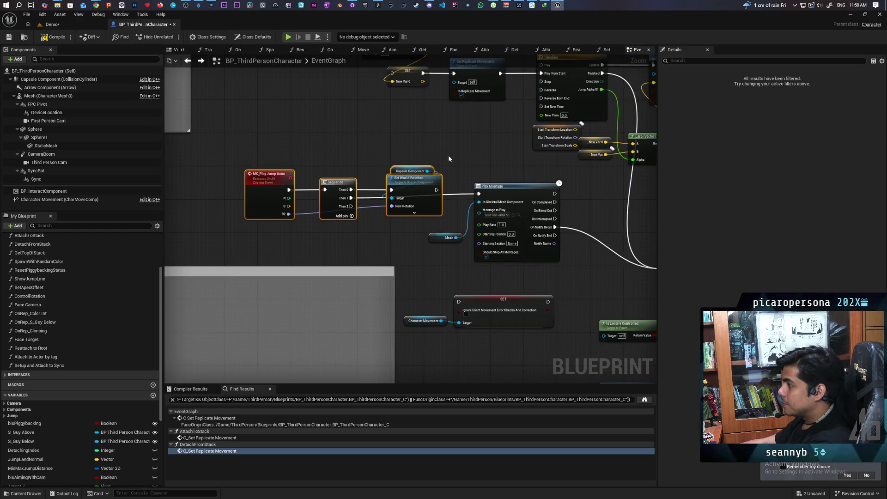
pyautogui.moveTo(443, 161); pyautogui.dragTo(345, 226)
pyautogui.scroll(-1, 242, 107)
pyautogui.moveTo(213, 76)
pyautogui.mouseDown()
pyautogui.moveTo(559, 231)
pyautogui.moveTo(456, 283)
pyautogui.moveTo(374, 156)
pyautogui.moveTo(464, 150)
pyautogui.moveTo(340, 185)
pyautogui.moveTo(435, 187)
pyautogui.mouseUp()
pyautogui.press('Delete')
pyautogui.press('Delete')
# Line up Play Montage, Branch and Stop Anim Montage, and delete the SET and Character Movement nodes.
pyautogui.scroll(1, 357, 199)
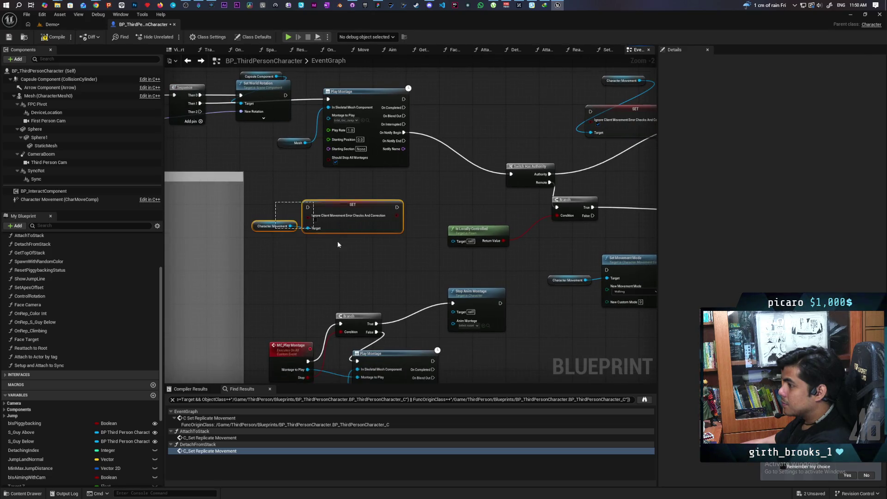
pyautogui.moveTo(376, 259); pyautogui.dragTo(368, 181)
pyautogui.moveTo(378, 231)
pyautogui.mouseDown()
pyautogui.moveTo(373, 211)
pyautogui.moveTo(376, 240)
pyautogui.mouseUp()
pyautogui.moveTo(333, 158)
pyautogui.mouseDown()
pyautogui.moveTo(330, 204)
pyautogui.moveTo(322, 196)
pyautogui.mouseUp()
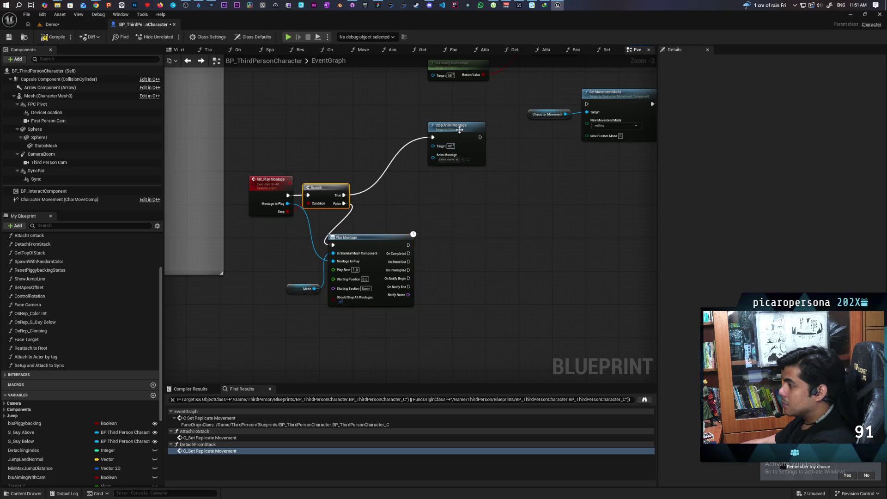
pyautogui.moveTo(458, 127); pyautogui.dragTo(403, 184)
pyautogui.scroll(-3, 404, 185)
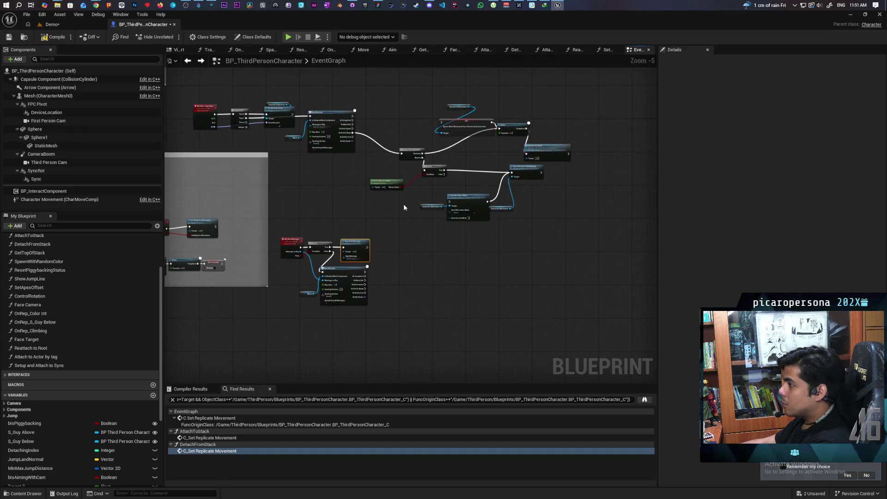
pyautogui.scroll(3, 369, 230)
pyautogui.moveTo(397, 185); pyautogui.dragTo(318, 143)
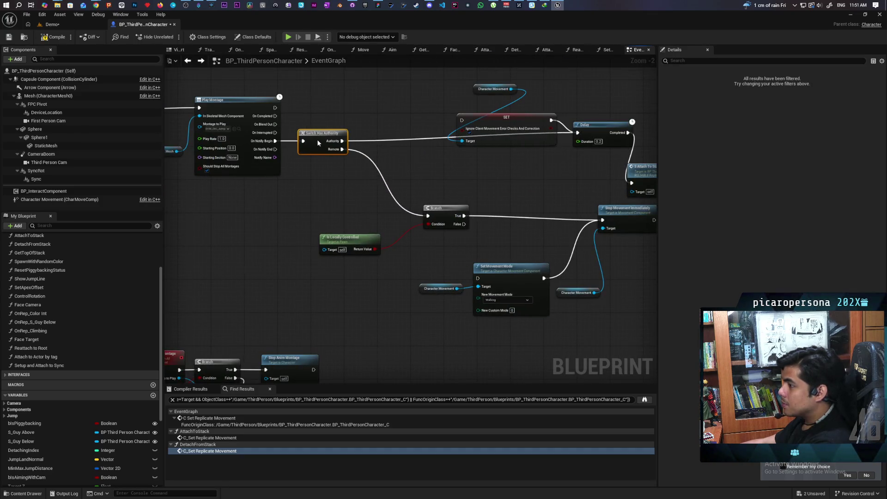
pyautogui.click(433, 199)
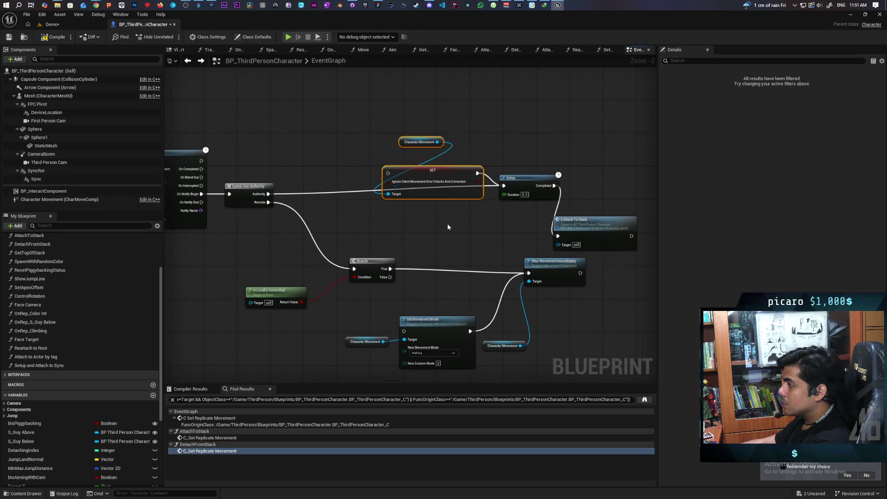
pyautogui.press('Delete')
# Tighten Delay, Attach To Stack, Branch and Stop Movement Immediately into a row, deleting Set Movement Mode.
pyautogui.moveTo(532, 181)
pyautogui.mouseDown()
pyautogui.moveTo(320, 187)
pyautogui.moveTo(343, 188)
pyautogui.mouseUp()
pyautogui.moveTo(591, 230)
pyautogui.mouseDown()
pyautogui.moveTo(413, 192)
pyautogui.moveTo(428, 186)
pyautogui.mouseUp()
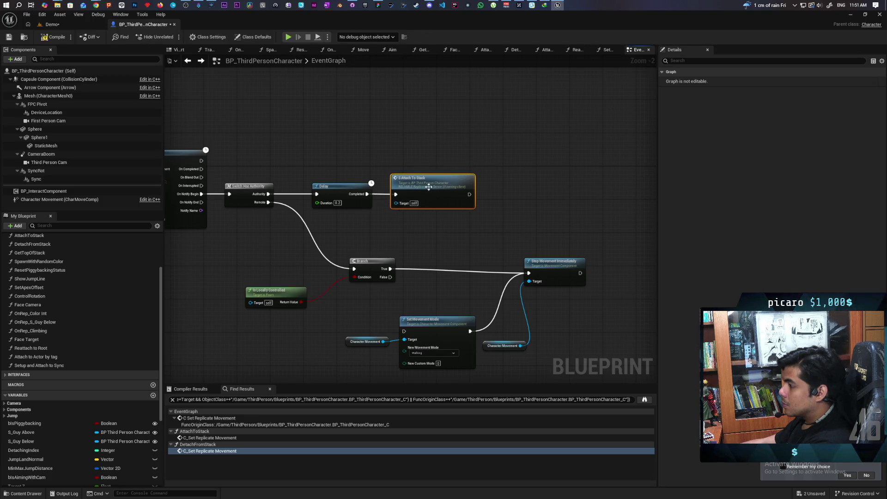
pyautogui.moveTo(279, 293)
pyautogui.mouseDown()
pyautogui.moveTo(326, 253)
pyautogui.moveTo(357, 247)
pyautogui.mouseUp()
pyautogui.keyDown('shift'); pyautogui.click(419, 224); pyautogui.keyUp('shift')
pyautogui.moveTo(419, 224)
pyautogui.mouseDown()
pyautogui.moveTo(356, 211)
pyautogui.moveTo(353, 187)
pyautogui.mouseUp()
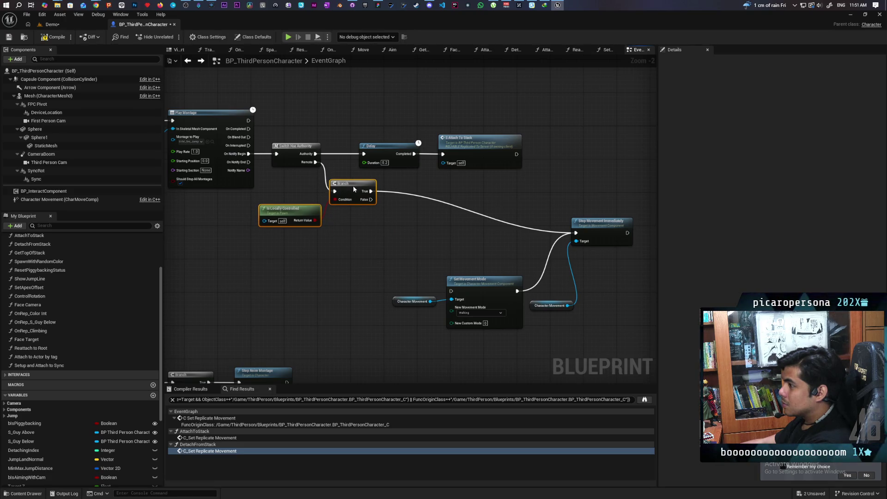
pyautogui.moveTo(609, 228); pyautogui.dragTo(428, 186)
pyautogui.moveTo(373, 257); pyautogui.dragTo(451, 307)
pyautogui.press('Delete')
pyautogui.scroll(-2, 408, 261)
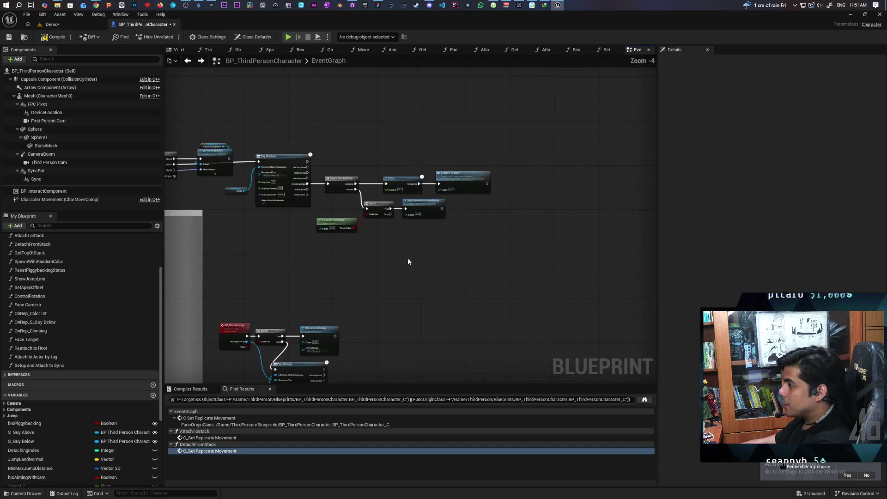
# Move the Reenable Movement Controls event, Is Valid and Reset Ignore Move Input side by side.
pyautogui.scroll(-3, 503, 237)
pyautogui.scroll(2, 445, 279)
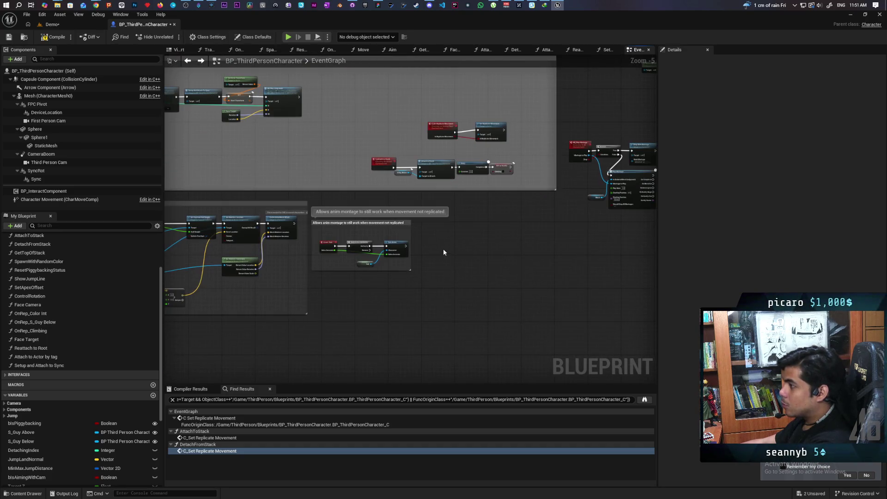
pyautogui.scroll(-3, 442, 252)
pyautogui.scroll(1, 497, 259)
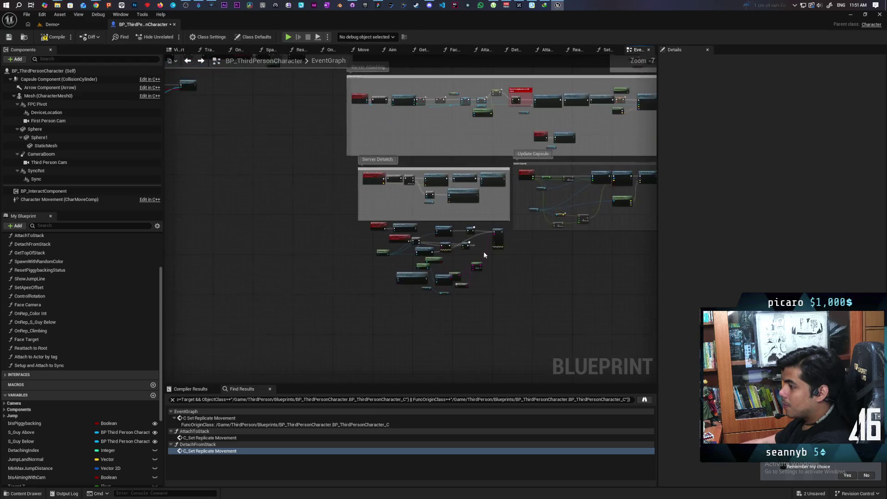
pyautogui.scroll(4, 485, 255)
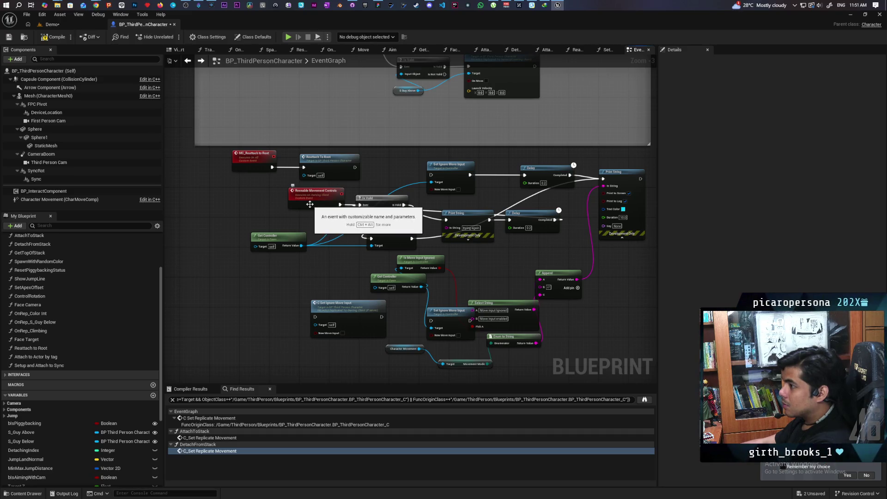
pyautogui.moveTo(331, 207); pyautogui.dragTo(251, 208)
pyautogui.moveTo(371, 197)
pyautogui.mouseDown()
pyautogui.moveTo(319, 215)
pyautogui.moveTo(311, 200)
pyautogui.mouseUp()
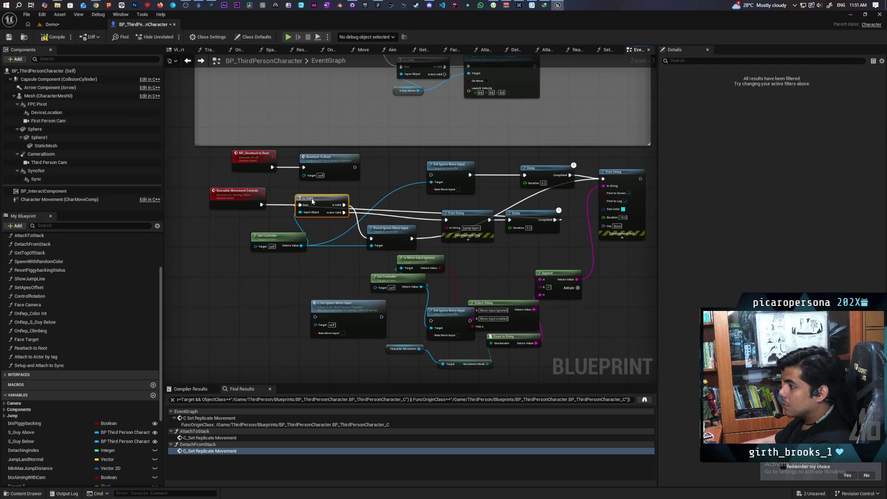
pyautogui.moveTo(369, 230); pyautogui.dragTo(378, 189)
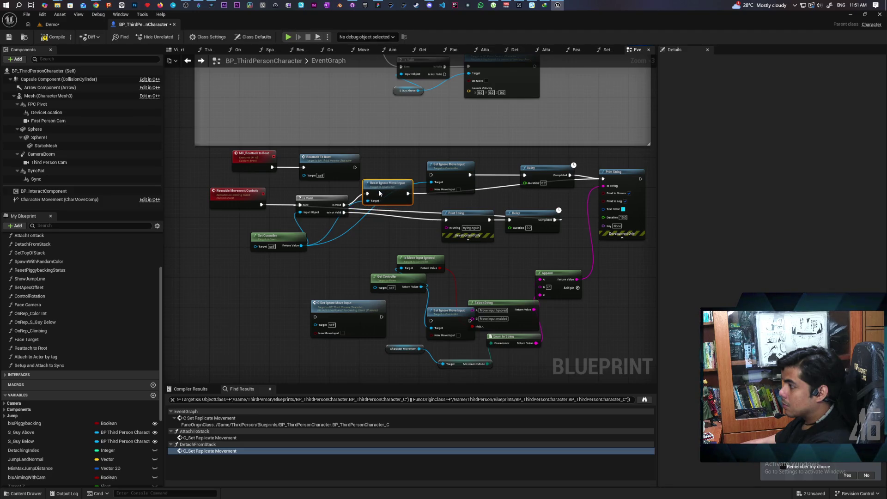
# Delete the Print String, Delay and Set Ignore Move Input nodes.
pyautogui.moveTo(446, 245); pyautogui.dragTo(566, 209)
pyautogui.press('Delete')
pyautogui.moveTo(459, 213); pyautogui.dragTo(516, 185)
pyautogui.press('Delete')
pyautogui.moveTo(563, 217); pyautogui.dragTo(618, 263)
pyautogui.press('Delete')
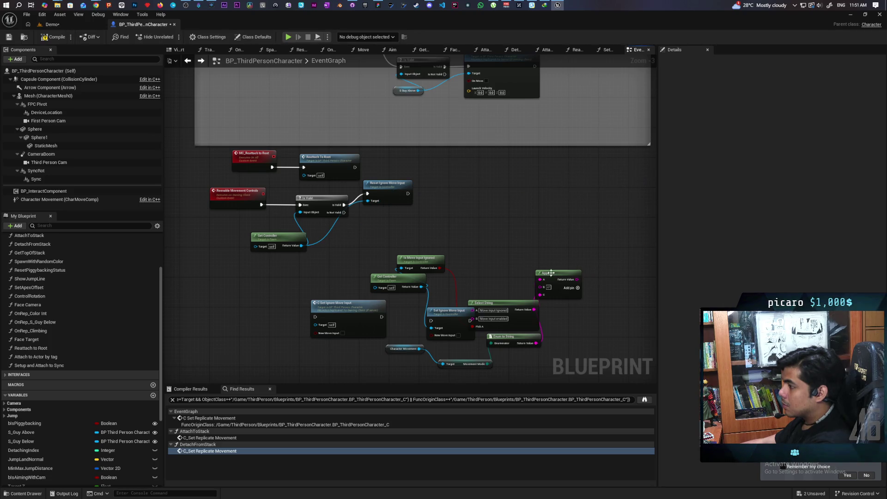
# Delete the leftover lower node cluster and shift the four remaining reset nodes right and down.
pyautogui.moveTo(390, 200); pyautogui.dragTo(390, 211)
pyautogui.moveTo(369, 253)
pyautogui.mouseDown()
pyautogui.moveTo(577, 357)
pyautogui.moveTo(484, 324)
pyautogui.mouseUp()
pyautogui.press('Delete')
pyautogui.moveTo(310, 281); pyautogui.dragTo(462, 204)
pyautogui.moveTo(328, 209); pyautogui.dragTo(347, 225)
pyautogui.click(348, 223)
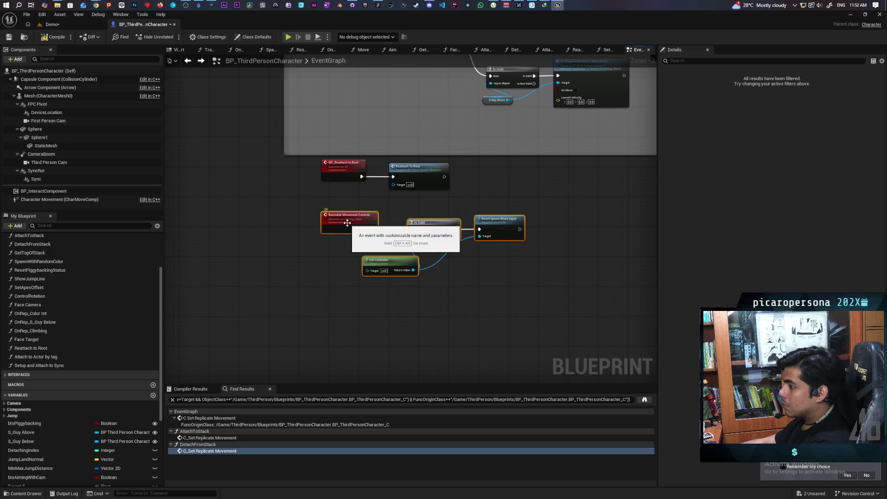
# Rename the event to C_Reenable Movement Controls and compile the blueprint.
pyautogui.press('F2')
pyautogui.press('Home')
pyautogui.write('C_')
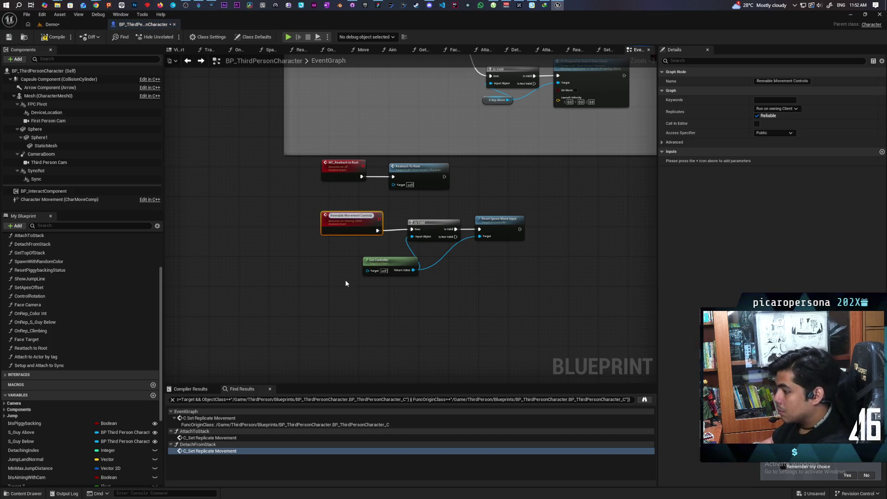
pyautogui.click(346, 281)
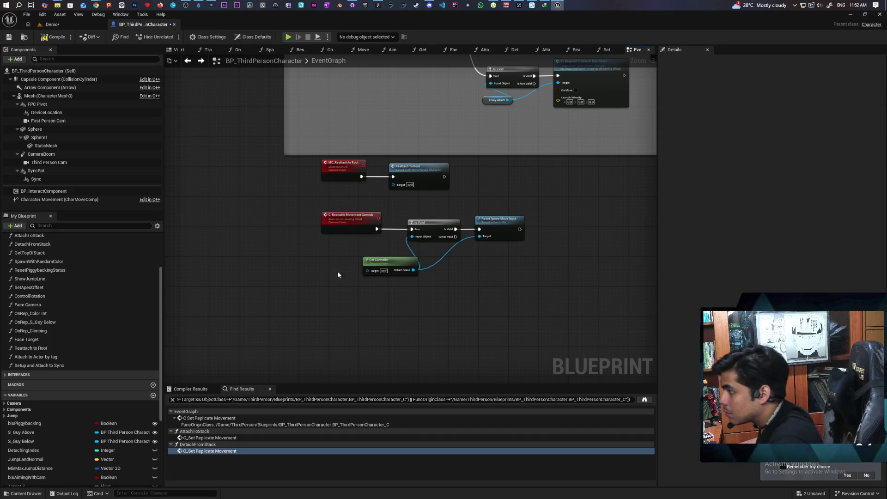
pyautogui.click(57, 37)
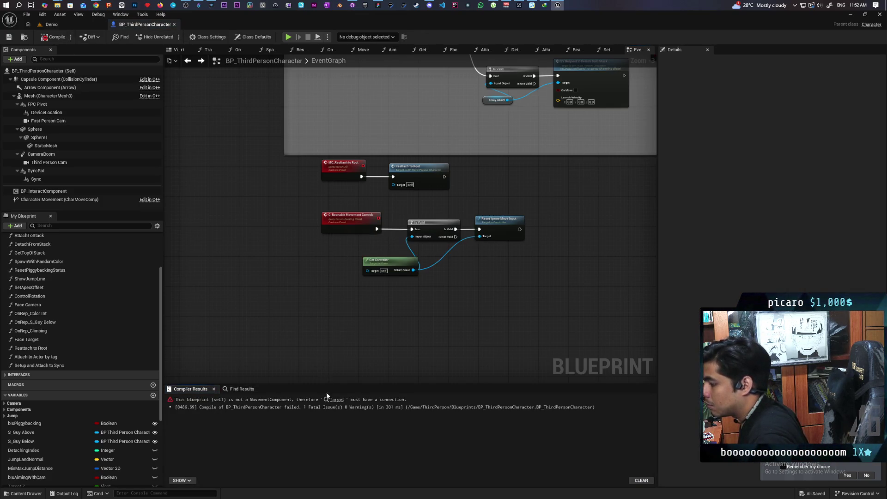
# Wrap the five reset nodes in a 'resetting mesh and controls' comment with a coloured bubble, and save.
pyautogui.moveTo(266, 323)
pyautogui.mouseDown()
pyautogui.moveTo(545, 214)
pyautogui.moveTo(560, 175)
pyautogui.mouseUp()
pyautogui.moveTo(422, 175); pyautogui.dragTo(417, 204)
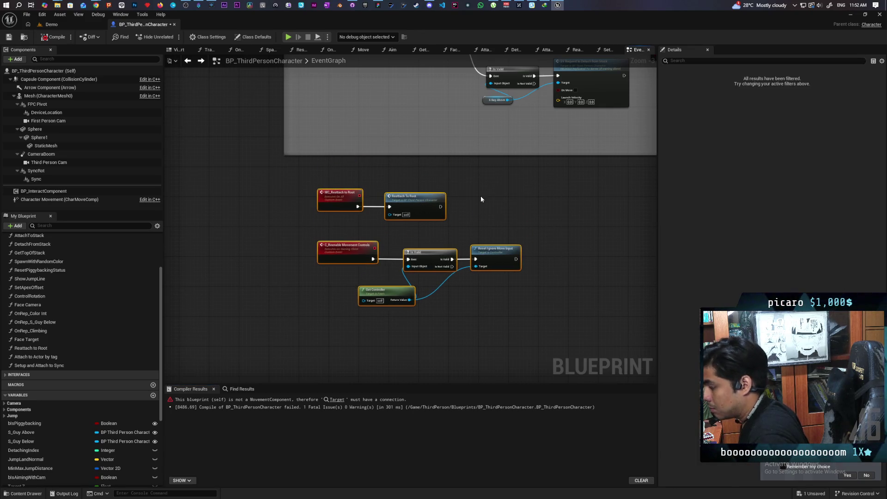
pyautogui.press('c')
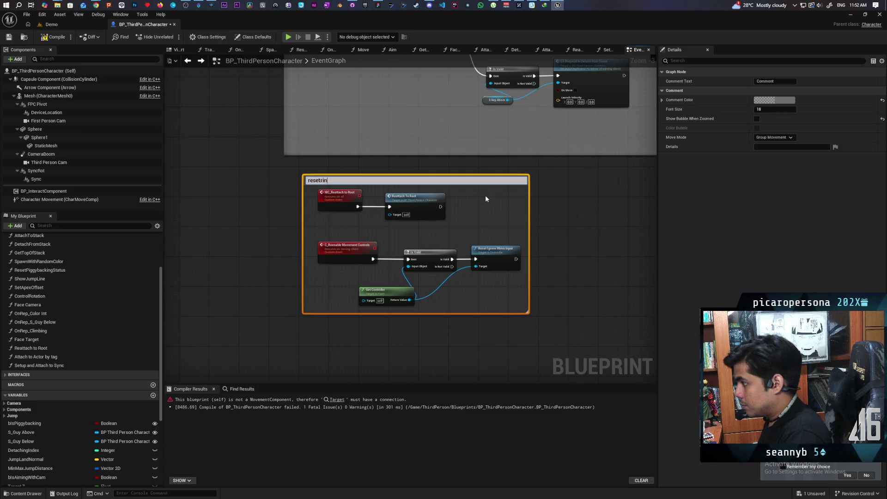
pyautogui.write('resetting')
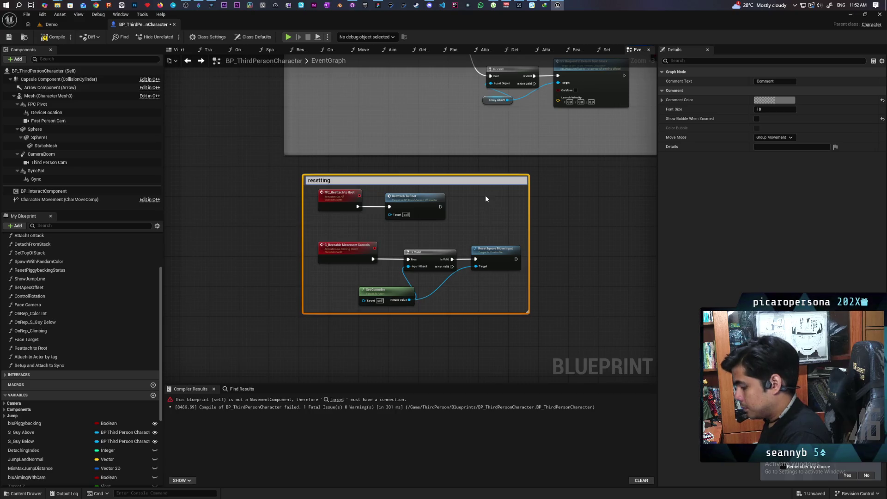
pyautogui.write('mesh')
pyautogui.write('and controls')
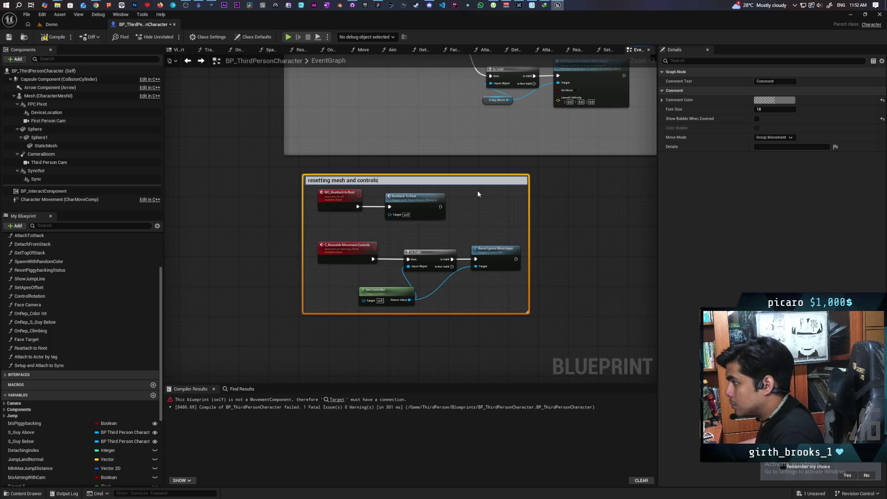
pyautogui.click(756, 119)
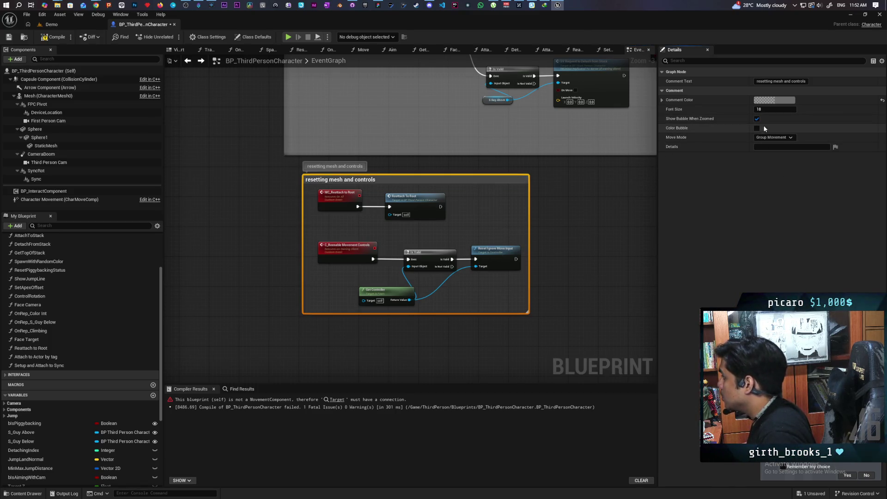
pyautogui.click(758, 128)
pyautogui.hotkey('ctrl', 's')
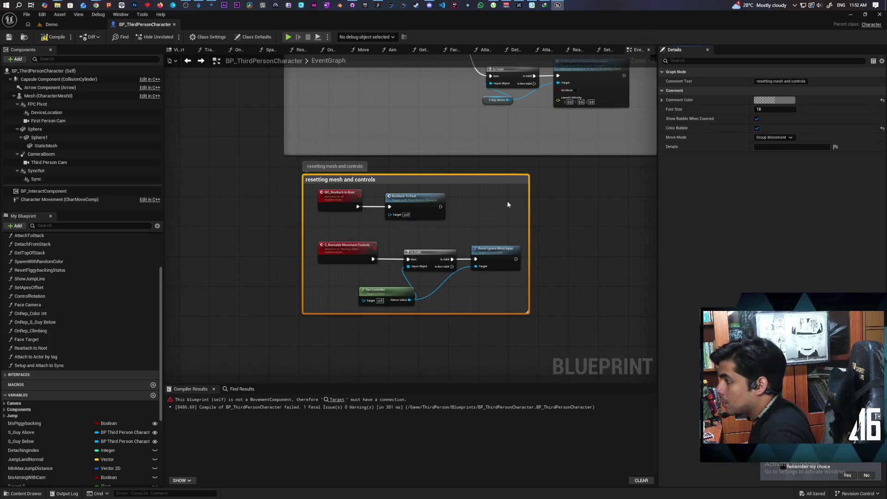
pyautogui.click(337, 400)
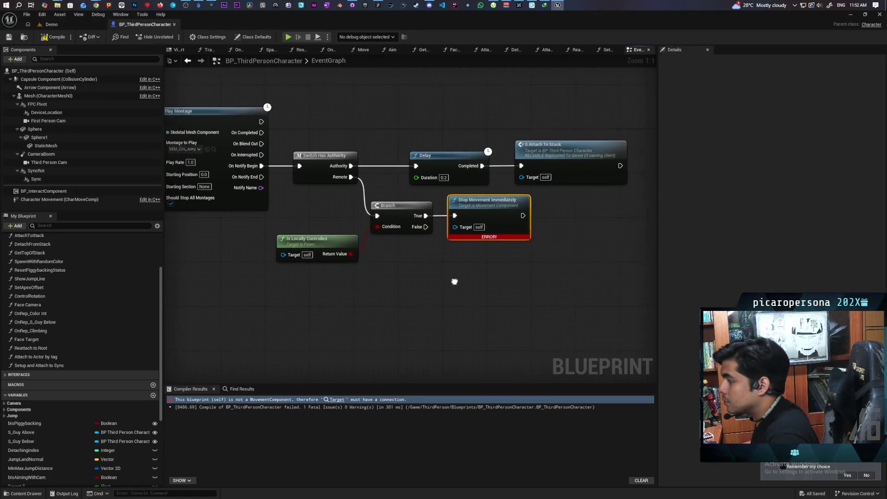
# Wire a Character Movement node into Stop Movement Immediately's Target, then compile and save.
pyautogui.moveTo(51, 199); pyautogui.dragTo(435, 280)
pyautogui.moveTo(487, 227); pyautogui.dragTo(467, 265)
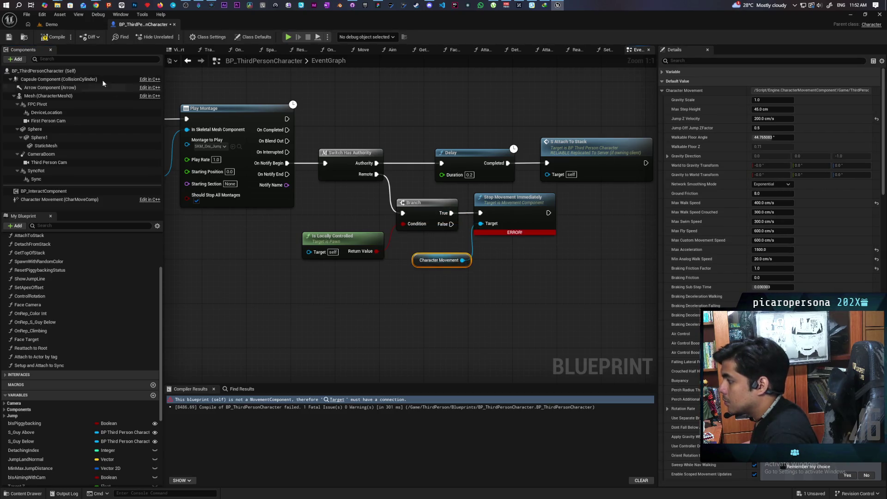
pyautogui.click(53, 37)
pyautogui.hotkey('ctrl', 's')
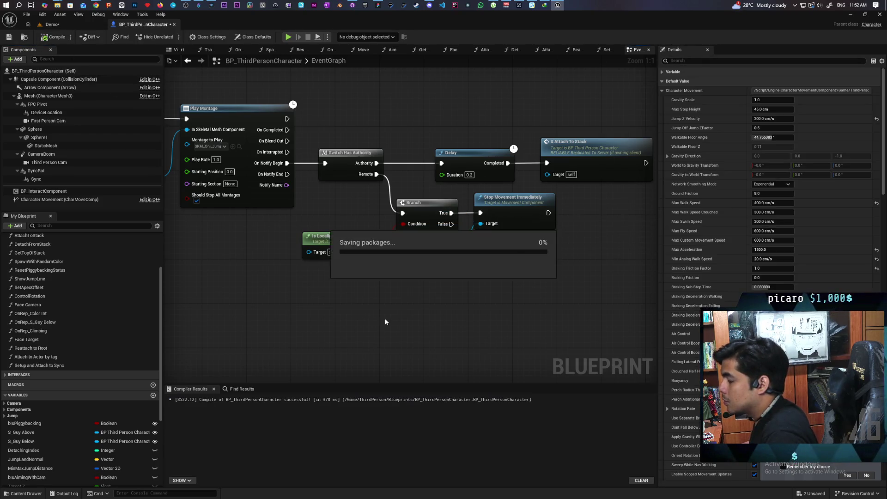
# Pan the EventGraph to the Server Attaching, Server Detach and Update Capsule blocks.
pyautogui.scroll(-5, 385, 322)
pyautogui.moveTo(384, 274)
pyautogui.mouseDown()
pyautogui.moveTo(515, 253)
pyautogui.moveTo(556, 311)
pyautogui.moveTo(594, 254)
pyautogui.moveTo(529, 319)
pyautogui.moveTo(580, 287)
pyautogui.mouseUp()
pyautogui.scroll(4, 380, 299)
pyautogui.scroll(-5, 380, 298)
pyautogui.moveTo(506, 270)
pyautogui.mouseDown()
pyautogui.moveTo(496, 332)
pyautogui.moveTo(397, 273)
pyautogui.moveTo(380, 273)
pyautogui.moveTo(362, 304)
pyautogui.moveTo(447, 291)
pyautogui.moveTo(394, 291)
pyautogui.mouseUp()
pyautogui.scroll(1, 496, 332)
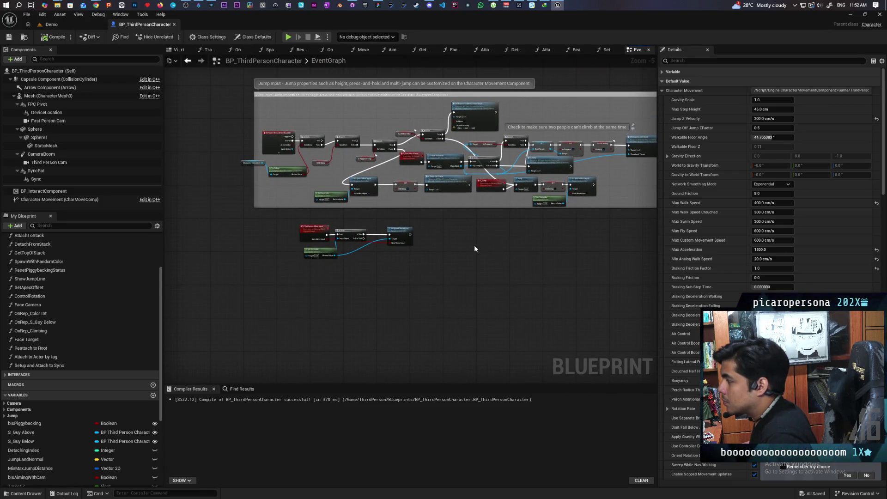
# Check C_Set Ignore Move Input has no references, delete it with its three nodes, and save.
pyautogui.scroll(2, 414, 268)
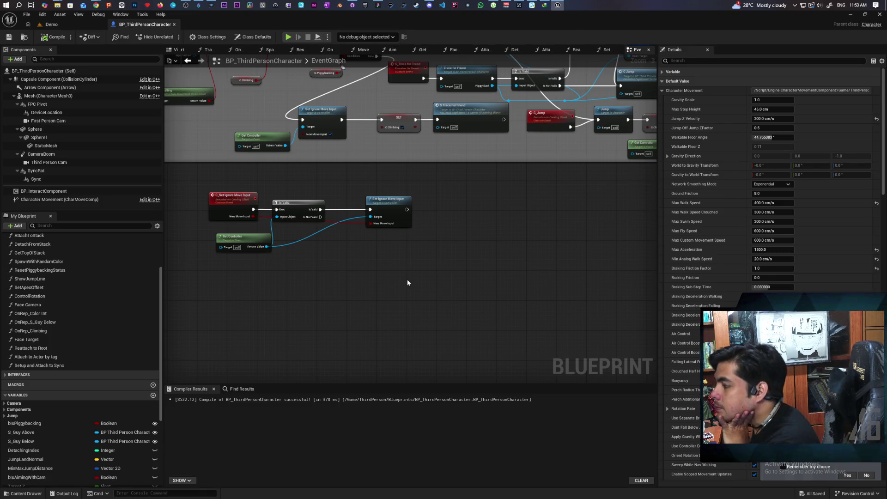
pyautogui.rightClick(230, 205)
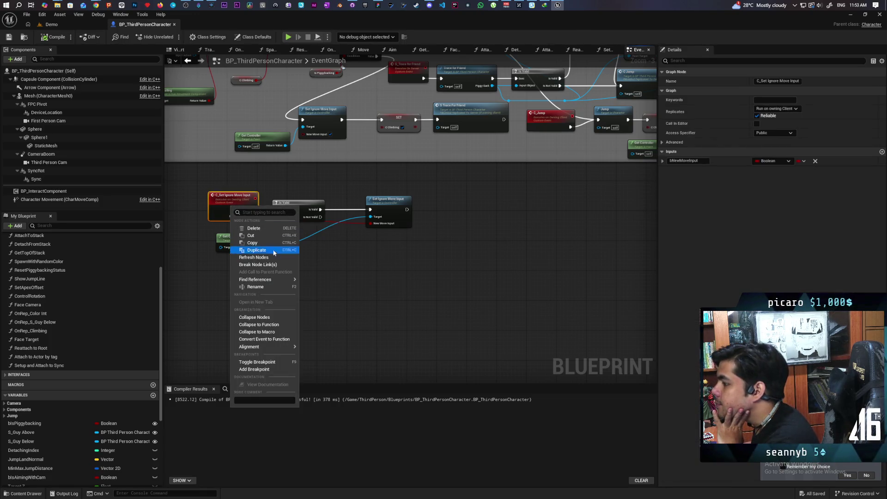
pyautogui.moveTo(274, 281)
pyautogui.click(325, 297)
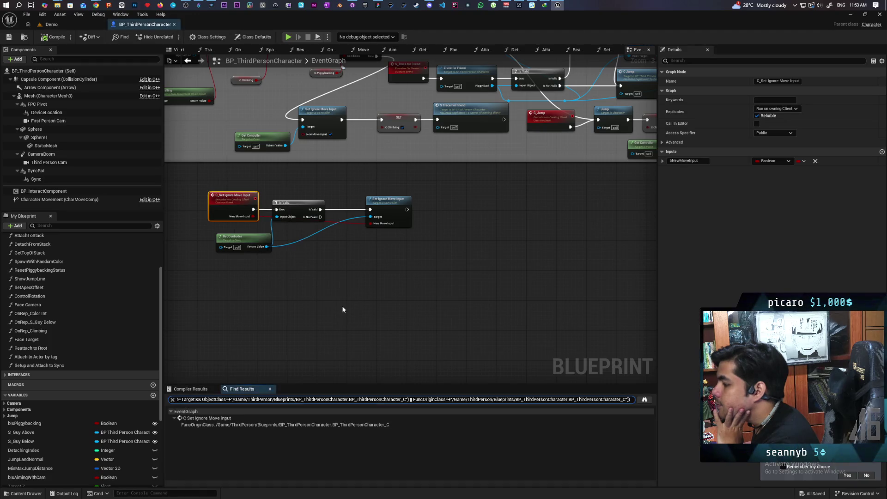
pyautogui.click(276, 302)
pyautogui.moveTo(203, 195); pyautogui.dragTo(426, 318)
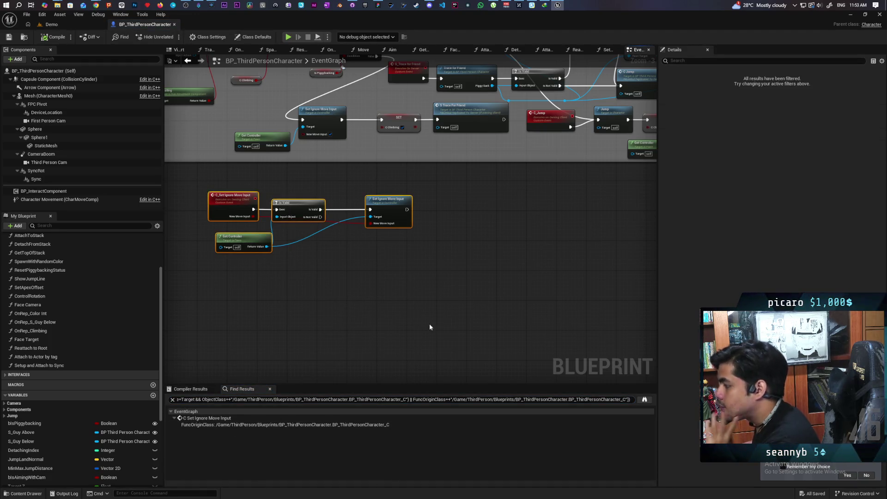
pyautogui.press('Delete')
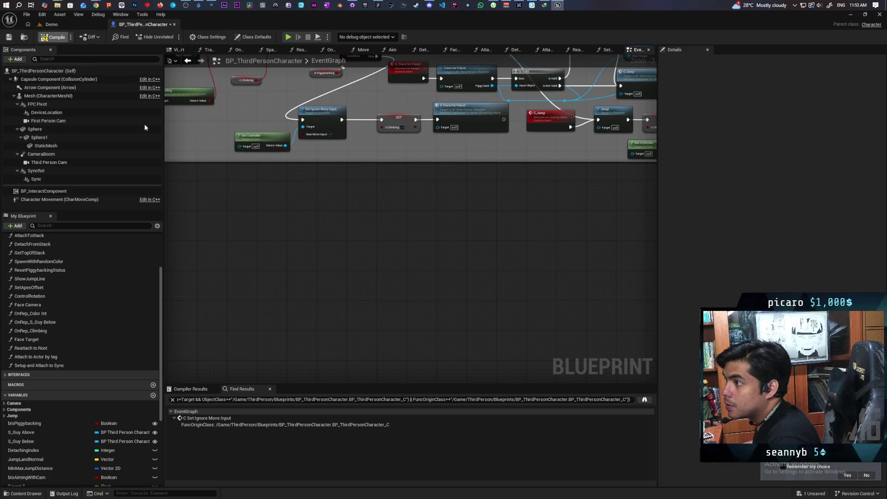
pyautogui.hotkey('ctrl', 's')
pyautogui.scroll(-4, 365, 230)
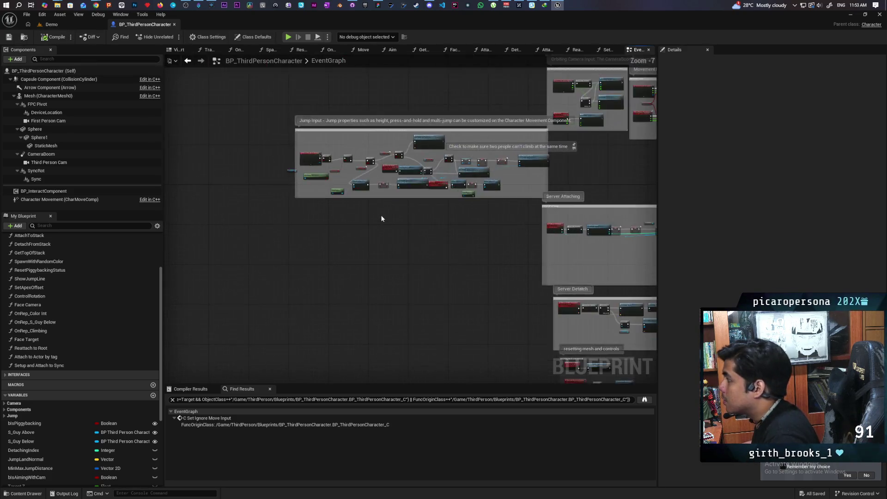
# Locate the MC_Set Collision event node and list its references with Find References.
pyautogui.moveTo(382, 213); pyautogui.dragTo(322, 280)
pyautogui.scroll(8, 457, 288)
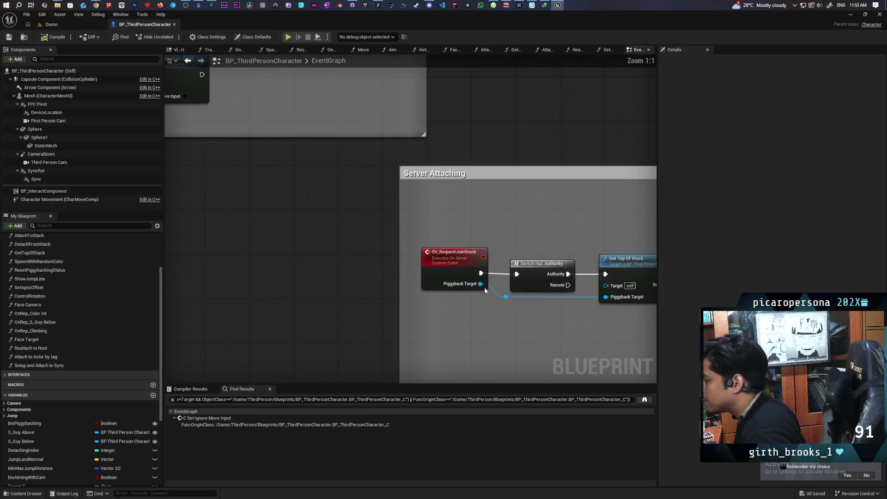
pyautogui.scroll(-2, 457, 287)
pyautogui.scroll(-4, 560, 250)
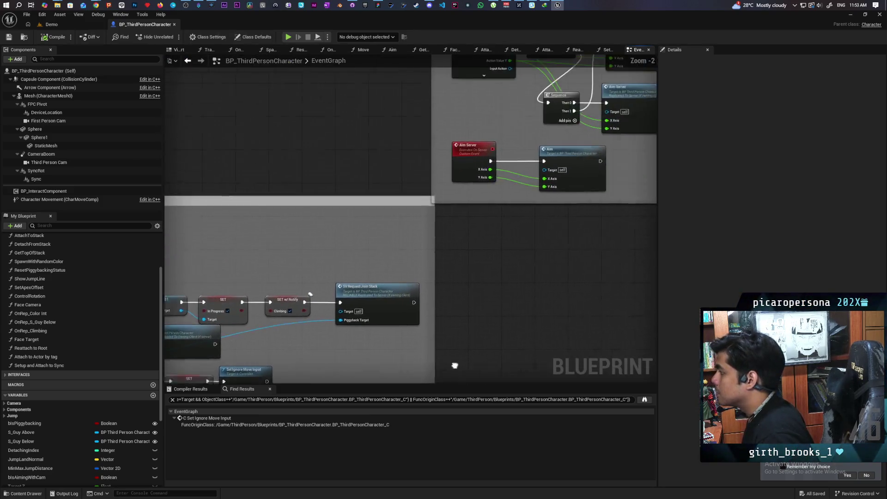
pyautogui.moveTo(489, 307)
pyautogui.mouseDown()
pyautogui.moveTo(353, 111)
pyautogui.moveTo(165, 196)
pyautogui.mouseUp()
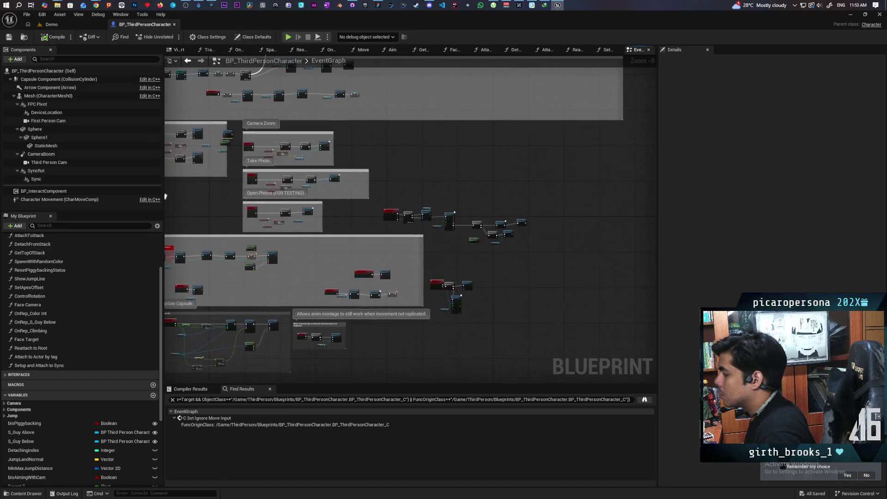
pyautogui.scroll(3, 364, 226)
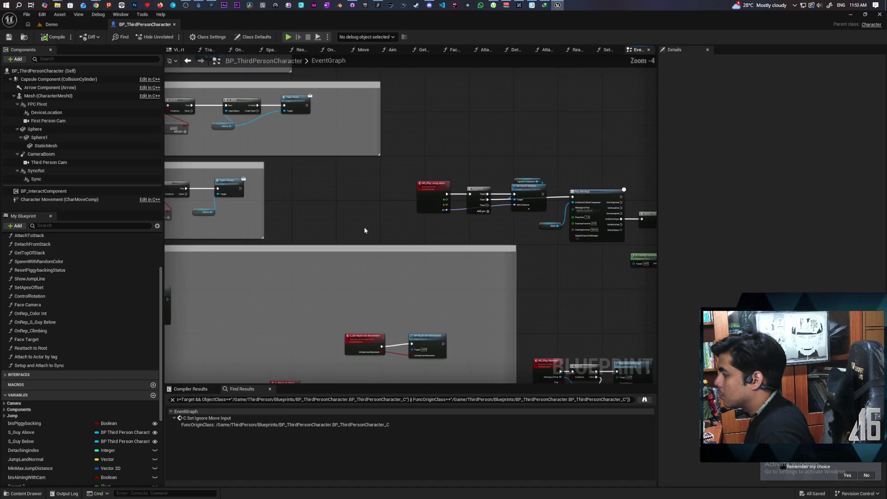
pyautogui.scroll(-2, 359, 239)
pyautogui.scroll(3, 508, 190)
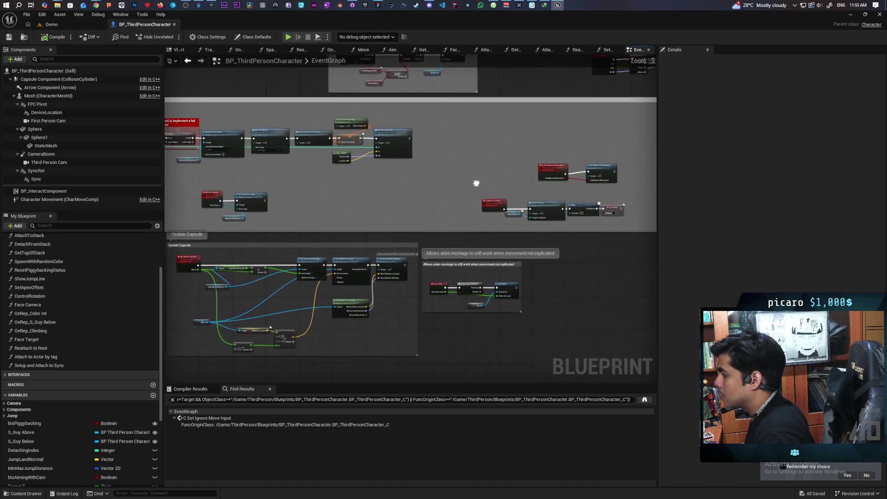
pyautogui.scroll(-1, 483, 194)
pyautogui.scroll(1, 520, 195)
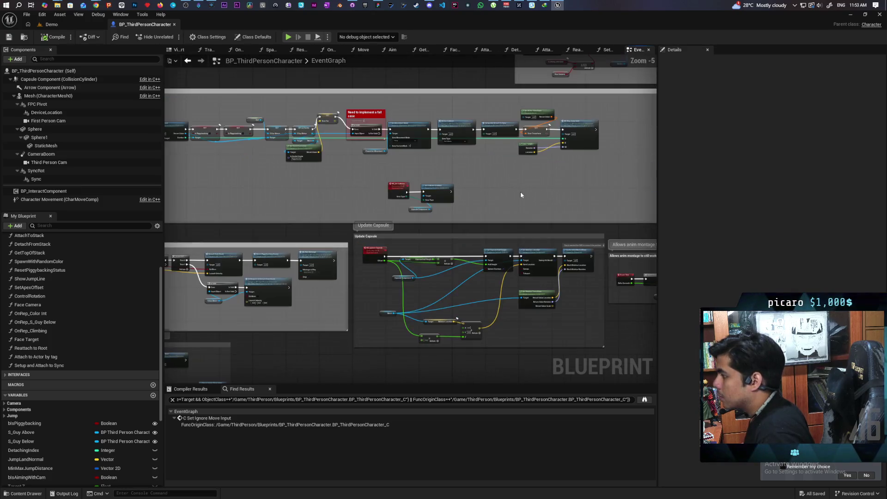
pyautogui.click(404, 194)
pyautogui.scroll(2, 450, 201)
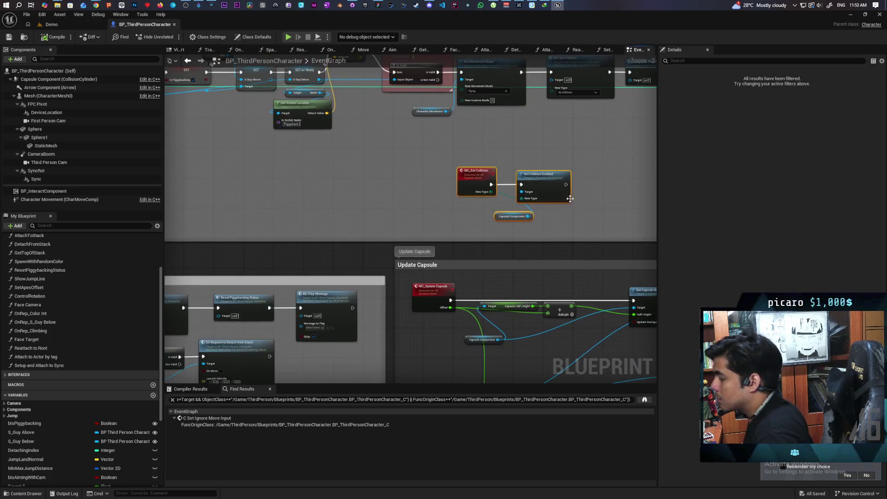
pyautogui.rightClick(473, 185)
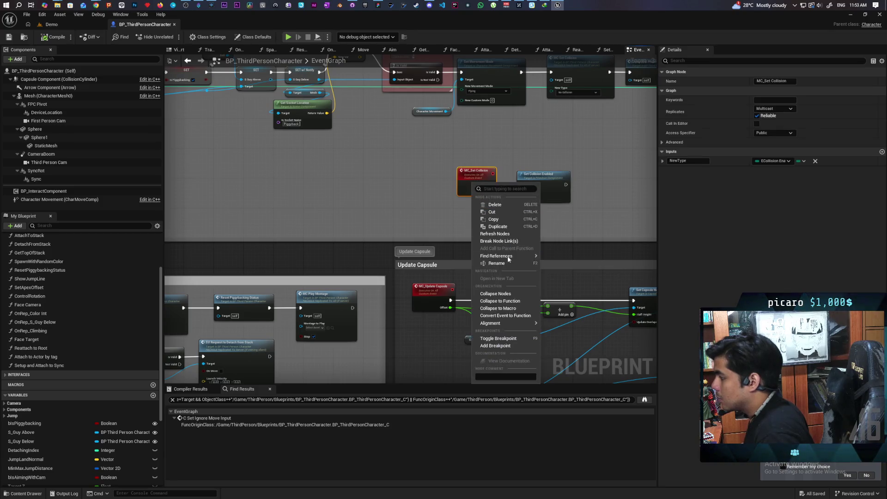
pyautogui.moveTo(511, 257)
pyautogui.click(564, 275)
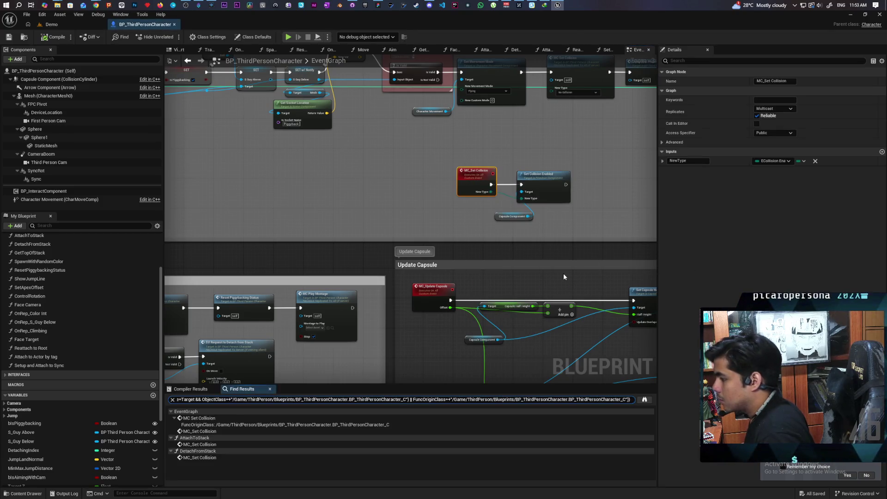
# Visit each MC_Set Collision reference in AttachToStack and DetachFromStack, then return to the EventGraph event.
pyautogui.click(210, 444)
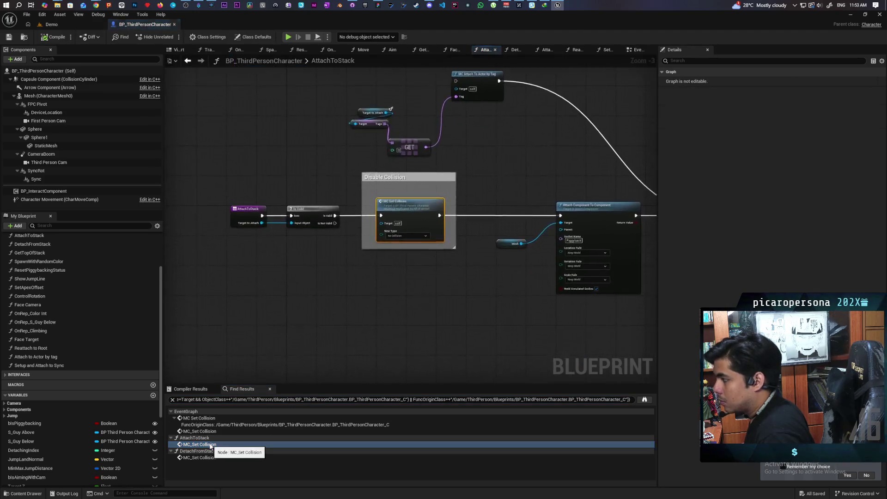
pyautogui.click(208, 457)
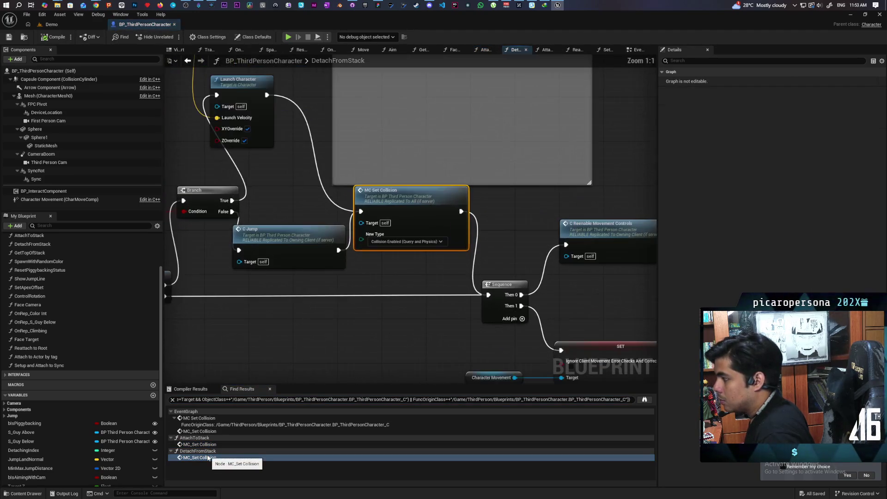
pyautogui.click(199, 418)
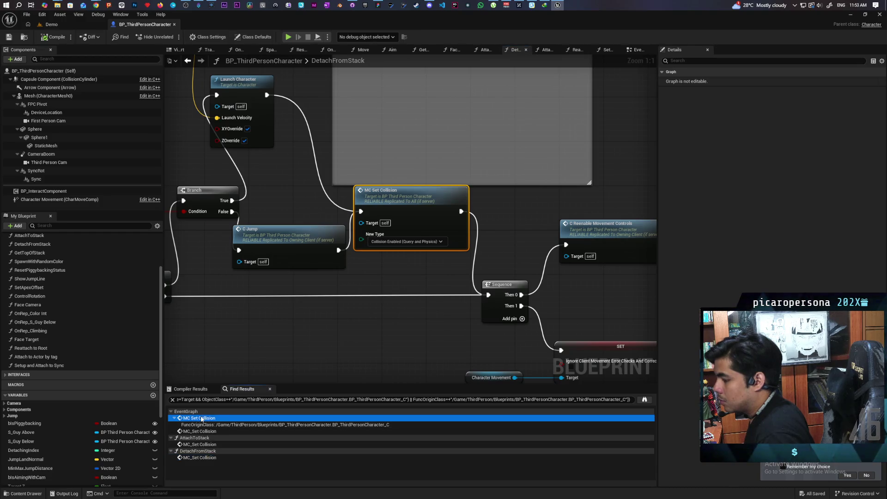
# Move the two MC_Set Collision nodes into the Server Attaching comment box.
pyautogui.click(362, 240)
pyautogui.scroll(-2, 463, 217)
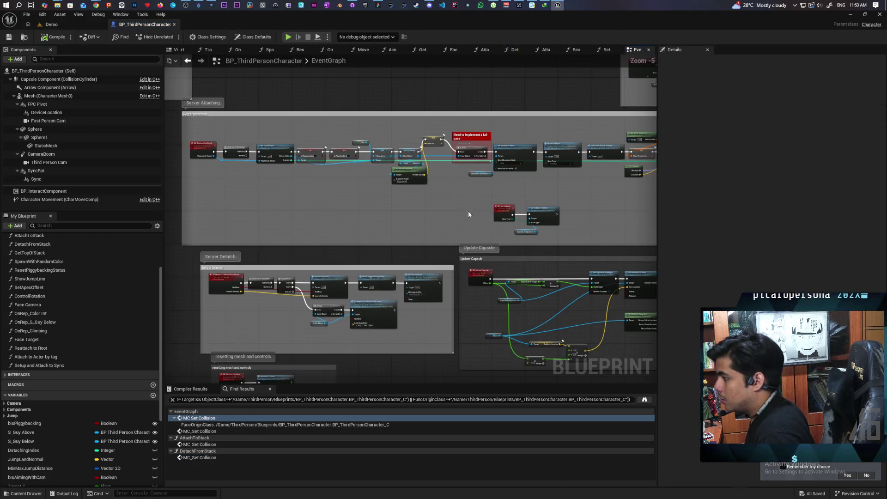
pyautogui.moveTo(598, 238); pyautogui.dragTo(598, 238)
pyautogui.moveTo(547, 220)
pyautogui.mouseDown()
pyautogui.moveTo(257, 203)
pyautogui.moveTo(241, 190)
pyautogui.mouseUp()
pyautogui.scroll(-1, 372, 204)
pyautogui.moveTo(601, 213)
pyautogui.mouseDown()
pyautogui.moveTo(475, 186)
pyautogui.moveTo(546, 200)
pyautogui.mouseUp()
pyautogui.moveTo(513, 163)
pyautogui.mouseDown()
pyautogui.moveTo(176, 176)
pyautogui.moveTo(309, 173)
pyautogui.moveTo(295, 164)
pyautogui.mouseUp()
# Move the loose upper-right node group into the Server Attaching comment box.
pyautogui.moveTo(349, 177); pyautogui.dragTo(347, 197)
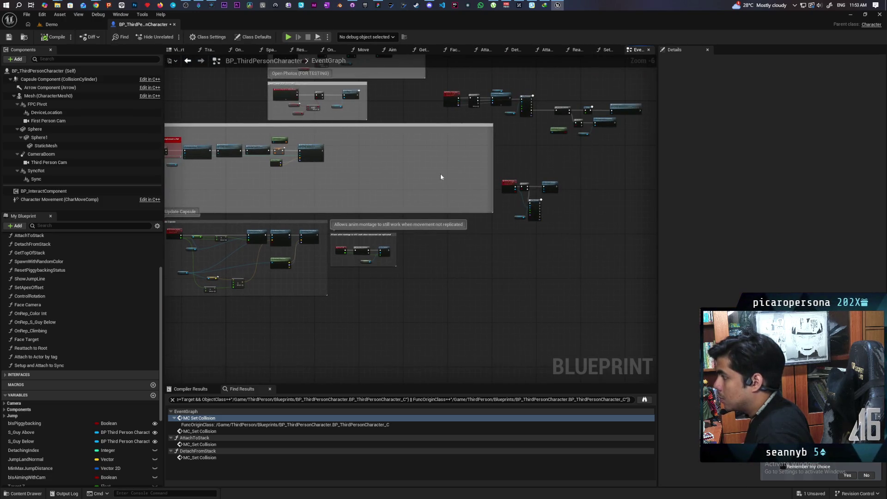
pyautogui.moveTo(479, 185)
pyautogui.mouseDown()
pyautogui.moveTo(430, 151)
pyautogui.moveTo(531, 123)
pyautogui.mouseUp()
pyautogui.moveTo(618, 97); pyautogui.dragTo(495, 142)
pyautogui.moveTo(461, 98)
pyautogui.mouseDown()
pyautogui.moveTo(343, 140)
pyautogui.moveTo(267, 145)
pyautogui.moveTo(260, 187)
pyautogui.moveTo(262, 176)
pyautogui.moveTo(477, 198)
pyautogui.moveTo(477, 186)
pyautogui.moveTo(307, 174)
pyautogui.moveTo(352, 171)
pyautogui.moveTo(206, 142)
pyautogui.mouseUp()
# Pull the node group right of the comment into Server Attaching and nudge the MC_Play Montage group left.
pyautogui.scroll(3, 353, 171)
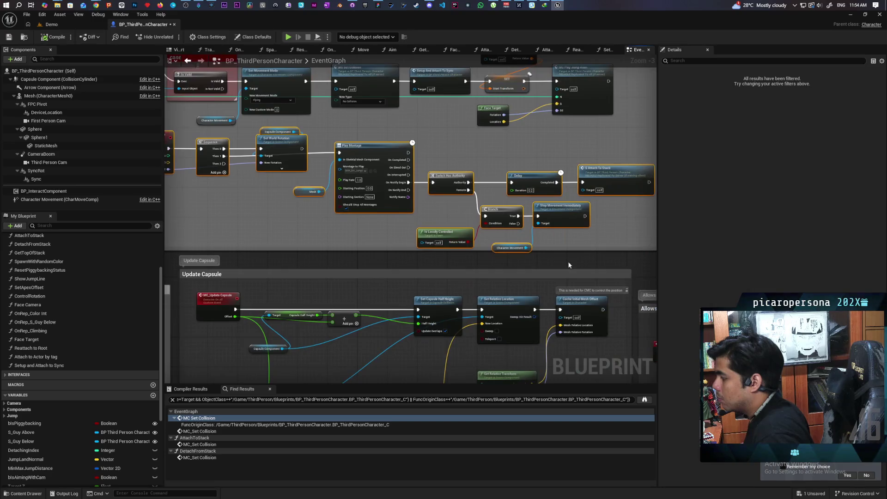
pyautogui.moveTo(394, 206); pyautogui.dragTo(495, 278)
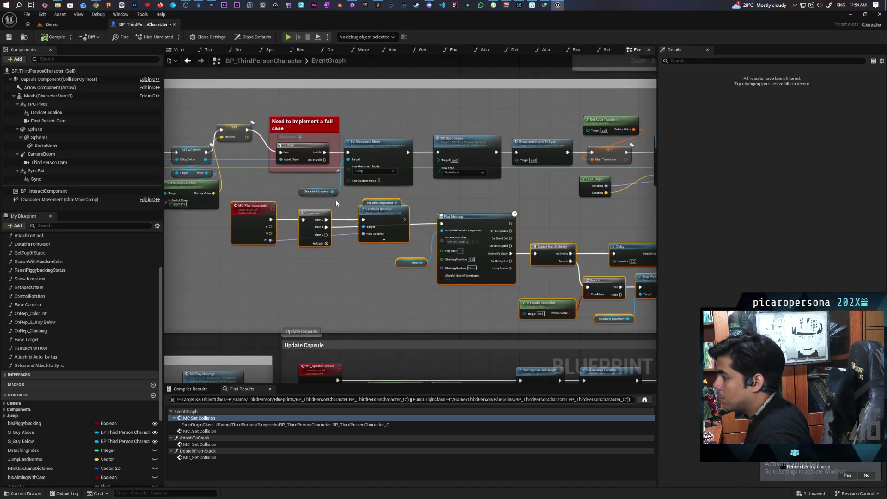
pyautogui.scroll(-3, 336, 203)
pyautogui.moveTo(540, 213); pyautogui.dragTo(472, 260)
pyautogui.moveTo(472, 218)
pyautogui.mouseDown()
pyautogui.moveTo(338, 201)
pyautogui.moveTo(321, 196)
pyautogui.moveTo(315, 181)
pyautogui.moveTo(321, 184)
pyautogui.mouseUp()
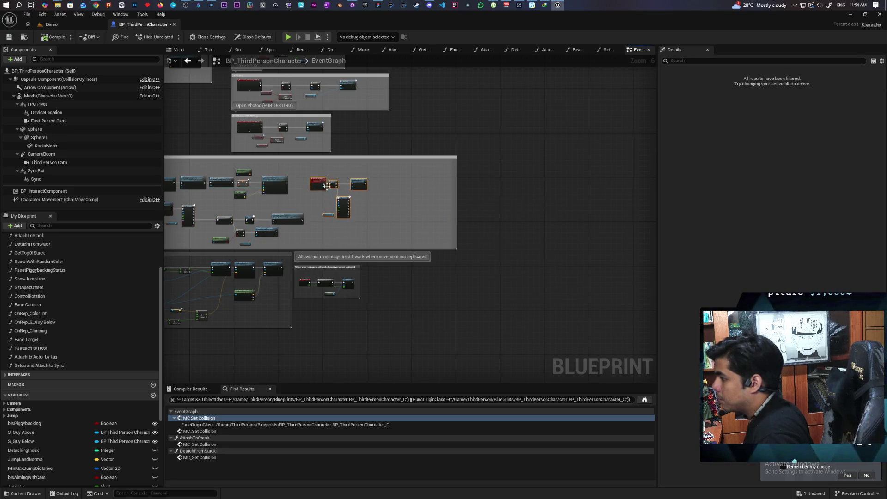
pyautogui.scroll(3, 366, 212)
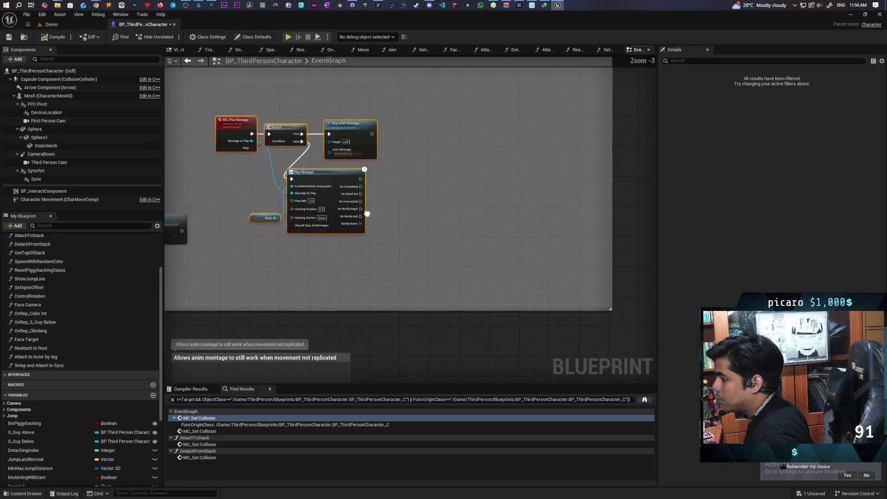
pyautogui.moveTo(384, 165); pyautogui.dragTo(372, 162)
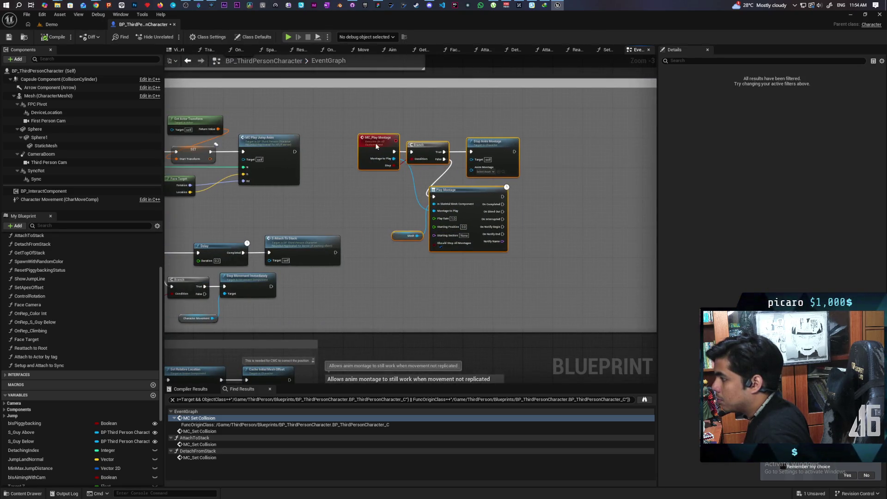
# Inspect the Setup and Attach to Sync and DetachFromStack function graphs, then return to the Server Detach events.
pyautogui.scroll(-6, 495, 250)
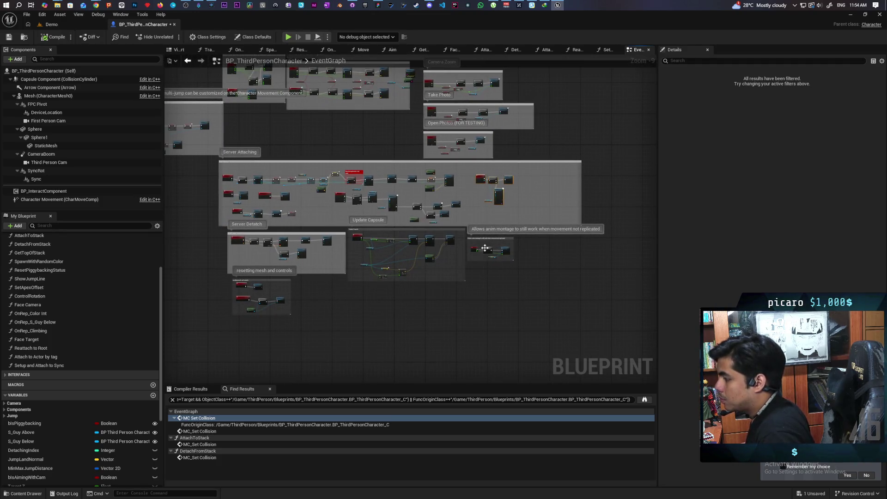
pyautogui.scroll(-2, 394, 309)
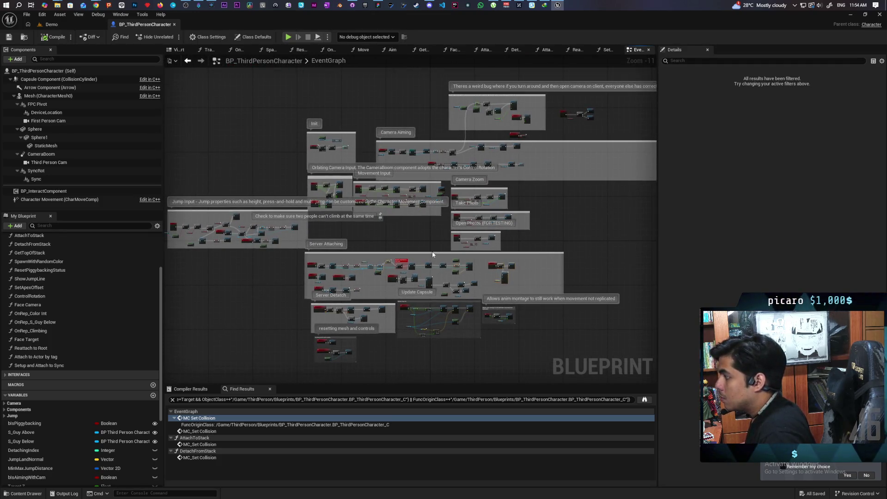
pyautogui.scroll(7, 407, 228)
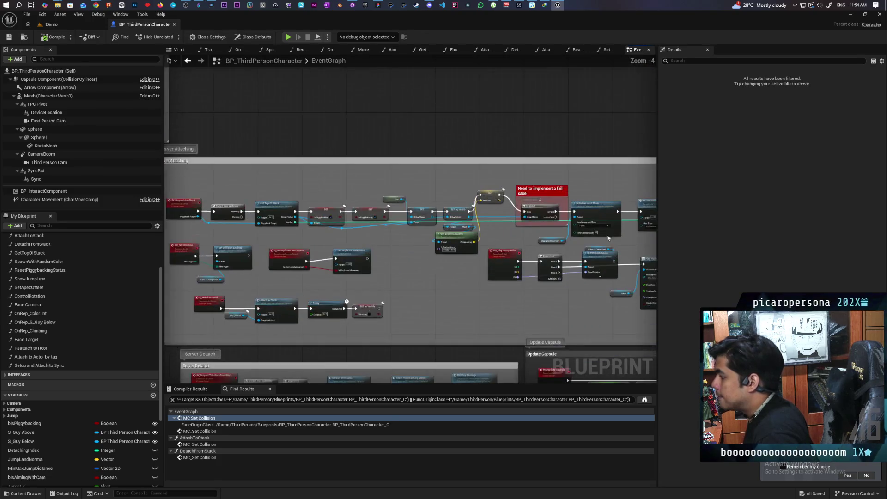
pyautogui.moveTo(463, 237); pyautogui.dragTo(389, 228)
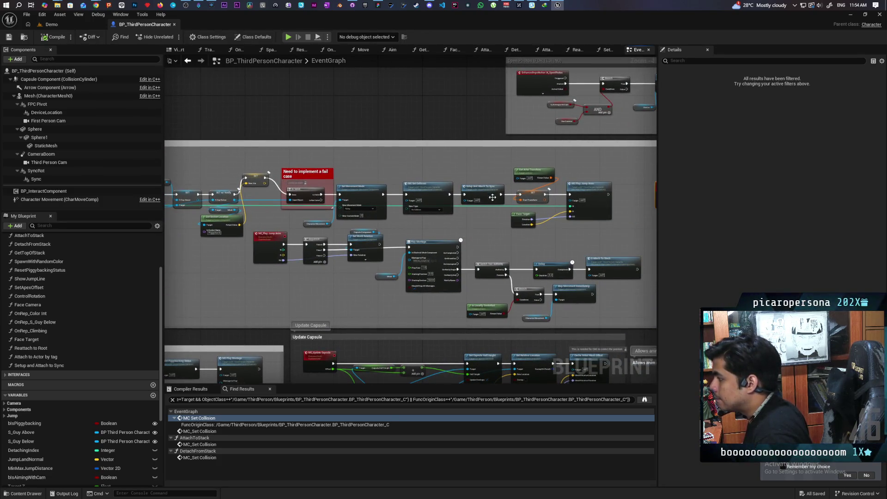
pyautogui.doubleClick(491, 199)
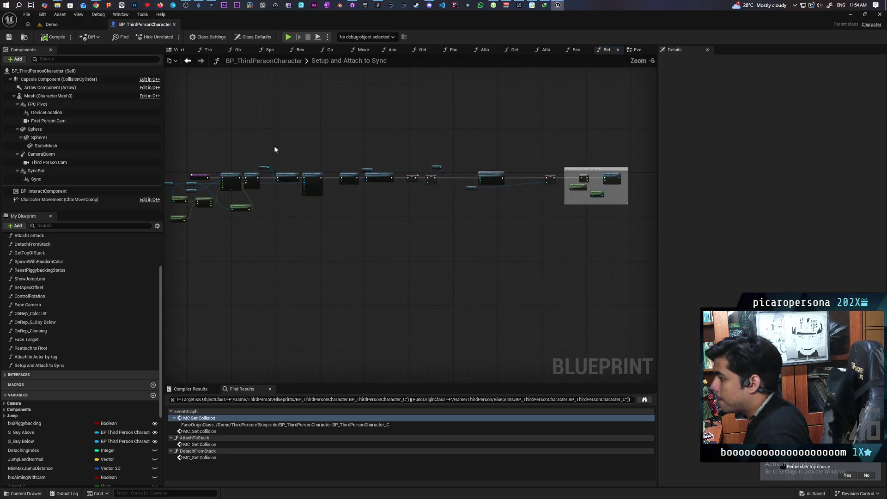
pyautogui.hotkey('alt', 'Left')
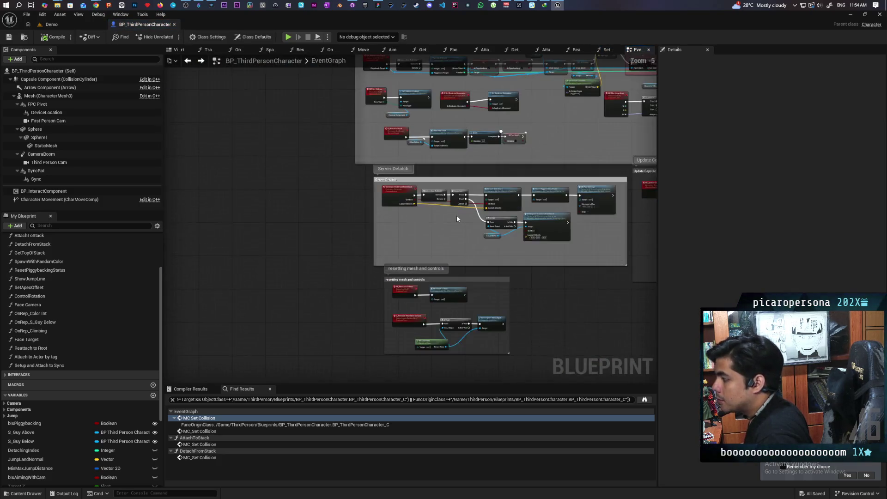
pyautogui.scroll(4, 456, 218)
pyautogui.doubleClick(439, 180)
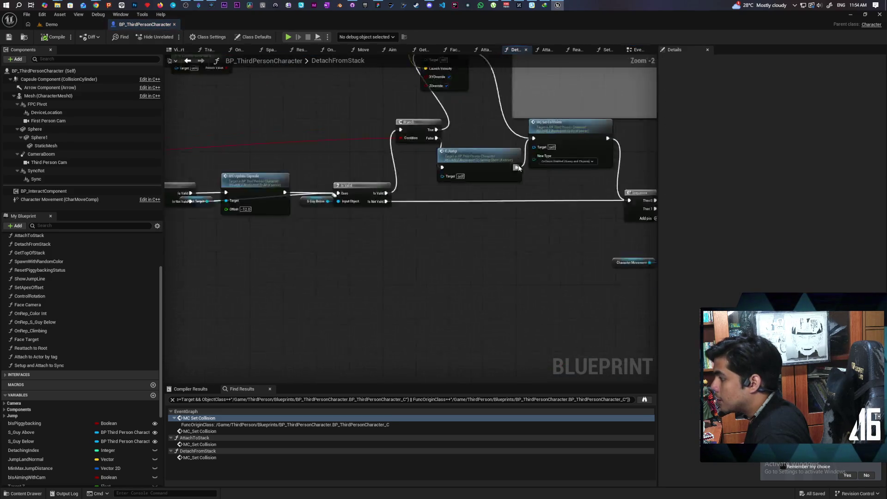
pyautogui.scroll(-5, 508, 185)
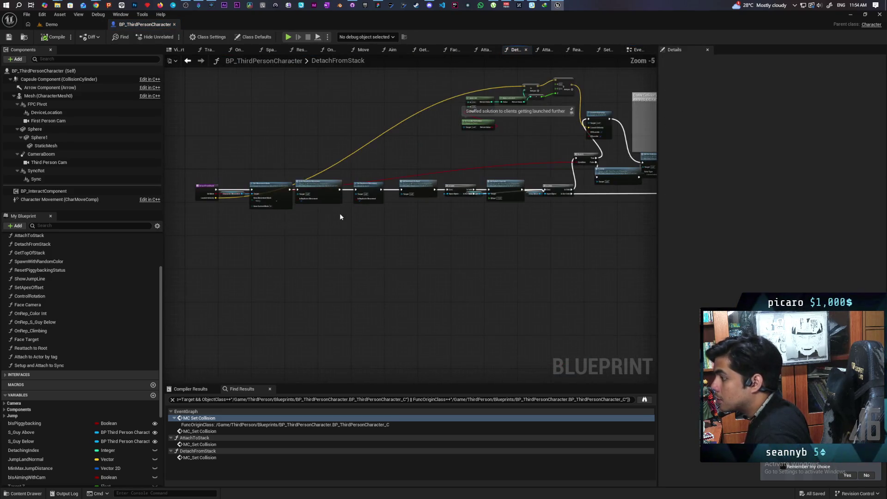
pyautogui.click(197, 61)
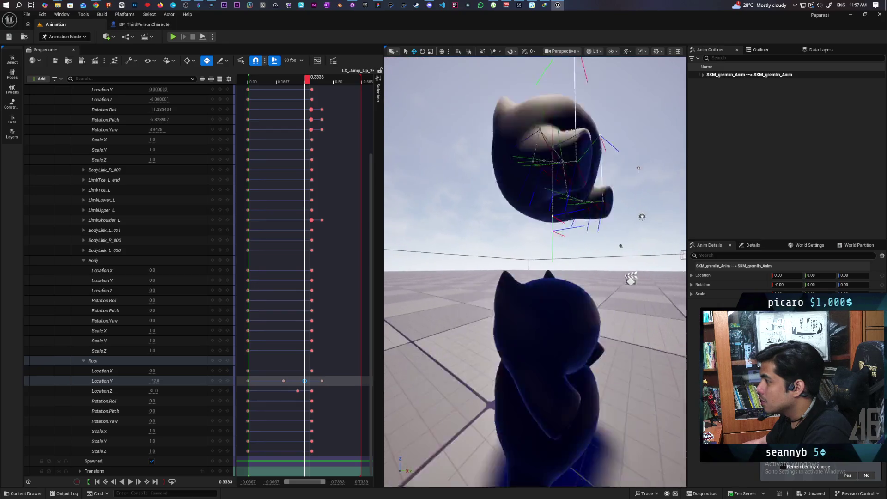
# Raise the Root Location.Y key at 0.3333 to -48.
pyautogui.moveTo(536, 277)
pyautogui.mouseDown()
pyautogui.moveTo(508, 277)
pyautogui.moveTo(545, 278)
pyautogui.moveTo(513, 277)
pyautogui.mouseUp()
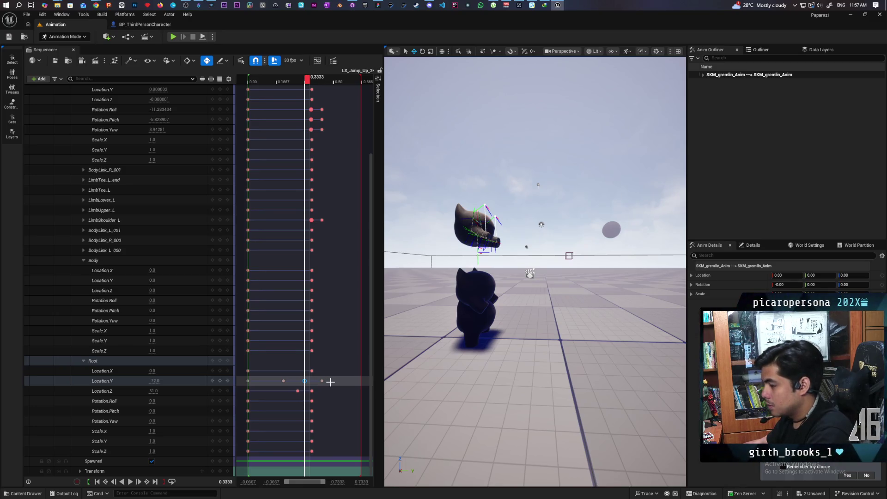
pyautogui.click(321, 380)
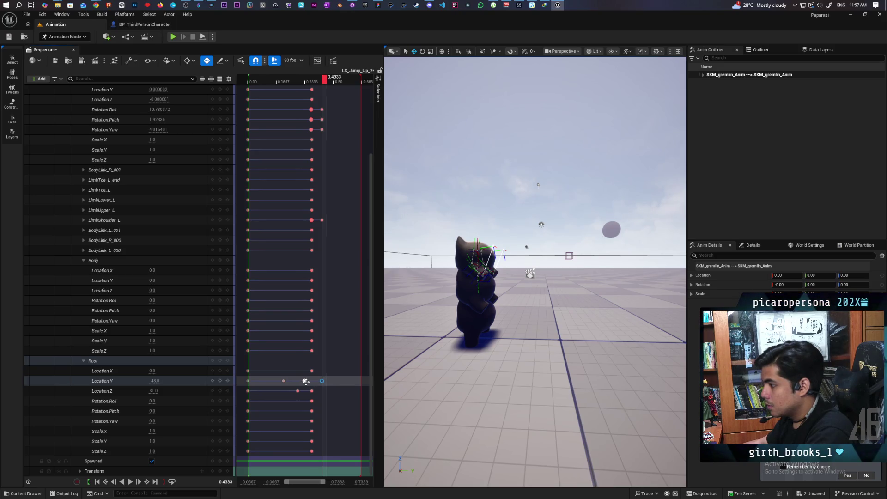
pyautogui.click(305, 381)
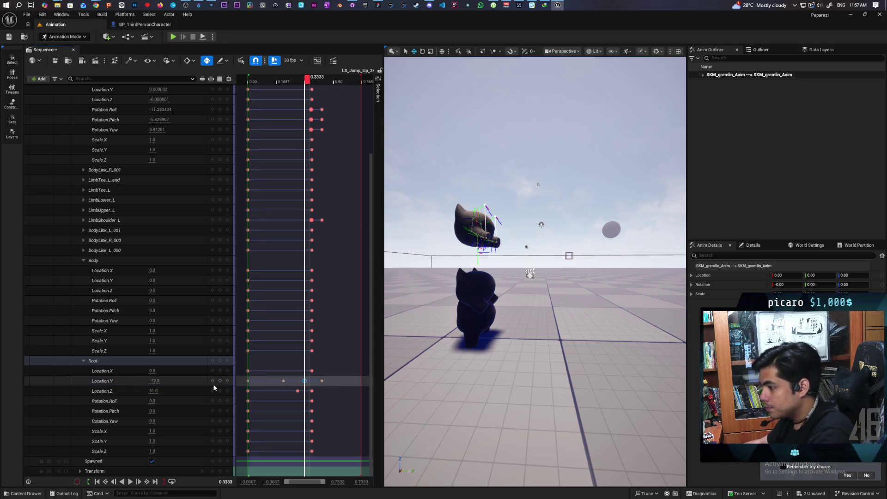
pyautogui.hotkey('ctrl', 'z')
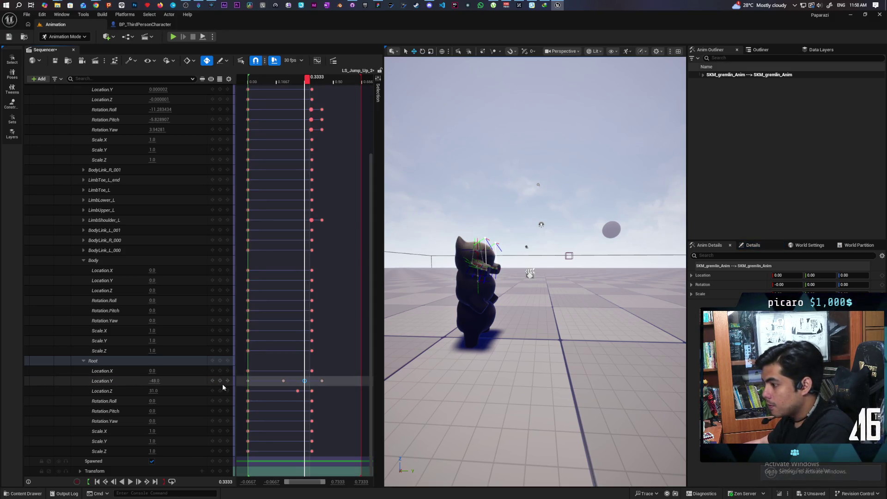
pyautogui.click(226, 383)
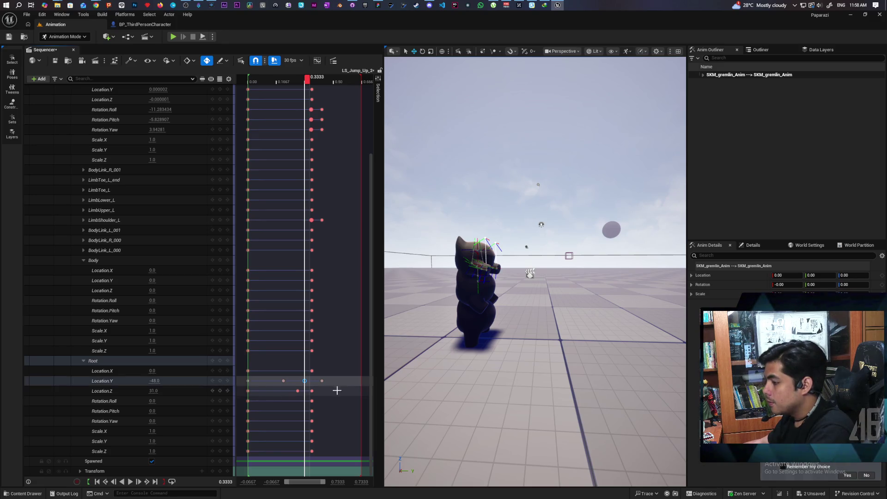
# Key Location.Y at 0.4333 and raise it to -24.
pyautogui.click(323, 381)
pyautogui.hotkey('ctrl', 'z')
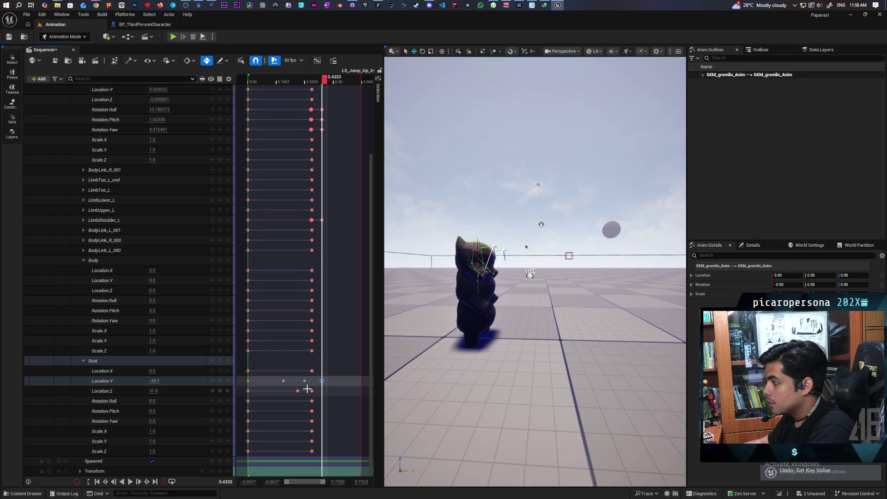
pyautogui.hotkey('ctrl', 'z')
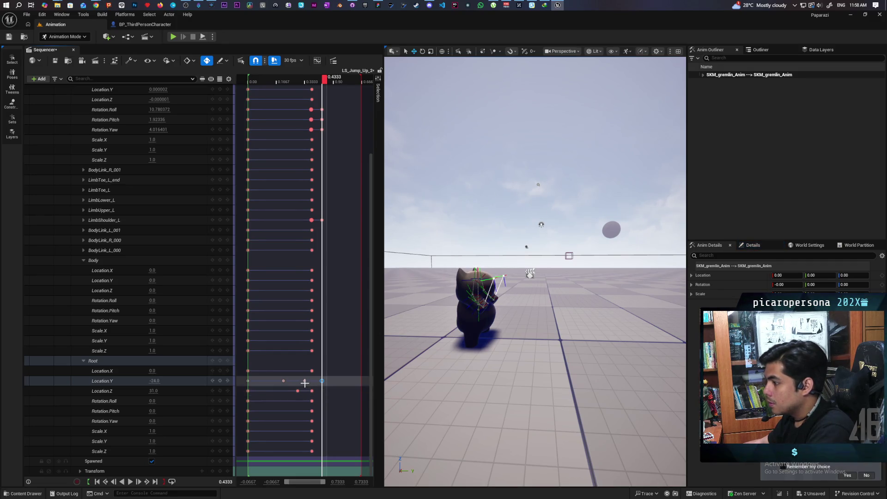
# Review the Location.Y keys at 0.3333 and 0.2083, leaving the playhead at 0.2083.
pyautogui.click(304, 380)
pyautogui.click(283, 381)
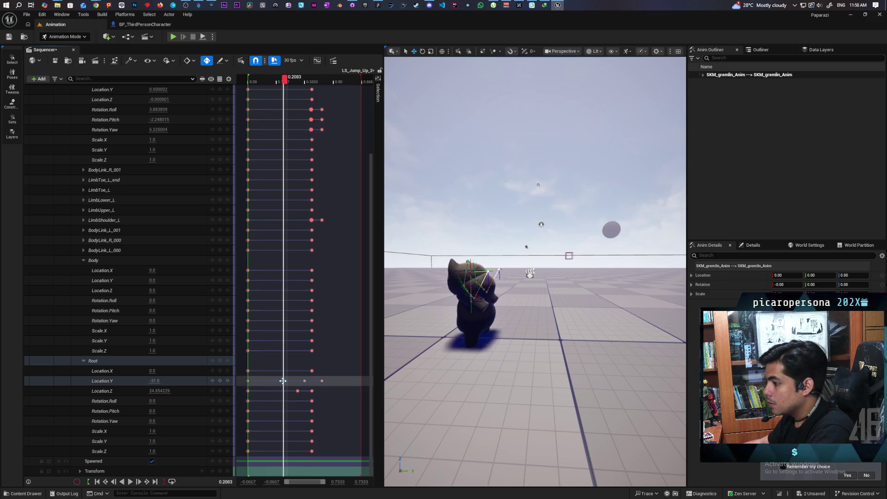
pyautogui.click(282, 380)
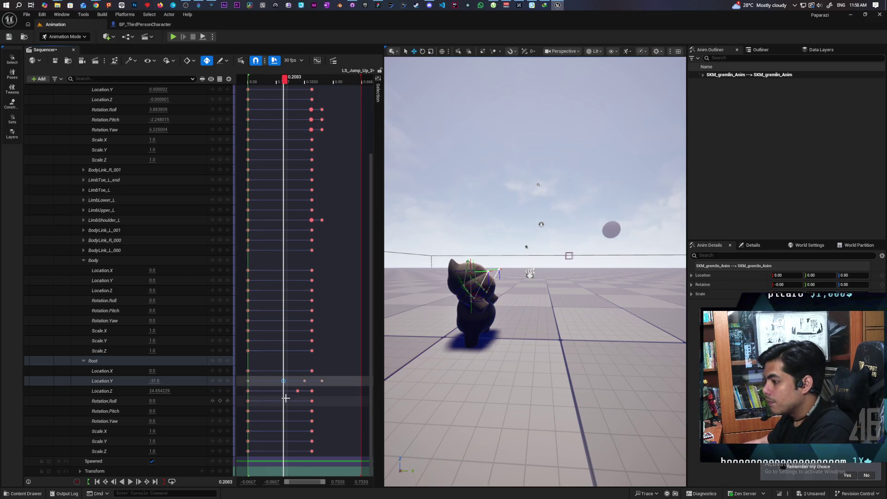
pyautogui.click(305, 380)
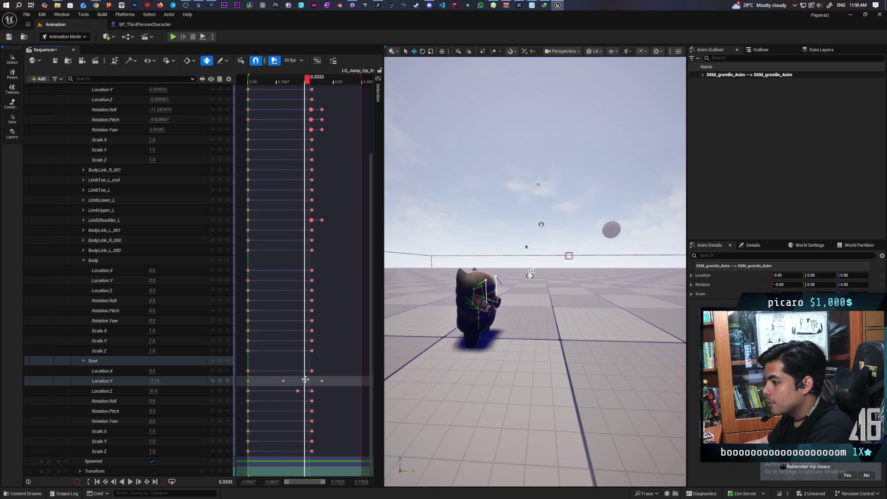
pyautogui.click(282, 381)
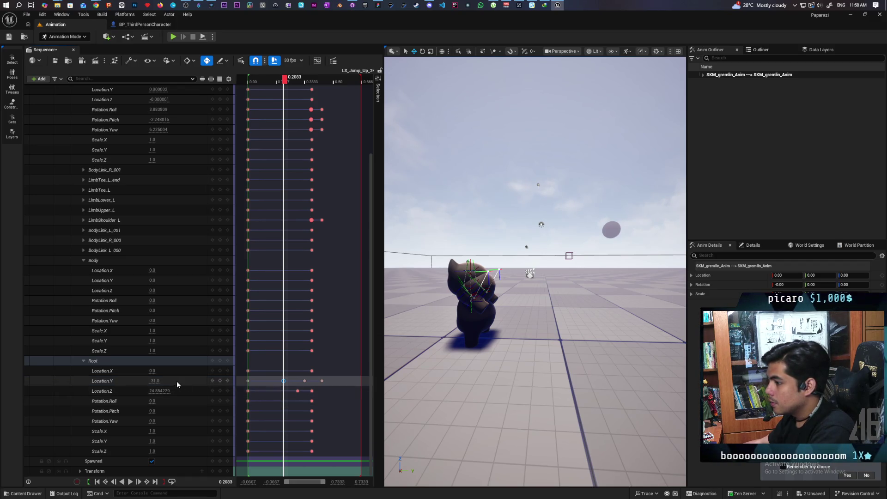
# Lower the Location.Y keys from -31.0 to -55.0 at 0.2083 and from -17.0 to -41.0.
pyautogui.write('-31.0-')
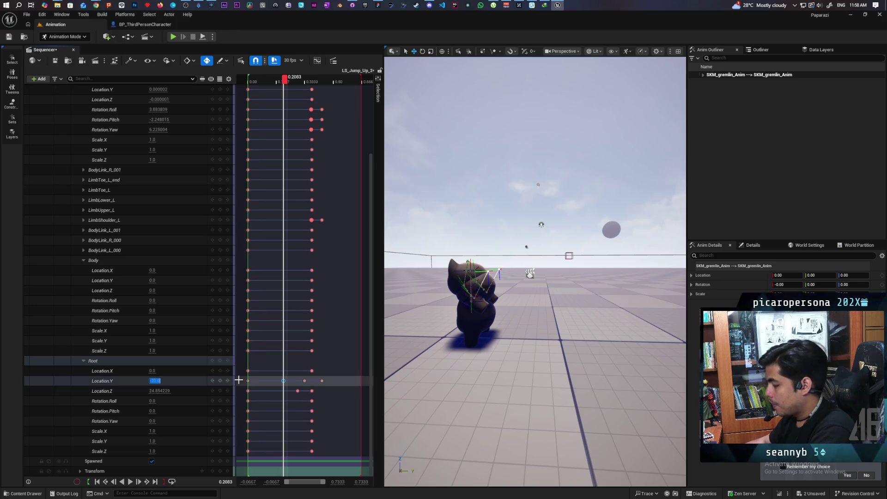
pyautogui.write('24')
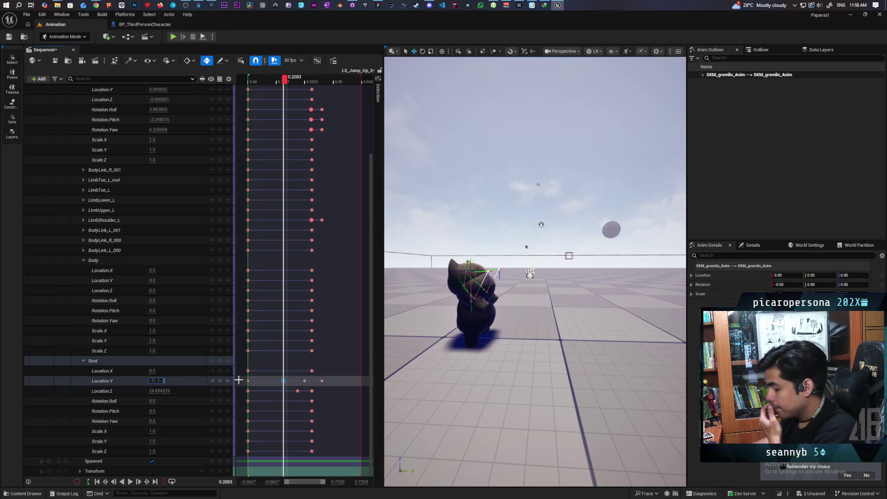
pyautogui.press('Return')
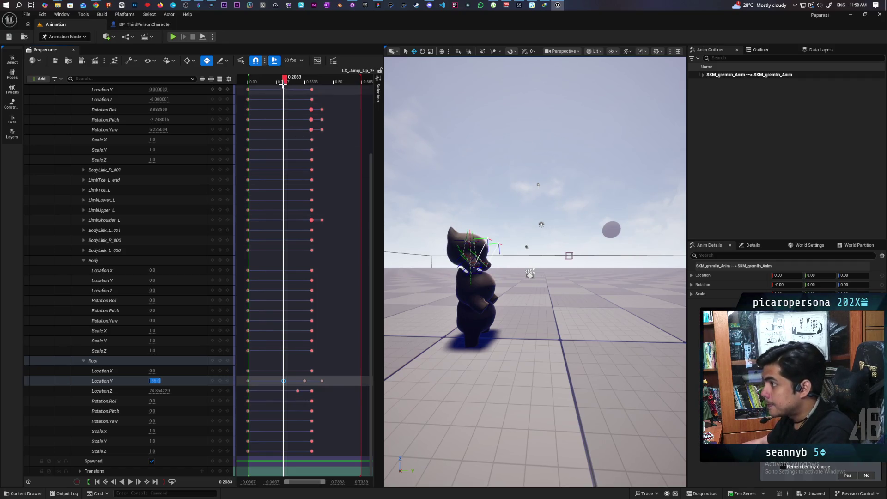
pyautogui.moveTo(284, 83)
pyautogui.mouseDown()
pyautogui.moveTo(300, 84)
pyautogui.moveTo(328, 109)
pyautogui.moveTo(310, 112)
pyautogui.mouseUp()
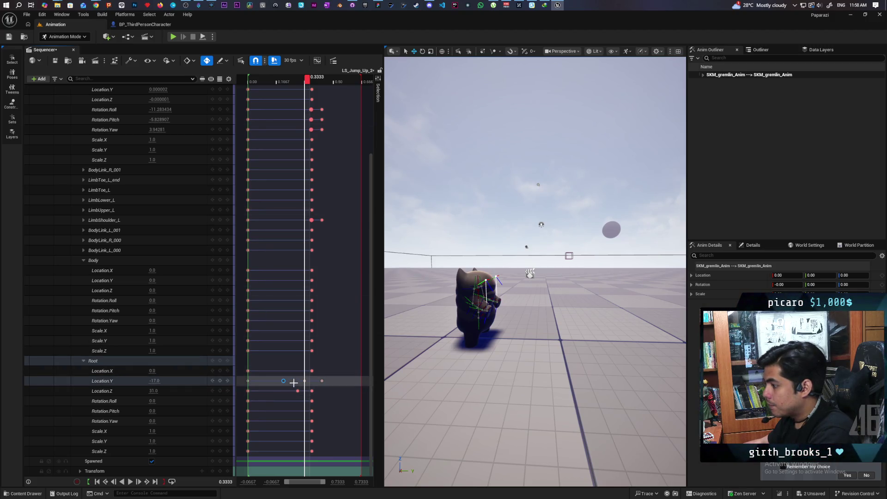
pyautogui.click(154, 380)
pyautogui.write('-24')
pyautogui.press('Return')
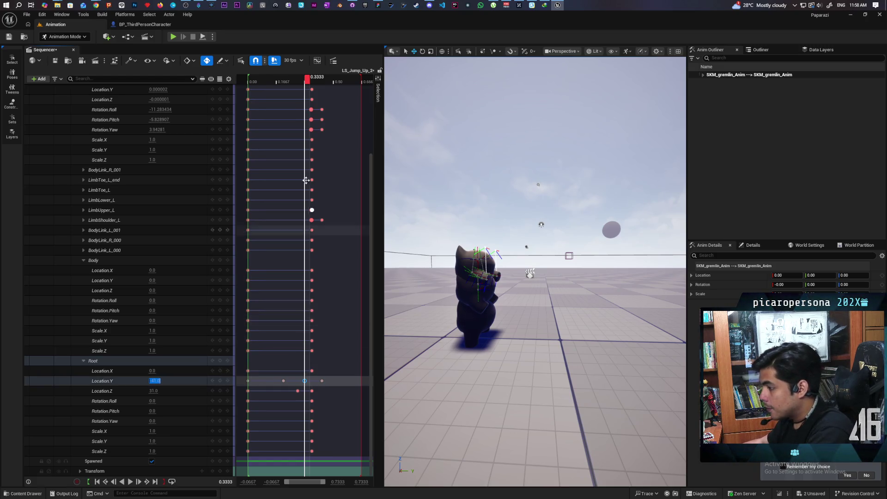
# Set the 0.4333 Location.Y key to -48.0 and play back the jump.
pyautogui.moveTo(307, 82); pyautogui.dragTo(323, 86)
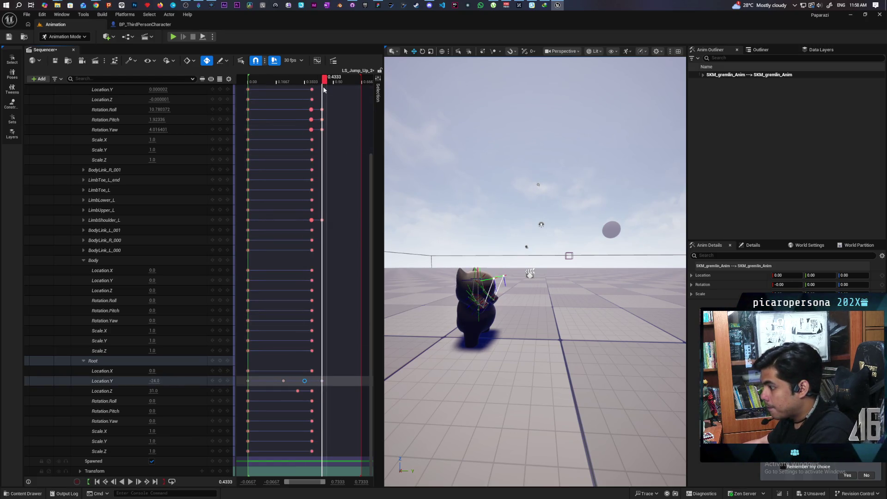
pyautogui.click(323, 380)
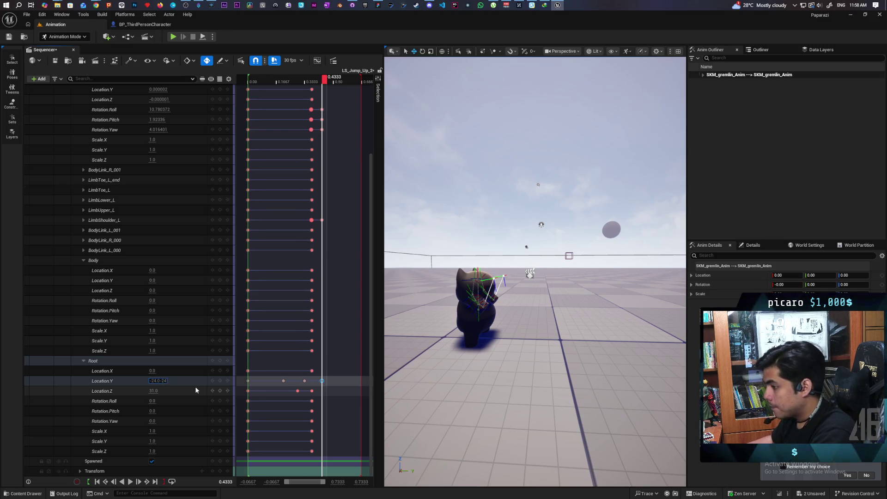
pyautogui.write('4')
pyautogui.press('Return')
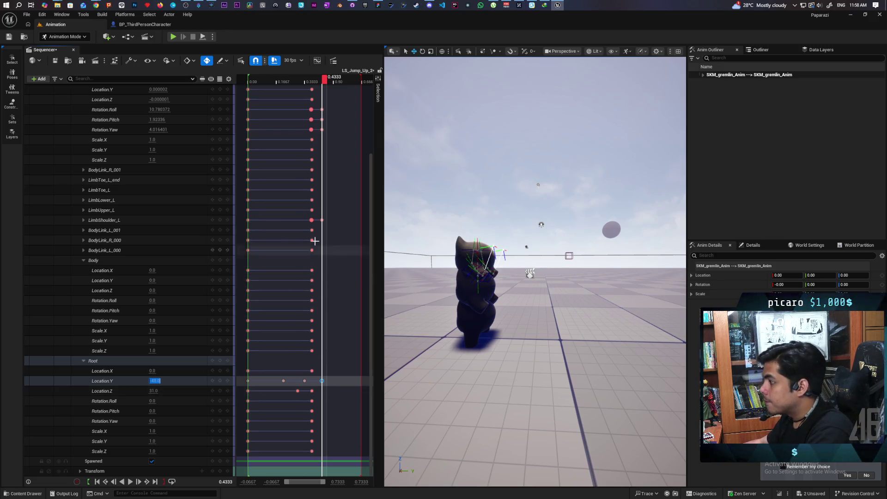
pyautogui.click(128, 483)
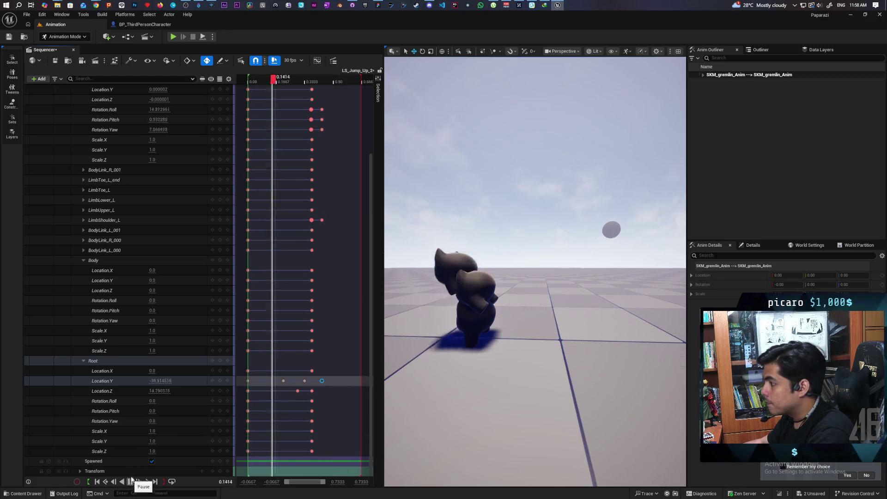
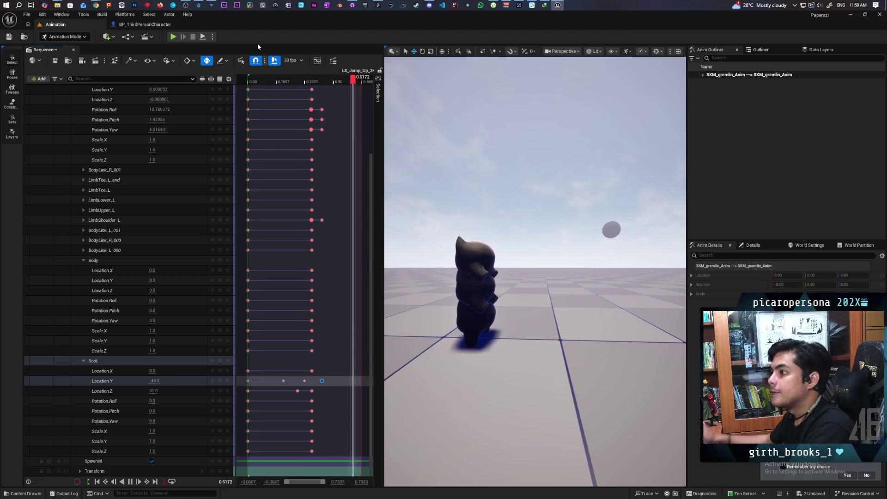
# Save the LS_Jump_Up_2 sequence and start baking the gremlin track to an animation sequence.
pyautogui.click(56, 62)
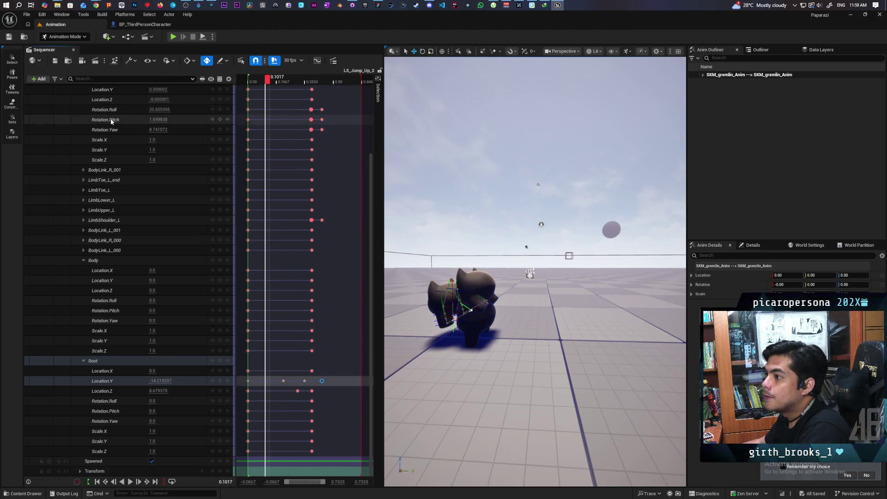
pyautogui.scroll(3, 94, 144)
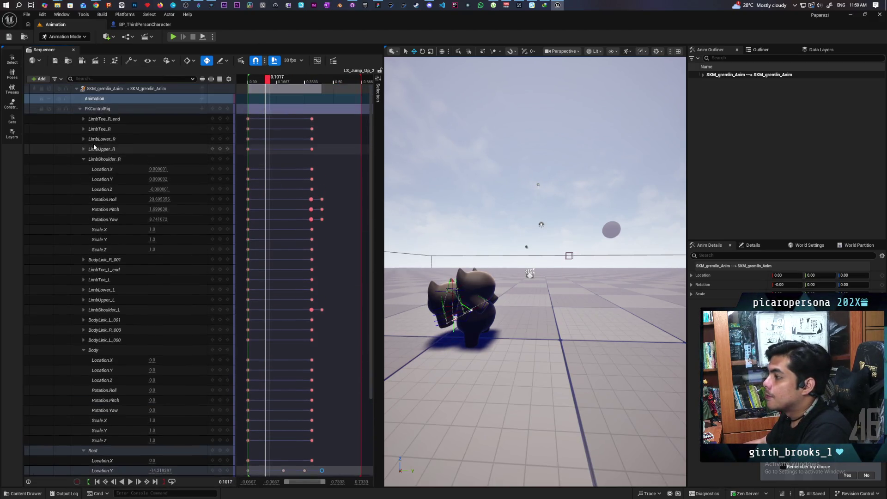
pyautogui.rightClick(96, 88)
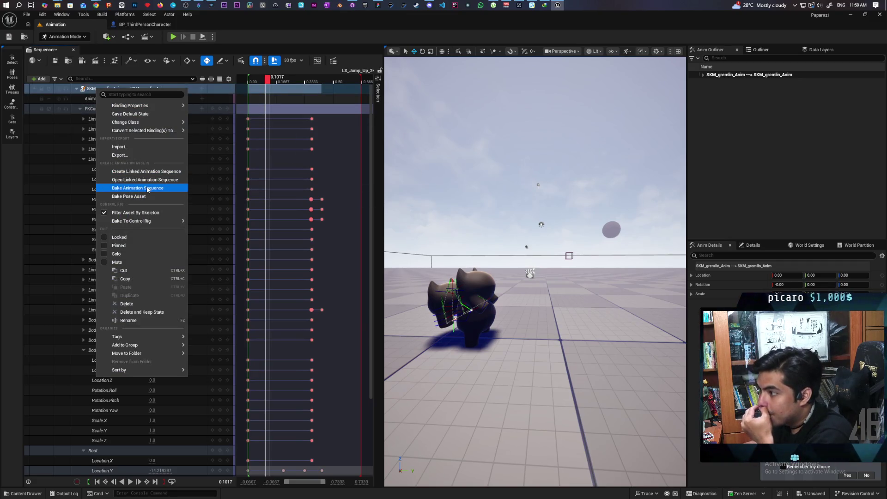
pyautogui.click(147, 189)
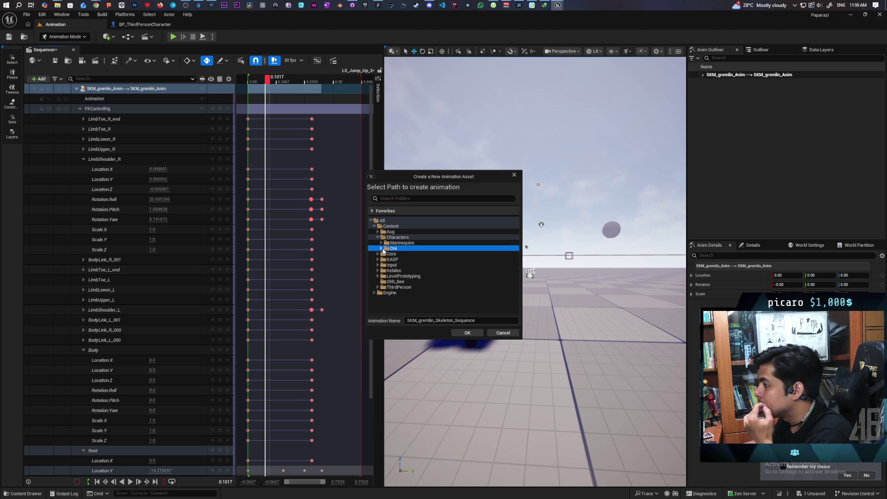
# Browse the Oni Anims folder as the bake destination, then cancel the asset creation.
pyautogui.click(396, 256)
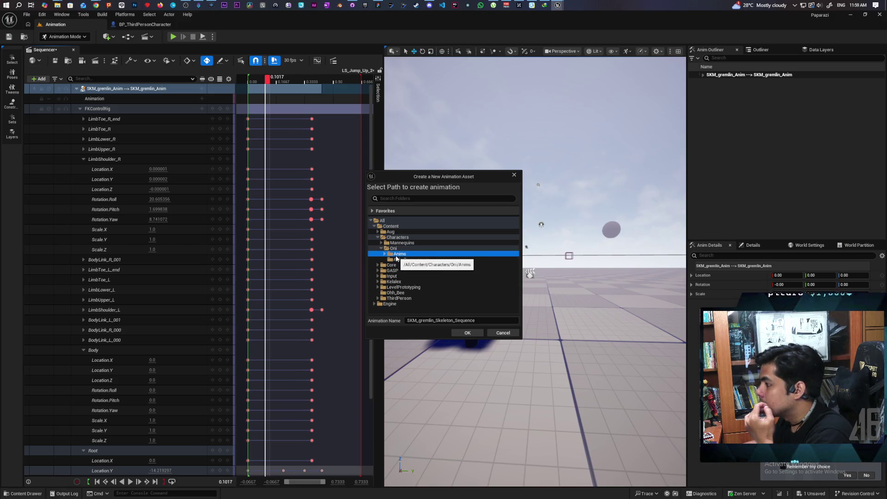
pyautogui.click(385, 255)
pyautogui.click(385, 255)
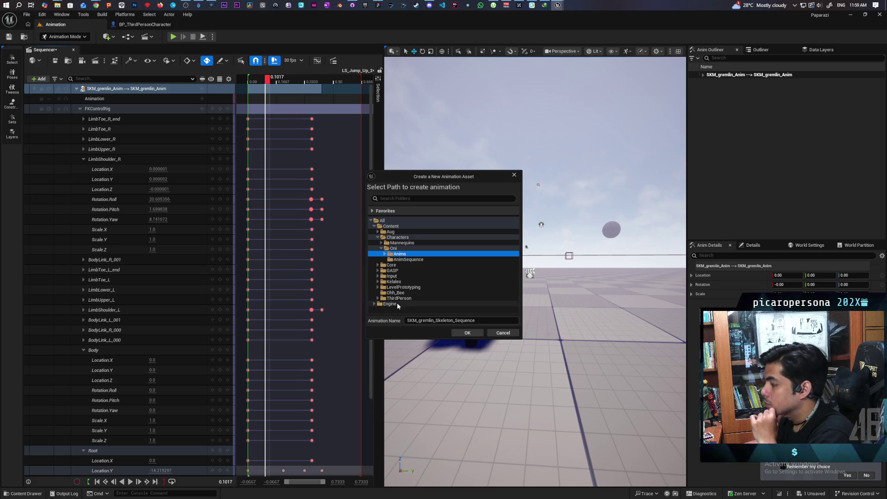
pyautogui.click(497, 333)
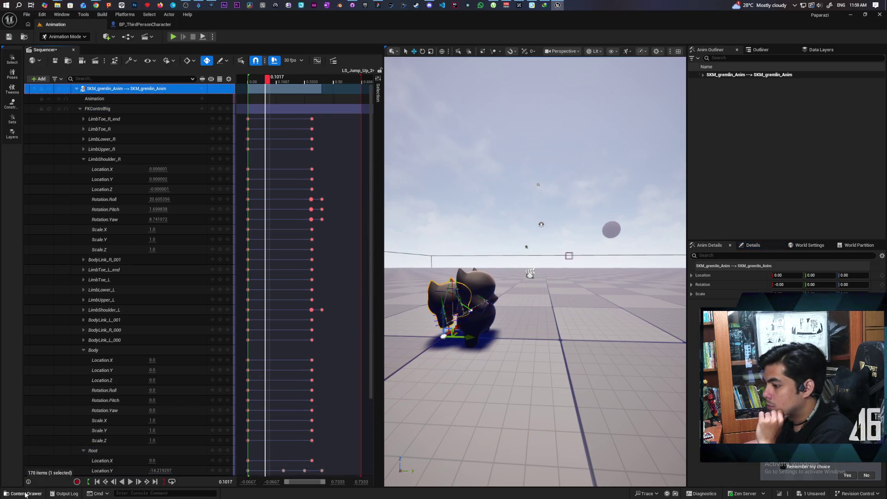
# Navigate the Content Browser from Content to Characters/Oni/Anims to list its 23 animations.
pyautogui.hotkey('ctrl', 'space')
pyautogui.click(323, 329)
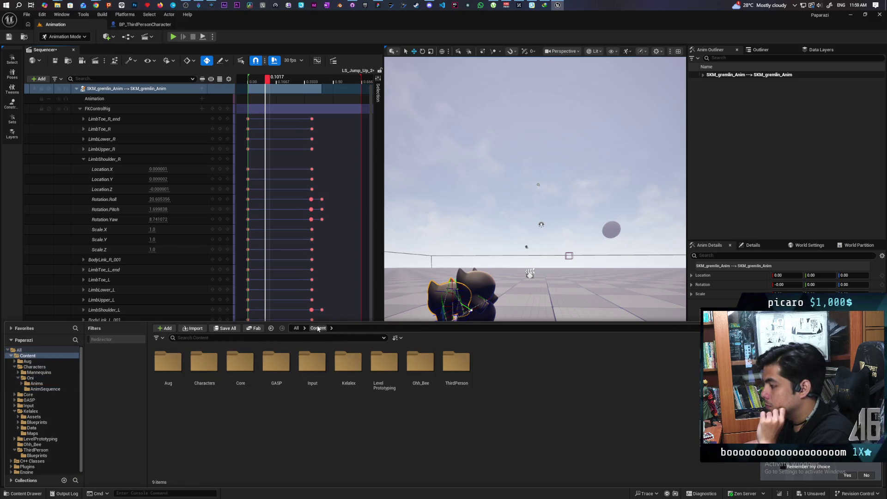
pyautogui.click(215, 367)
pyautogui.doubleClick(215, 367)
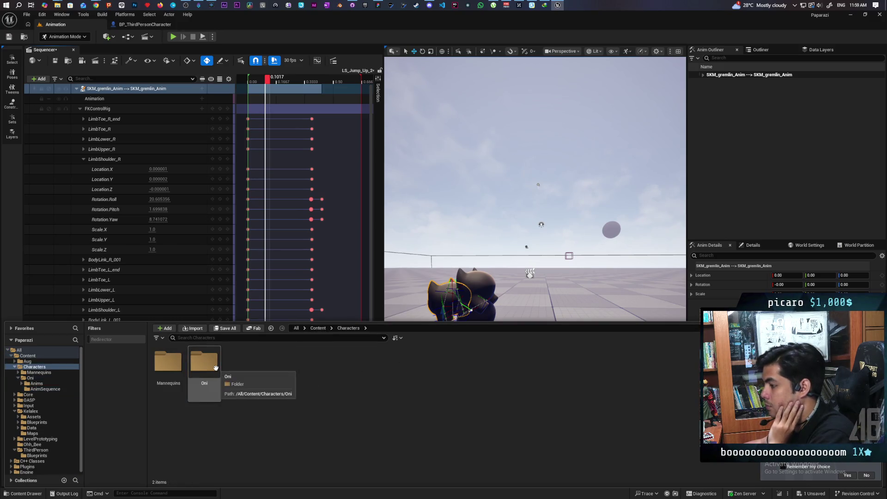
pyautogui.doubleClick(209, 369)
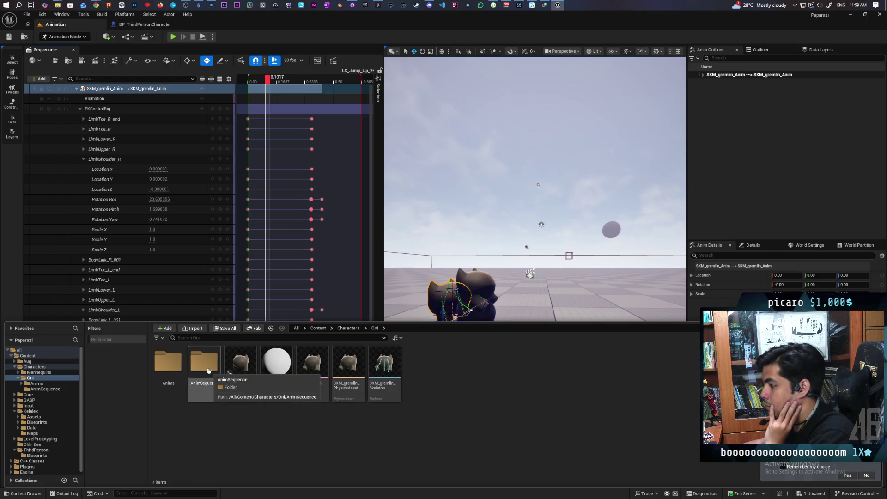
pyautogui.doubleClick(168, 362)
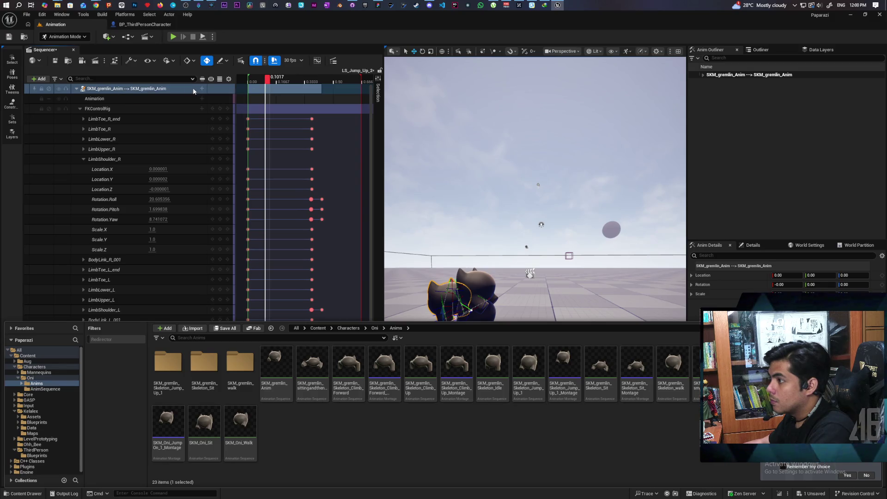
pyautogui.rightClick(176, 89)
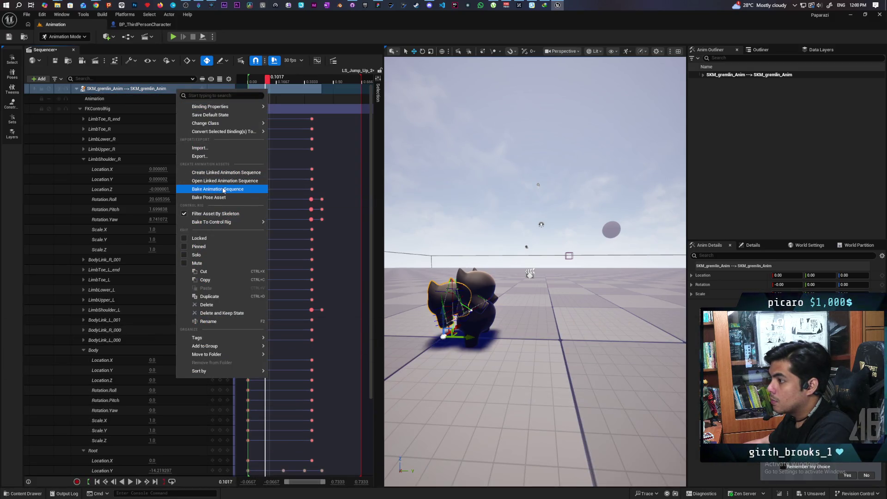
# Bake the SKM_gremlin_Anim track into SKM_Oni_JumpOn_2 in Oni/Anims and export it.
pyautogui.click(203, 189)
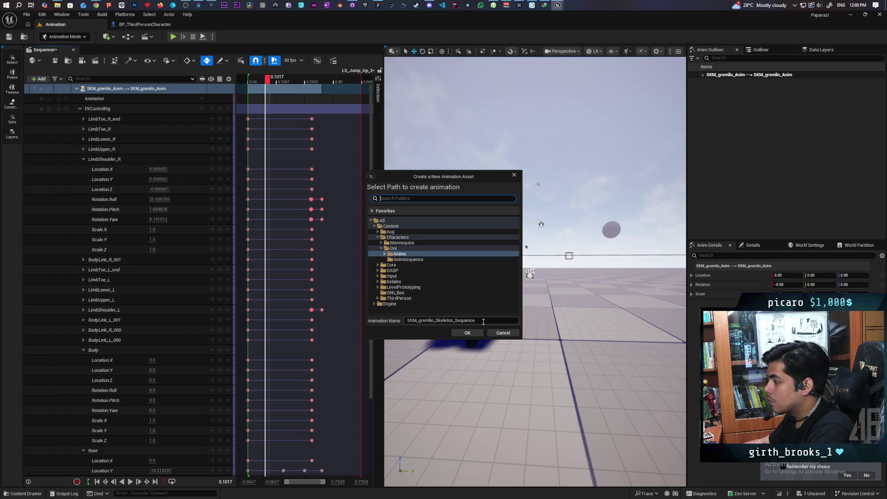
pyautogui.write('SKM_Oni_JumpOn_1')
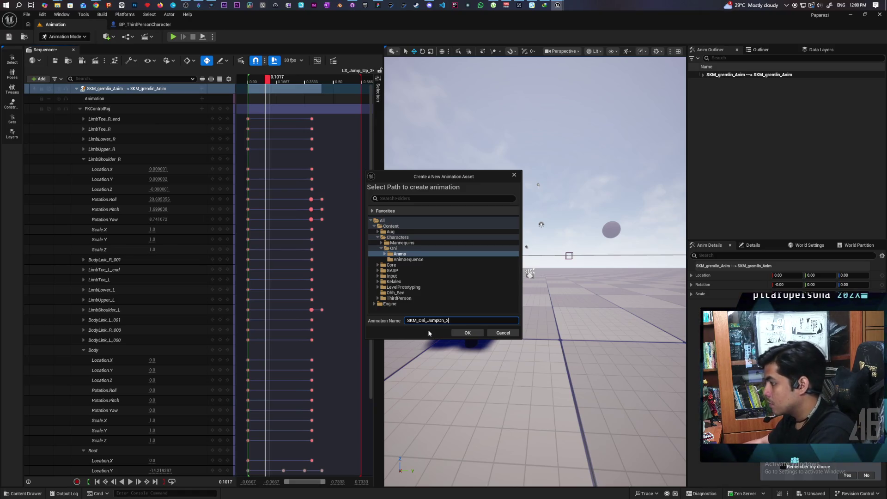
pyautogui.click(475, 332)
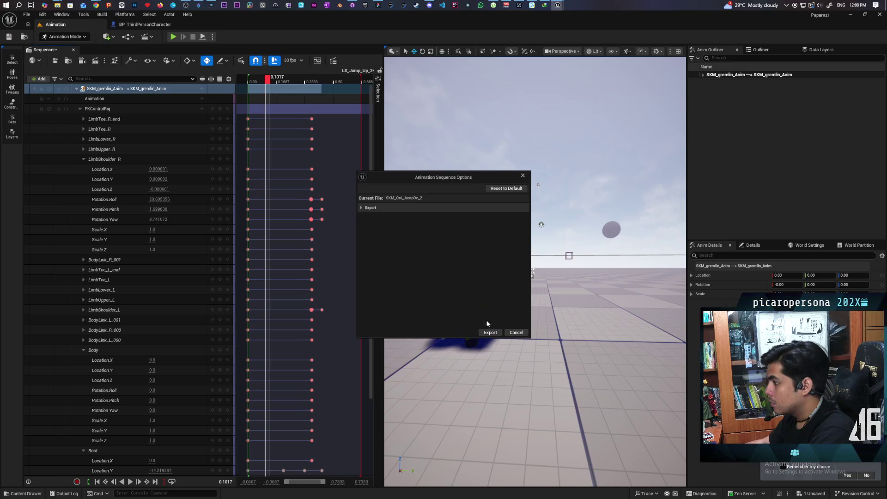
pyautogui.click(490, 333)
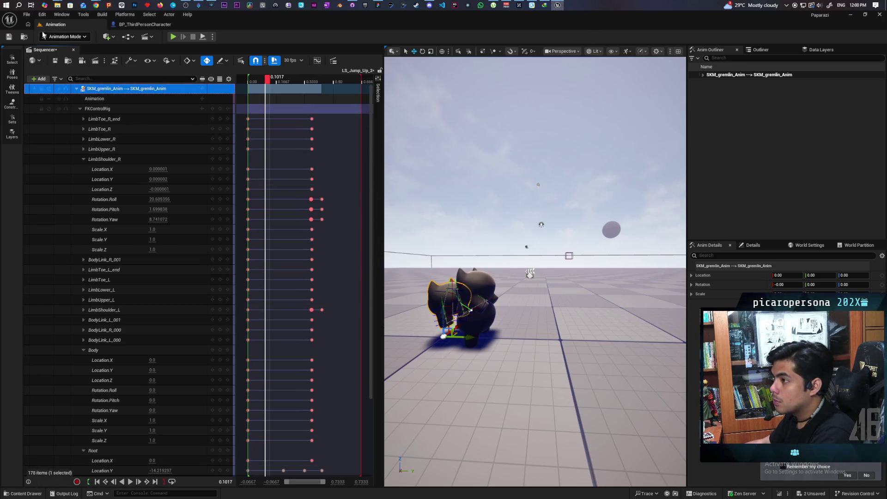
pyautogui.click(26, 38)
# Locate the open level sequence in the Content Browser and save it.
pyautogui.click(342, 328)
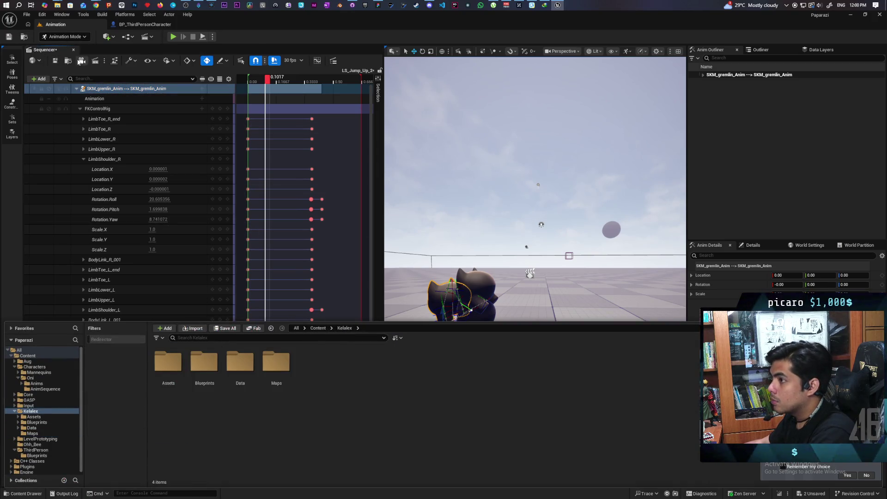
pyautogui.click(68, 61)
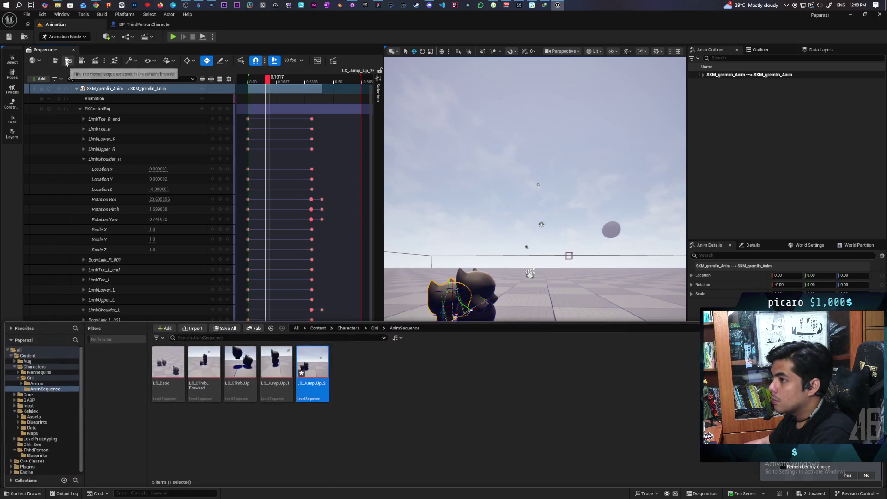
pyautogui.hotkey('ctrl', 's')
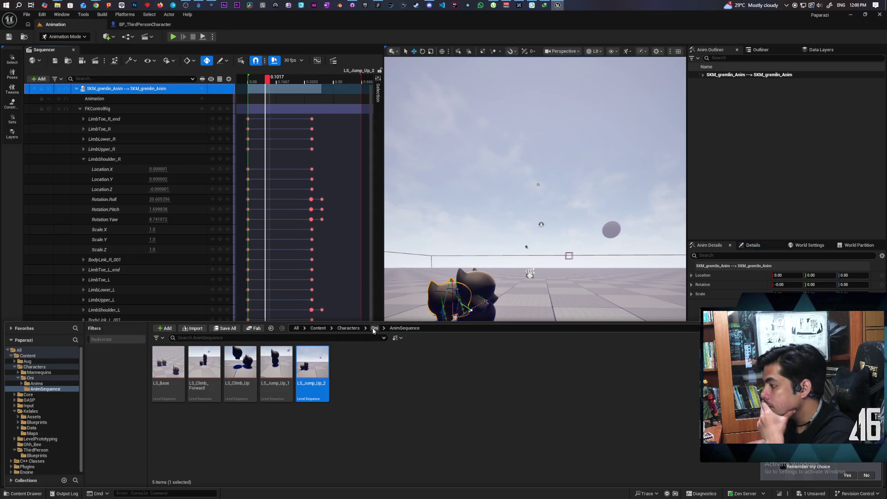
# Create SKM_Oni_JumpOn_2_Montage from the SKM_Oni_JumpOn_2 animation and open it.
pyautogui.click(375, 328)
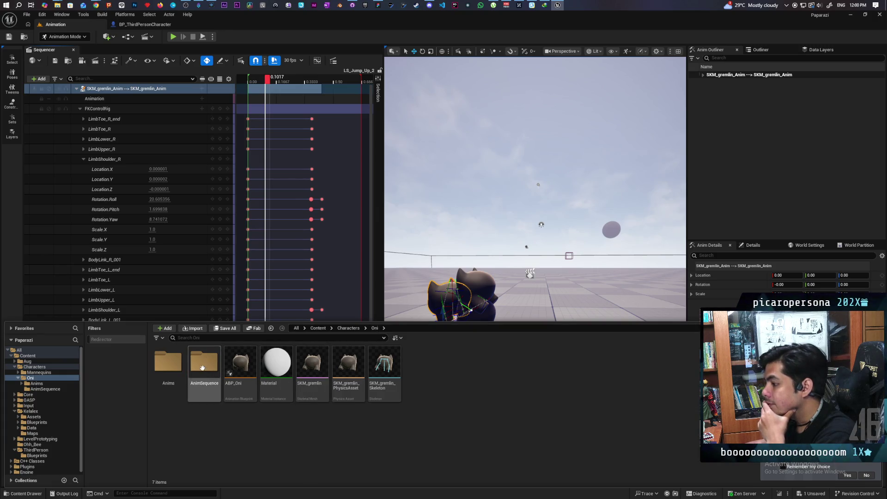
pyautogui.doubleClick(167, 362)
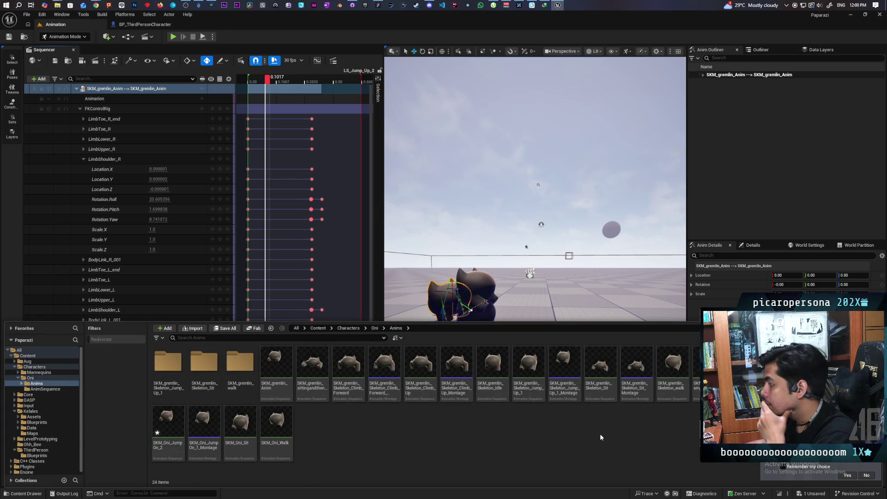
pyautogui.rightClick(175, 439)
pyautogui.moveTo(227, 198)
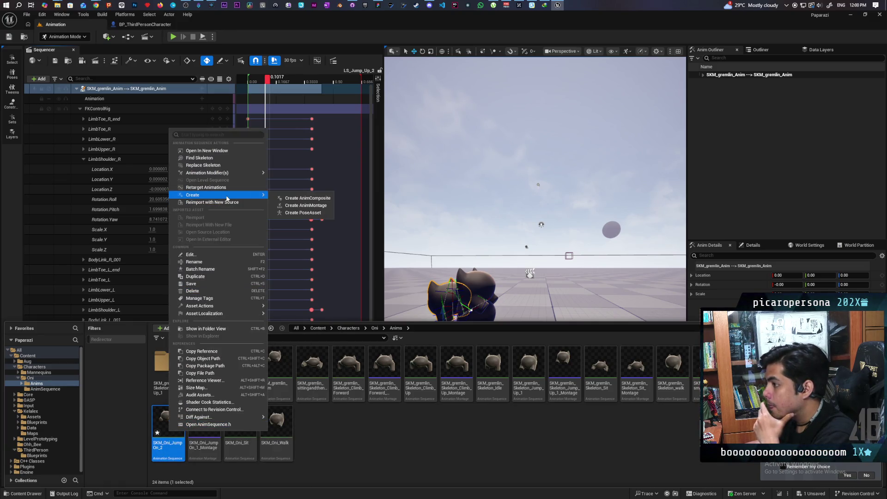
pyautogui.click(304, 205)
pyautogui.press('Return')
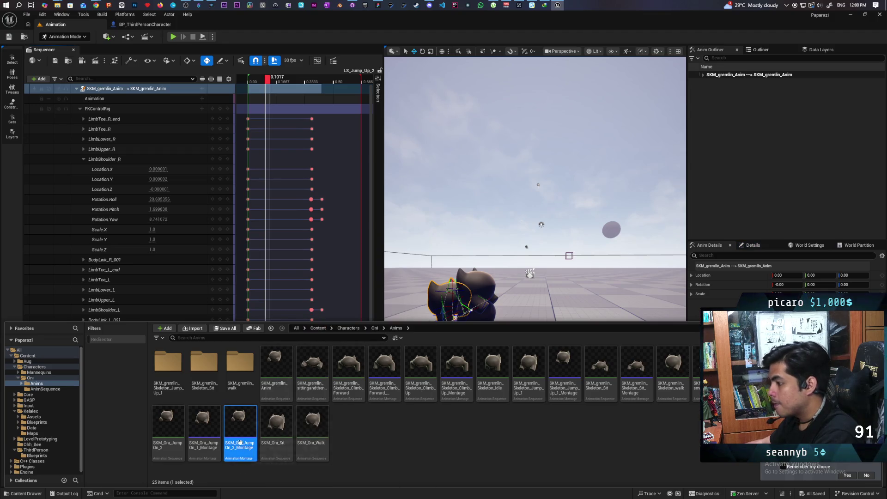
pyautogui.doubleClick(240, 443)
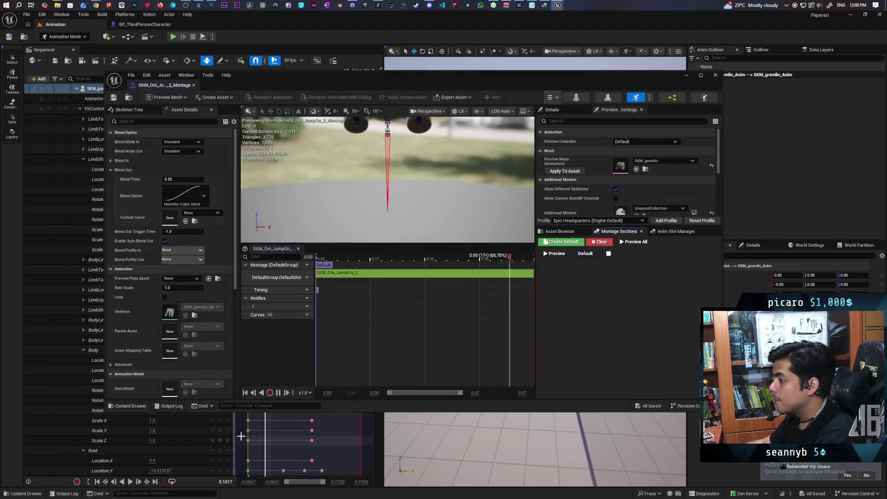
# Add a notify to the montage, move it near the end at about 0.59s, and save.
pyautogui.rightClick(326, 307)
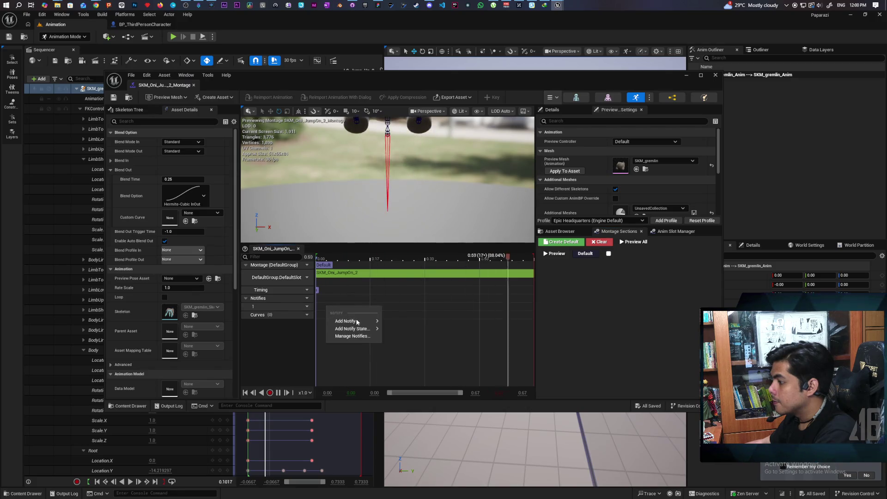
pyautogui.moveTo(353, 329)
pyautogui.scroll(-3, 437, 395)
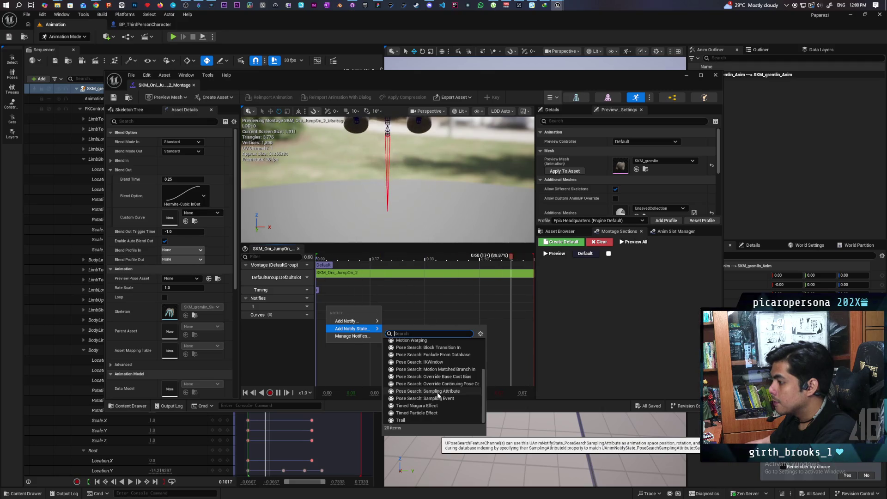
pyautogui.scroll(-3, 434, 455)
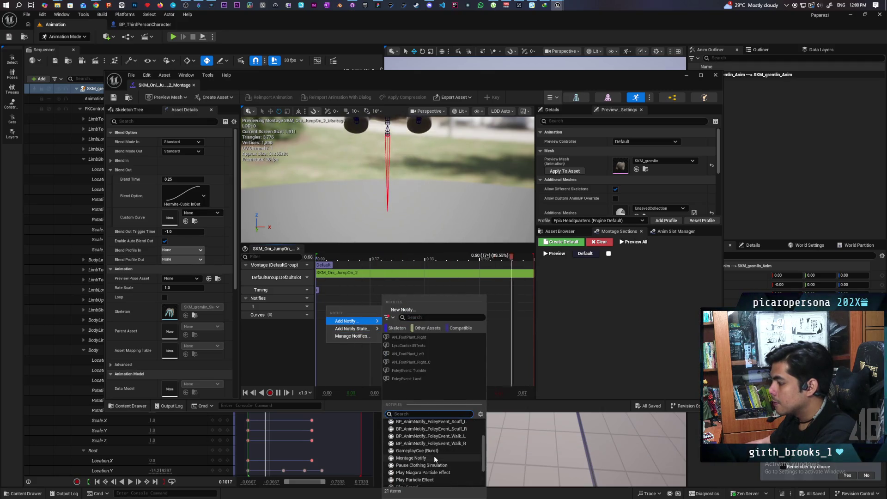
pyautogui.click(434, 458)
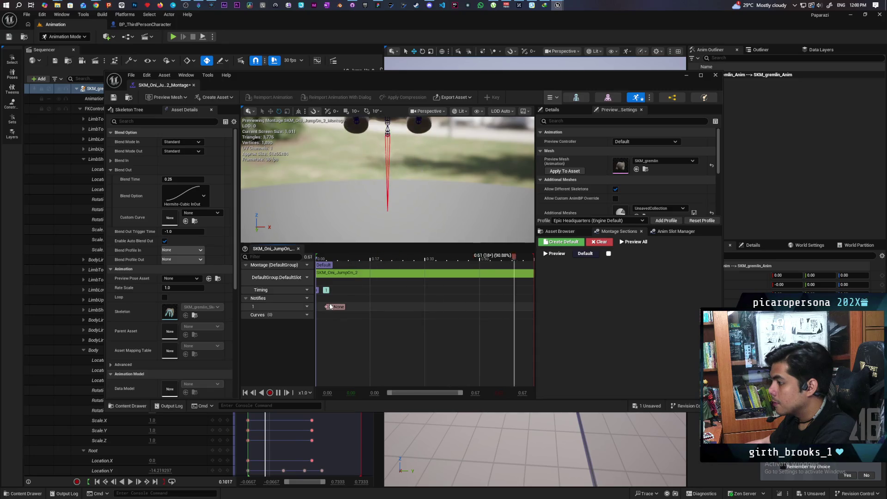
pyautogui.moveTo(331, 306); pyautogui.dragTo(520, 307)
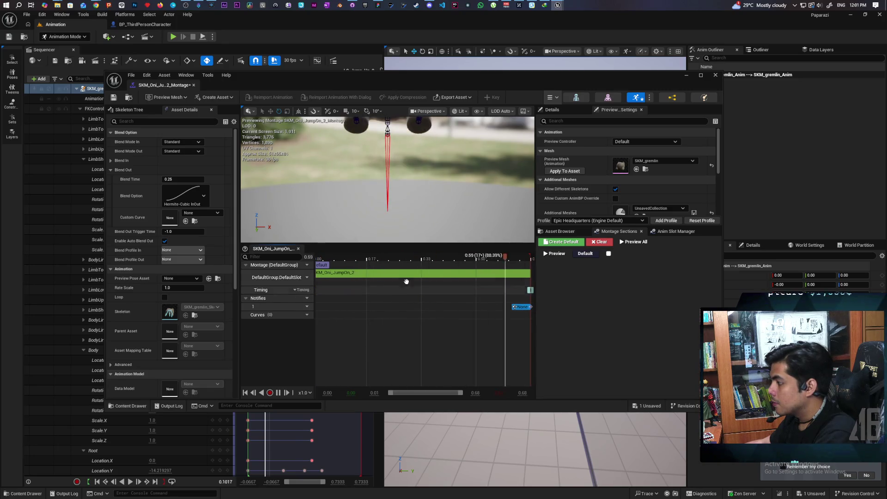
pyautogui.hotkey('ctrl', 's')
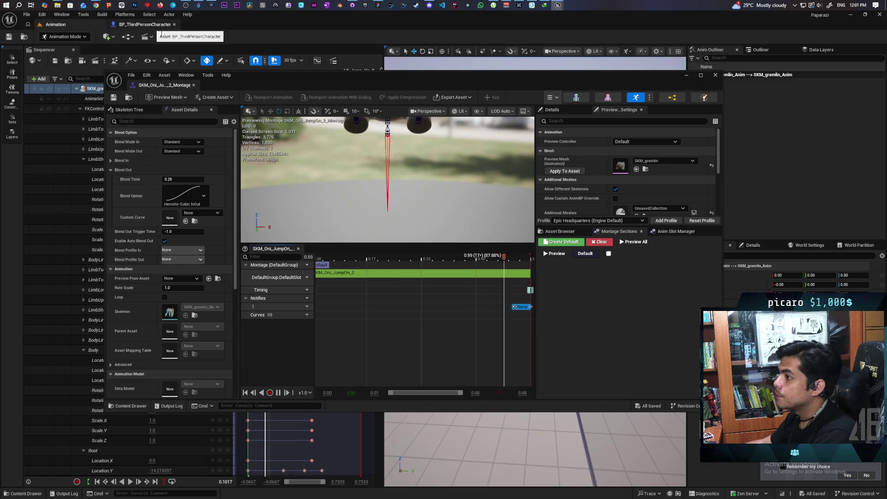
# In BP_ThirdPersonCharacter's jump graph, feed Montage to Play from a new Select node.
pyautogui.moveTo(221, 88); pyautogui.dragTo(236, 195)
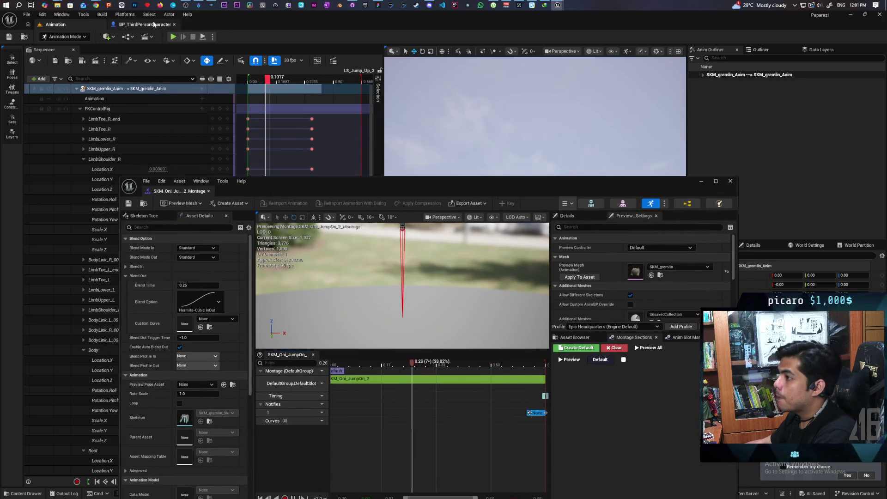
pyautogui.click(154, 24)
pyautogui.moveTo(388, 191); pyautogui.dragTo(380, 291)
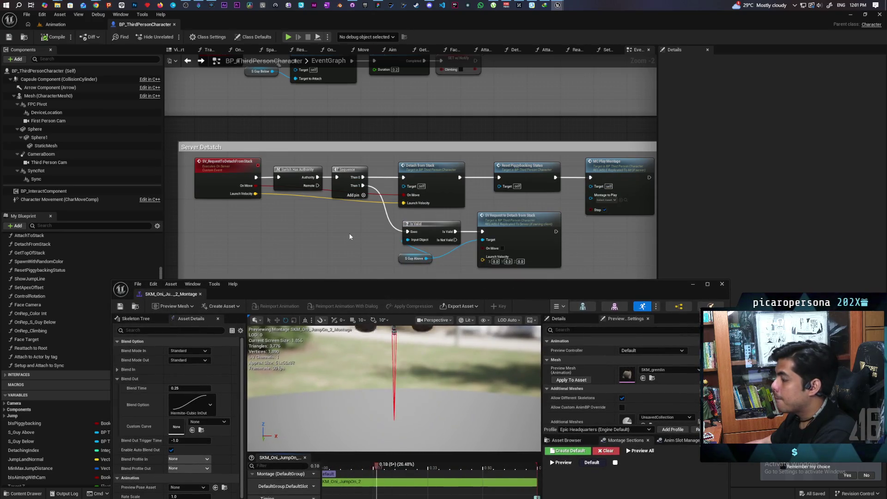
pyautogui.moveTo(366, 289); pyautogui.dragTo(332, 314)
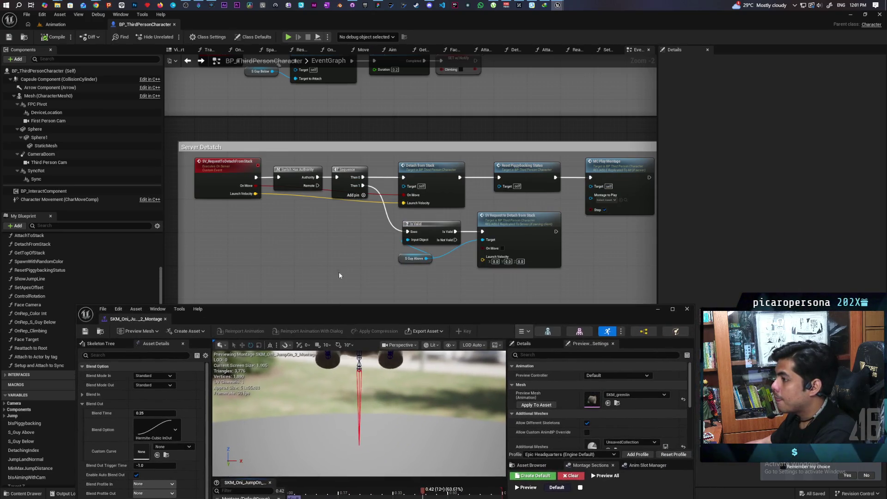
pyautogui.scroll(-1, 339, 250)
pyautogui.scroll(-2, 339, 254)
pyautogui.moveTo(520, 234)
pyautogui.mouseDown()
pyautogui.moveTo(223, 208)
pyautogui.moveTo(297, 198)
pyautogui.moveTo(249, 205)
pyautogui.moveTo(335, 280)
pyautogui.moveTo(259, 296)
pyautogui.moveTo(277, 300)
pyautogui.moveTo(272, 291)
pyautogui.moveTo(314, 286)
pyautogui.mouseUp()
pyautogui.scroll(5, 346, 208)
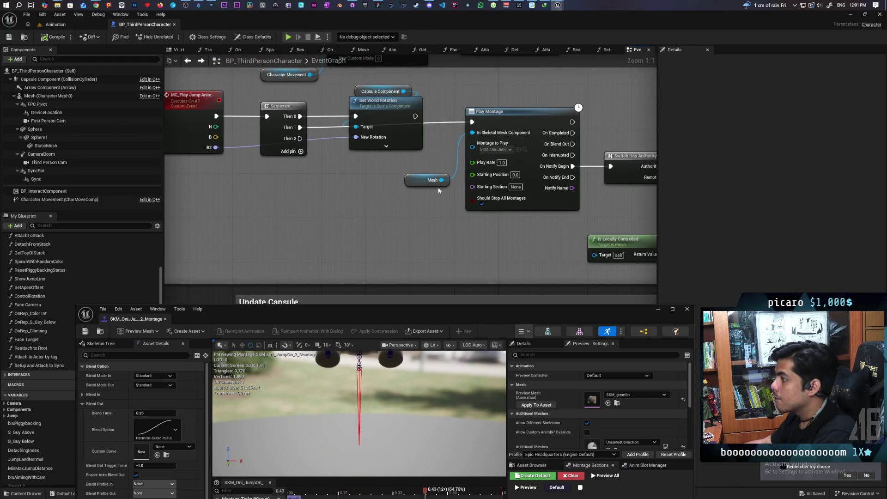
pyautogui.moveTo(419, 180); pyautogui.dragTo(396, 163)
pyautogui.moveTo(472, 147); pyautogui.dragTo(424, 206)
pyautogui.write('sele')
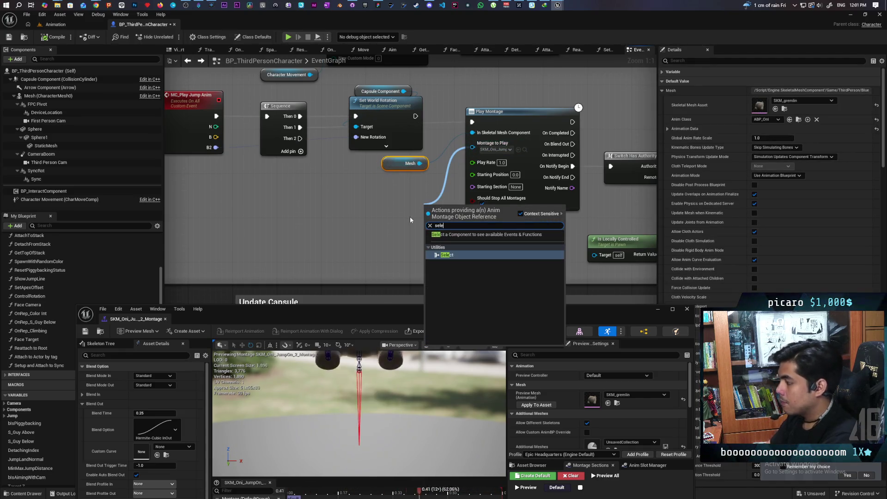
pyautogui.press('Return')
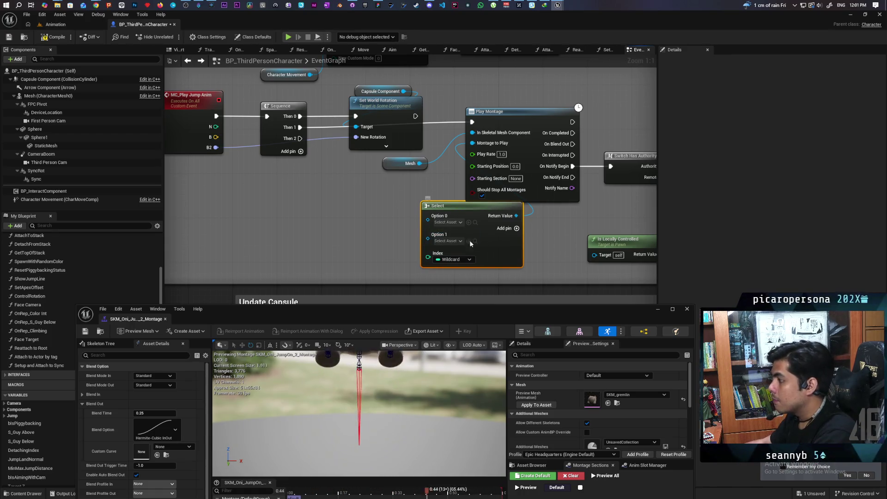
# Drive the Select index with N minus 1 via a subtract node.
pyautogui.moveTo(283, 133)
pyautogui.mouseDown()
pyautogui.moveTo(470, 259)
pyautogui.moveTo(352, 223)
pyautogui.moveTo(338, 235)
pyautogui.mouseUp()
pyautogui.write('-')
pyautogui.press('Return')
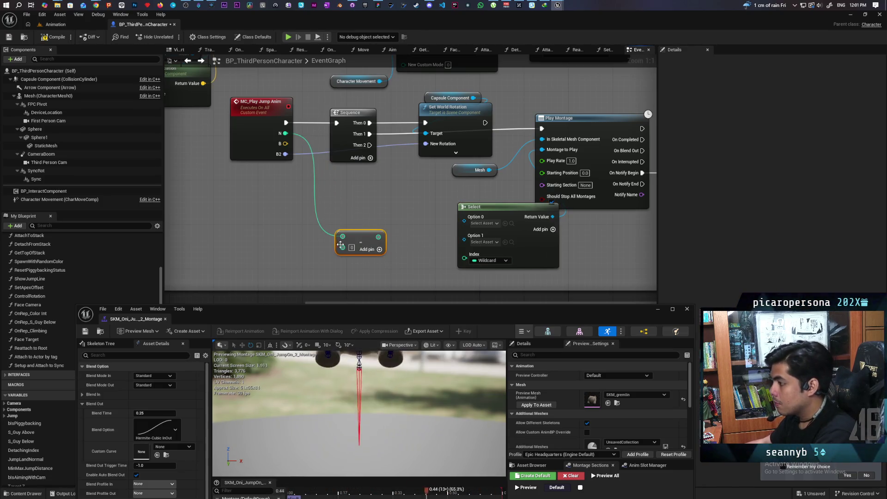
pyautogui.click(352, 248)
pyautogui.write('1')
pyautogui.moveTo(379, 237); pyautogui.dragTo(464, 257)
pyautogui.moveTo(364, 234); pyautogui.dragTo(359, 251)
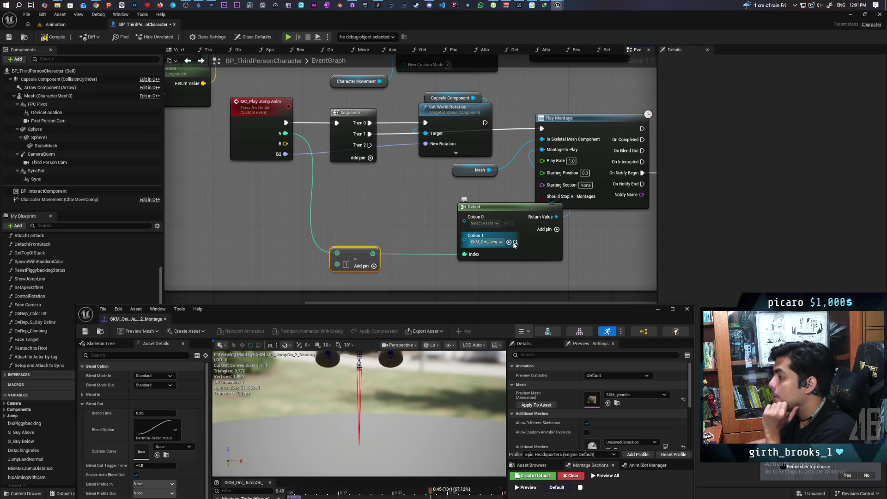
# Assign Oni jump-on montages to the Select options, SKM_Oni_JumpOn_1_Montage on Option 0.
pyautogui.click(516, 243)
pyautogui.click(557, 253)
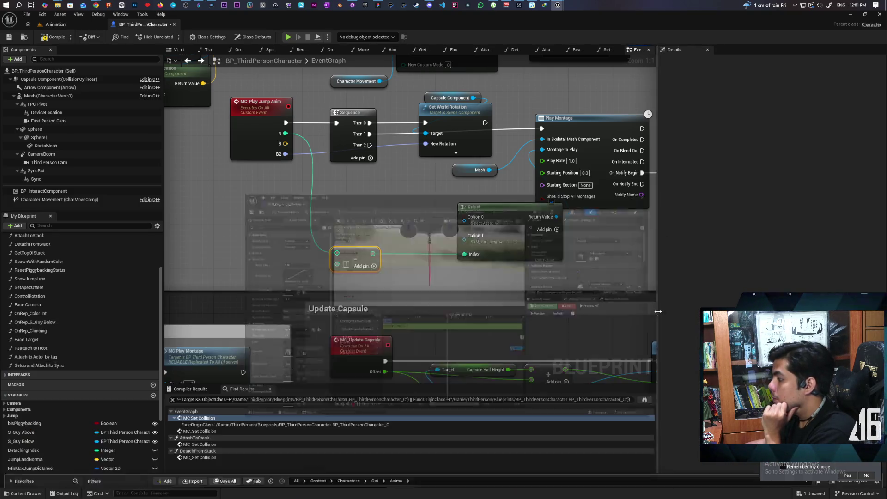
pyautogui.click(516, 243)
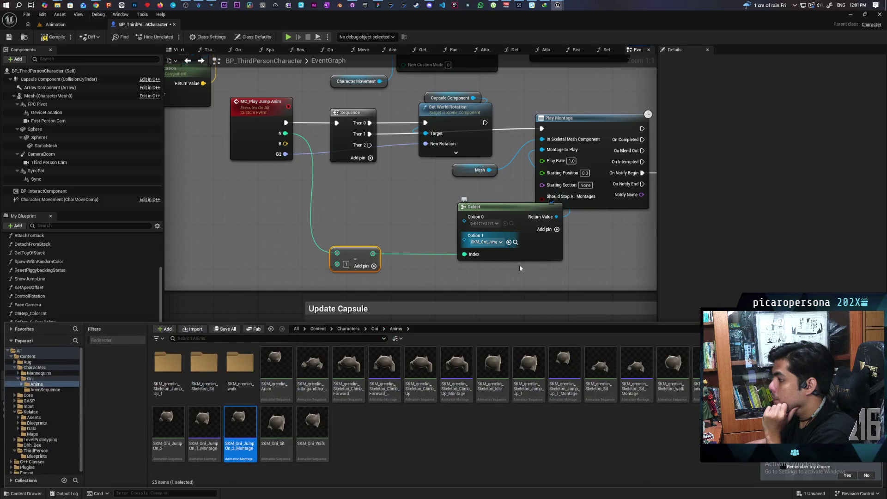
pyautogui.press('Left')
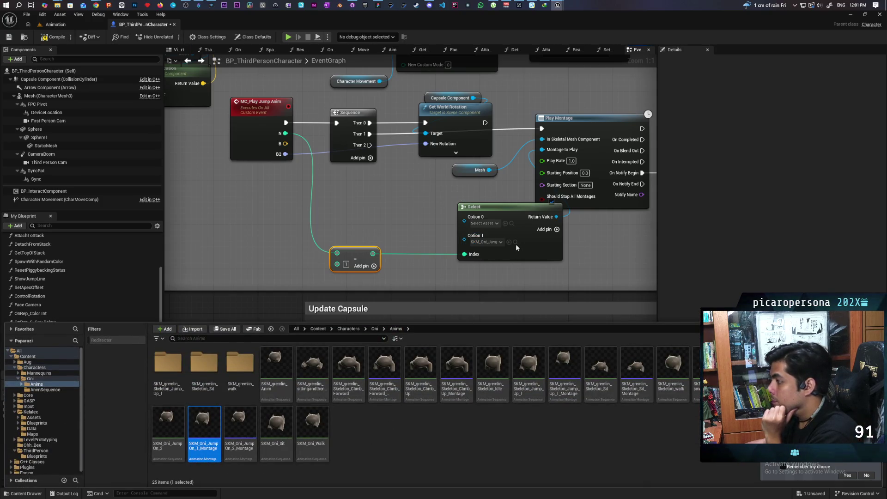
pyautogui.click(505, 223)
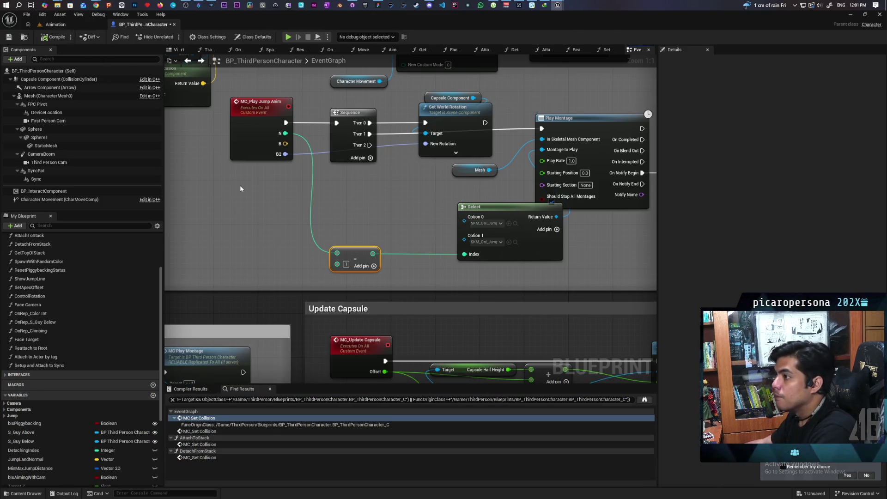
pyautogui.click(55, 24)
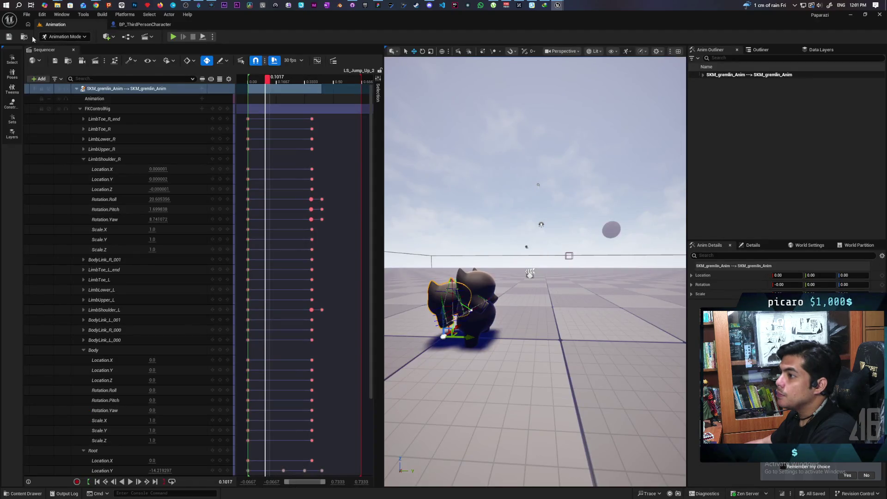
# Load the Demo level from the Maps folder.
pyautogui.click(24, 37)
pyautogui.doubleClick(204, 370)
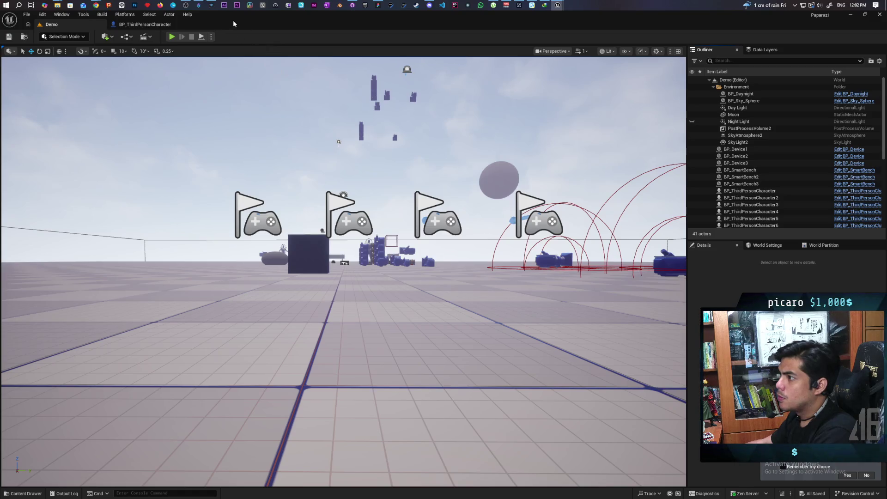
pyautogui.moveTo(237, 15)
pyautogui.mouseDown()
pyautogui.moveTo(362, 52)
pyautogui.moveTo(536, 25)
pyautogui.mouseUp()
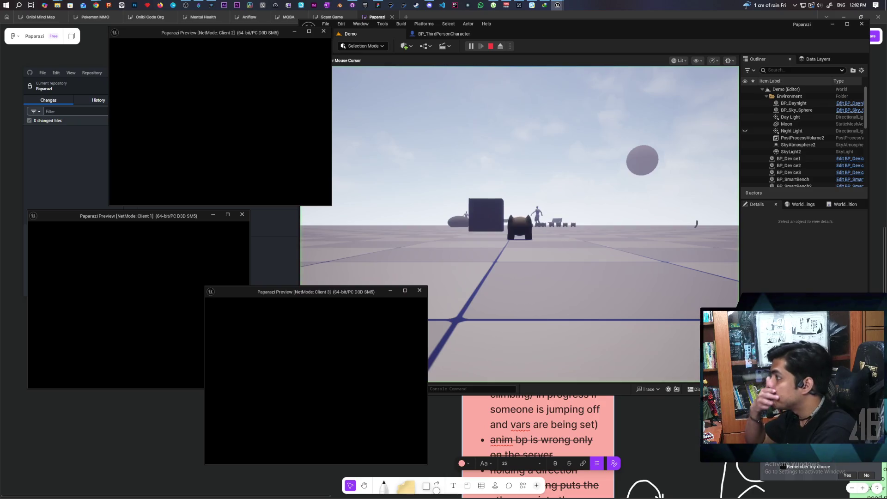
# In a four-client play test, jump Client 2's Oni onto the black character, then stop.
pyautogui.click(429, 300)
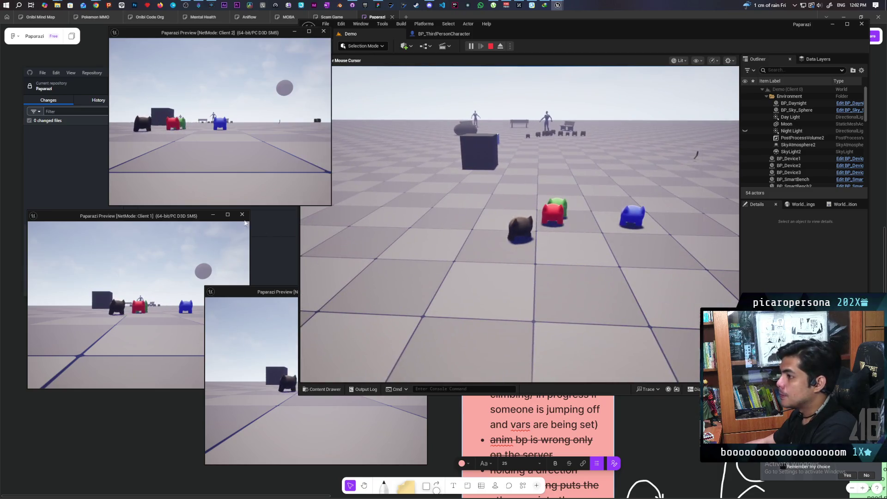
pyautogui.click(220, 120)
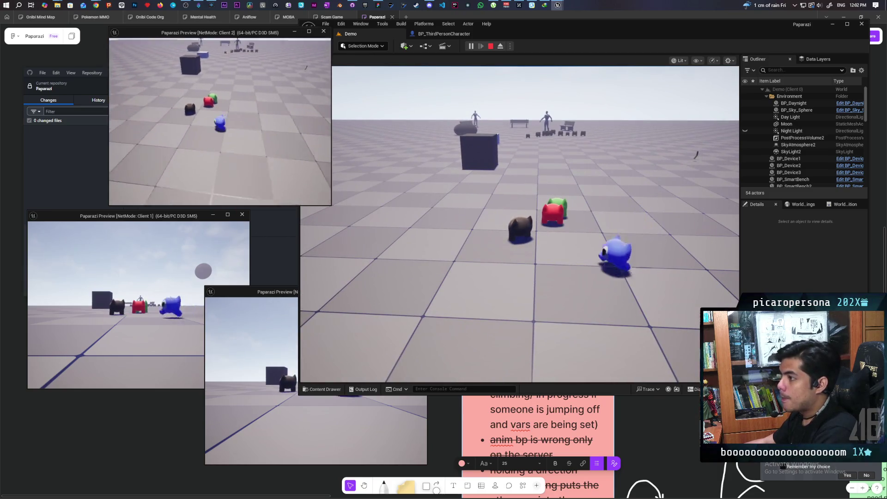
pyautogui.press('w')
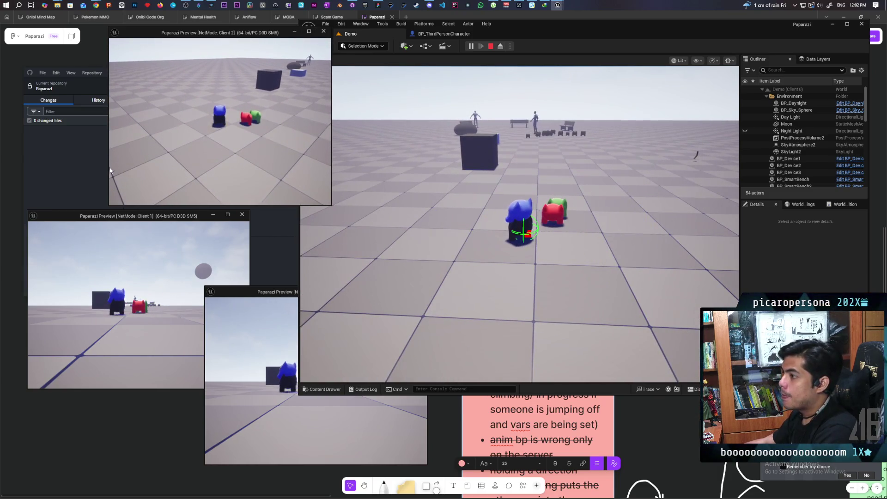
pyautogui.click(139, 305)
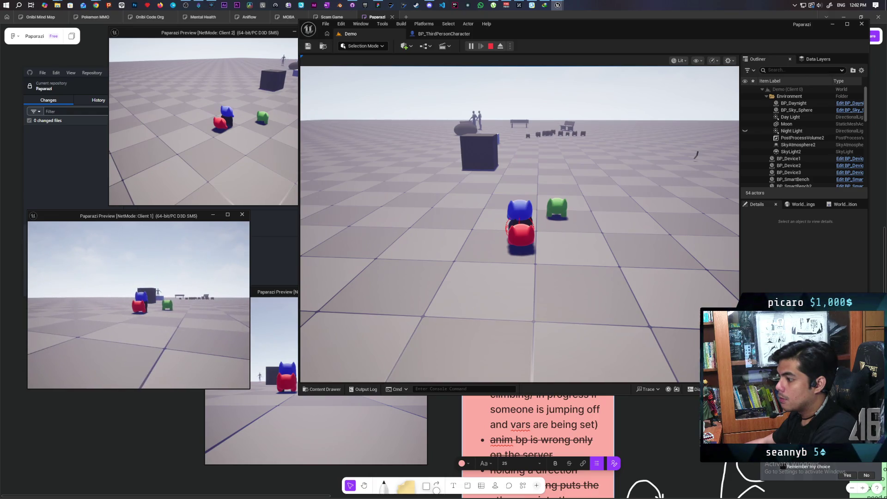
pyautogui.press('Escape')
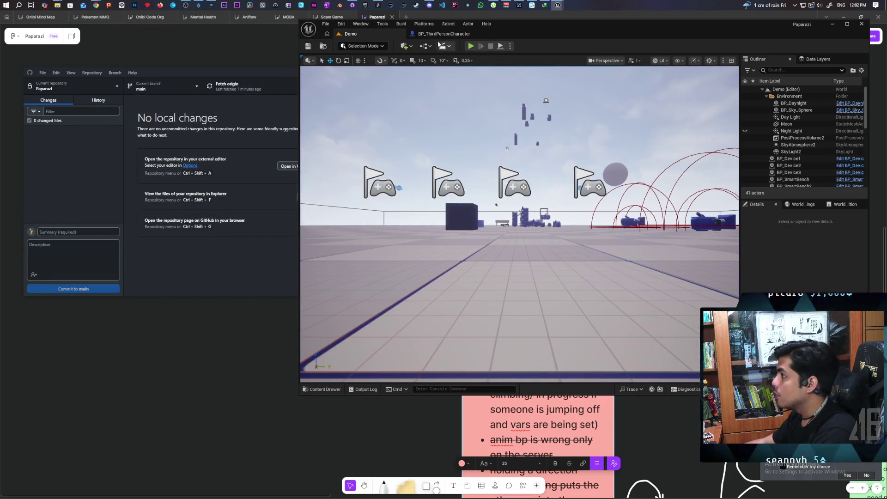
# Browse to Characters/Oni/Anims and inspect the SKM_Oni_JumpOn_1 animation.
pyautogui.click(323, 389)
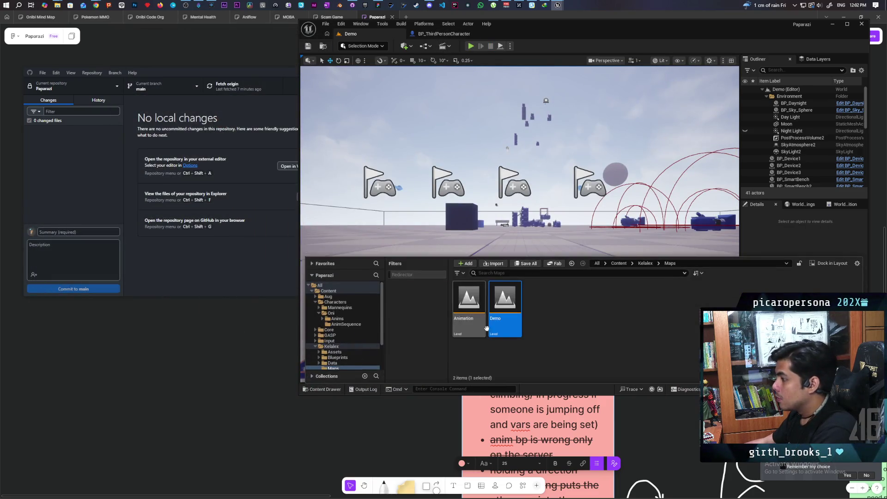
pyautogui.click(618, 263)
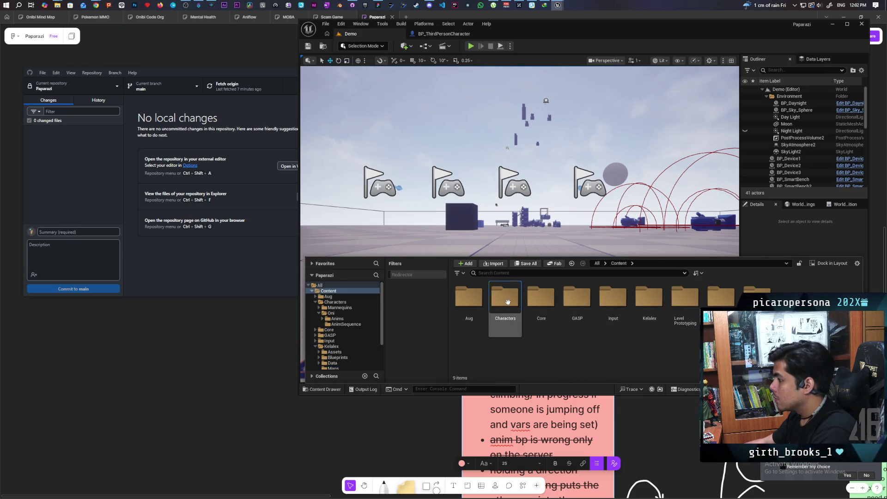
pyautogui.doubleClick(505, 304)
pyautogui.doubleClick(493, 331)
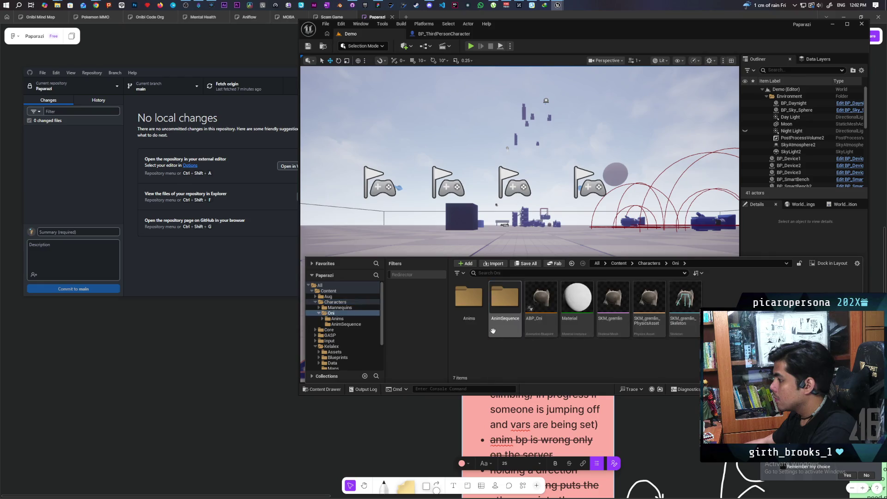
pyautogui.doubleClick(478, 300)
pyautogui.scroll(-1, 585, 346)
pyautogui.scroll(-1, 617, 363)
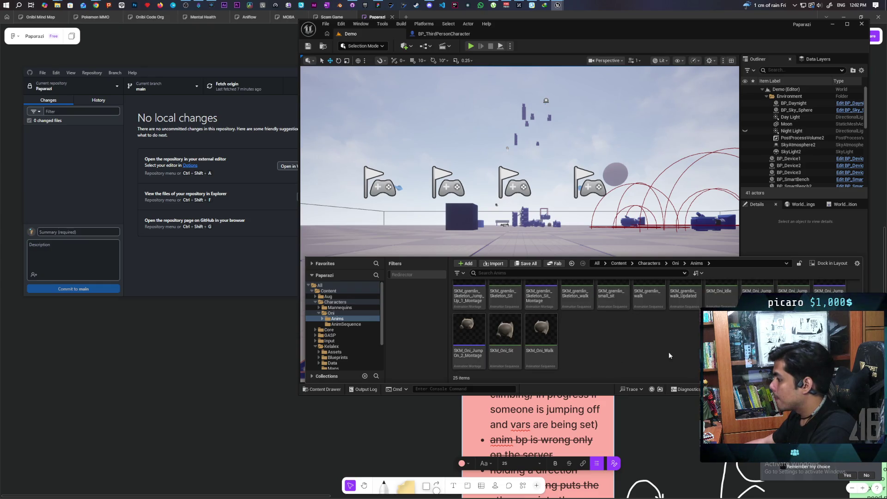
pyautogui.scroll(1, 694, 347)
pyautogui.doubleClick(468, 351)
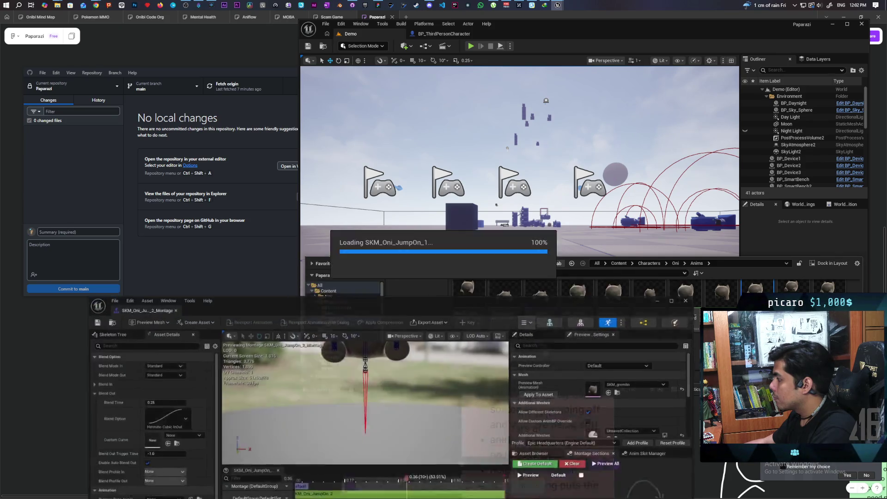
pyautogui.moveTo(396, 303); pyautogui.dragTo(402, 112)
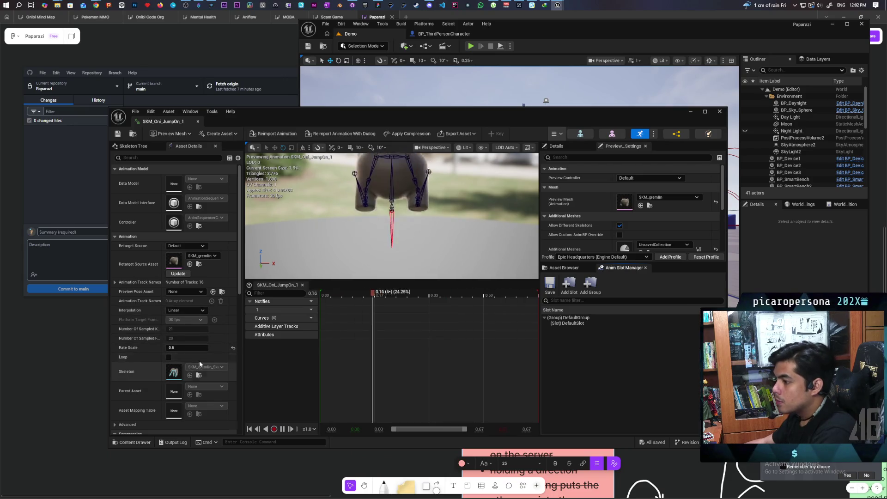
pyautogui.hotkey('ctrl', 'space')
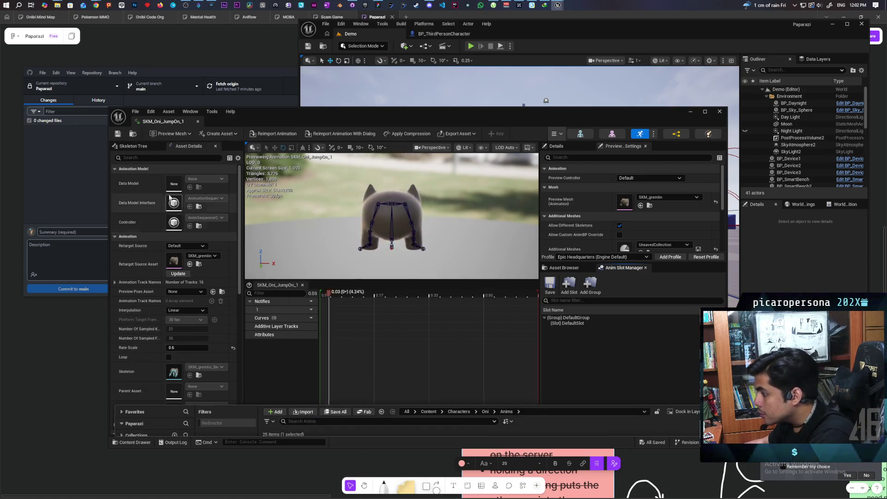
pyautogui.click(137, 443)
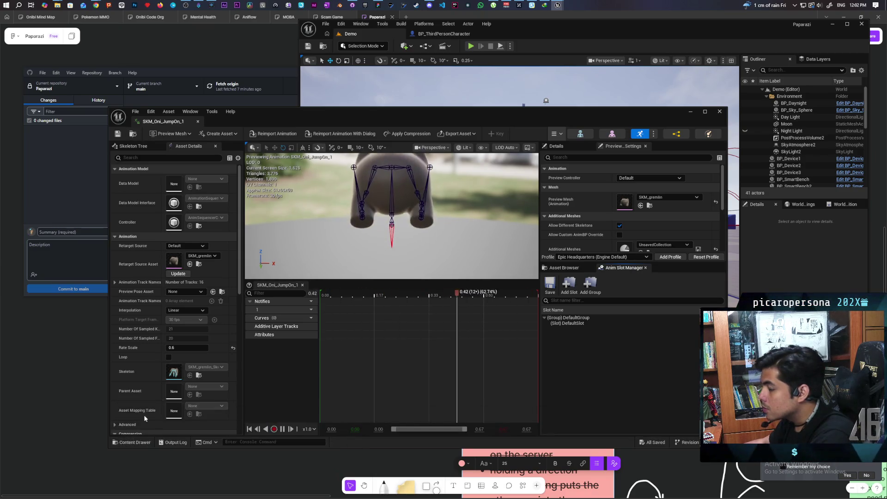
pyautogui.hotkey('alt', 'F4')
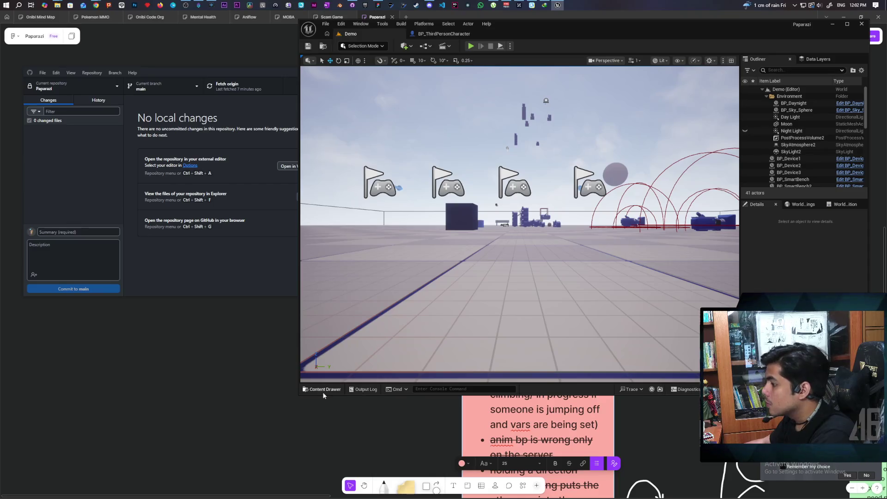
# Set SKM_Oni_JumpOn_2's Rate Scale to 0.6 and close its editor.
pyautogui.click(323, 390)
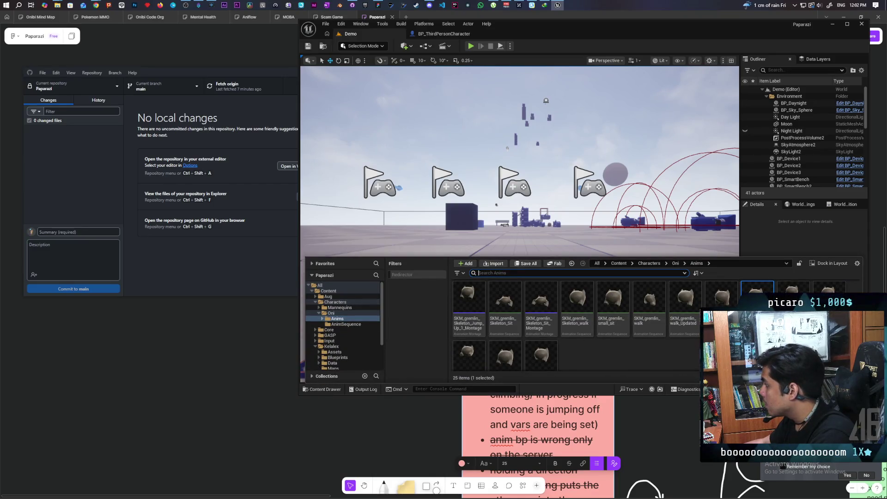
pyautogui.click(792, 294)
pyautogui.doubleClick(793, 296)
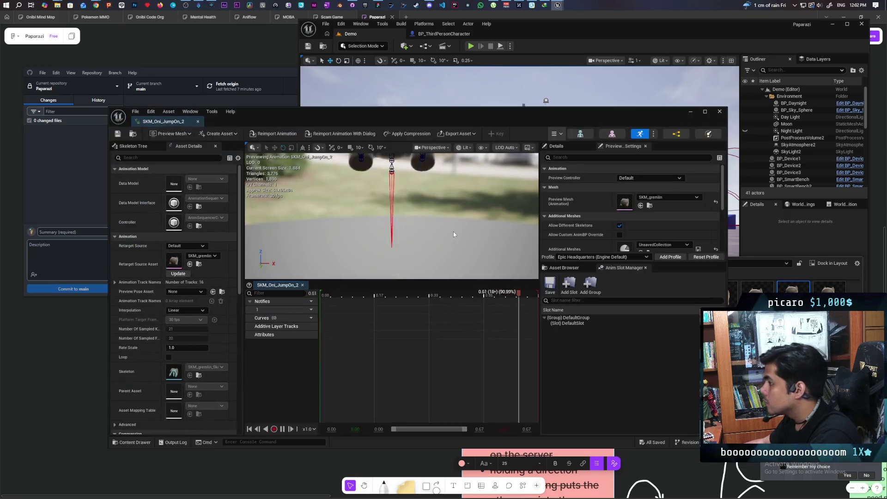
pyautogui.click(187, 347)
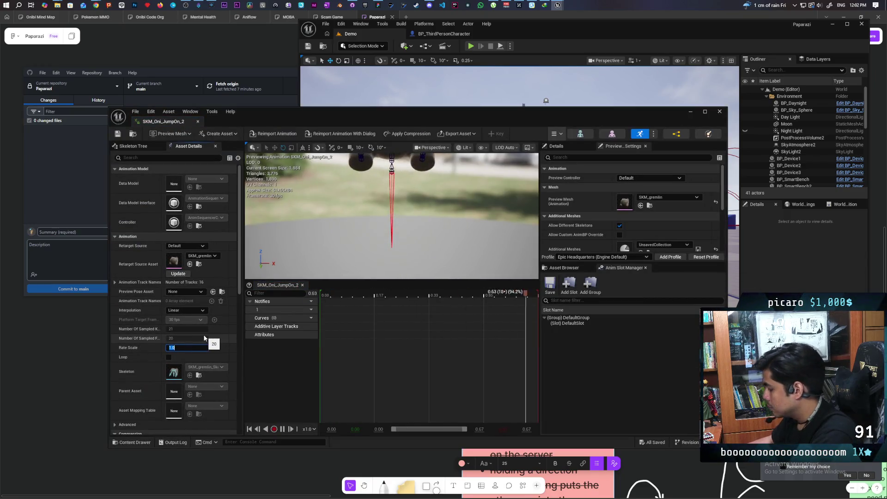
pyautogui.write('0.6')
pyautogui.press('Return')
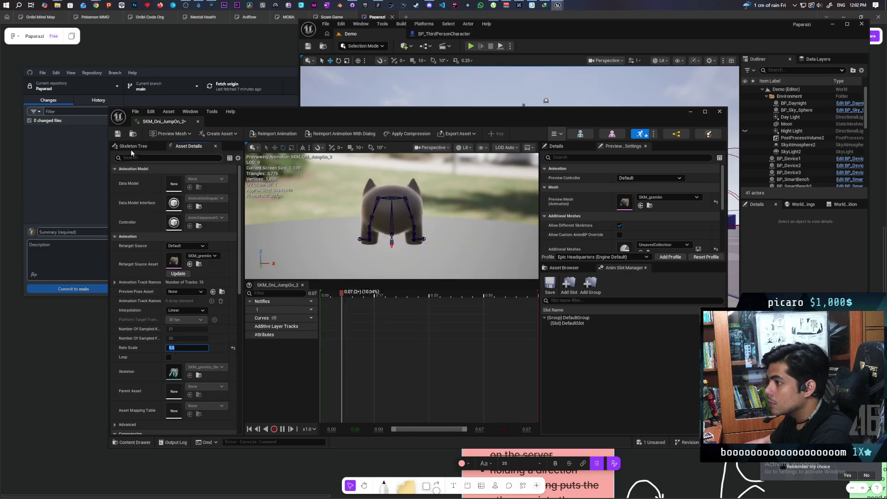
pyautogui.click(133, 134)
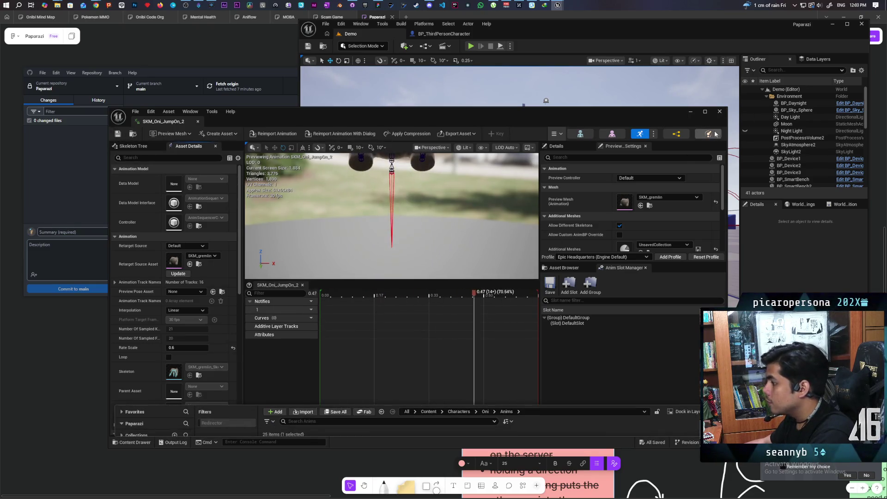
pyautogui.click(719, 111)
# Disable Enable Auto Blend Out on SKM_Oni_JumpOn_2_Montage, save it, and start a multiplayer test.
pyautogui.click(324, 390)
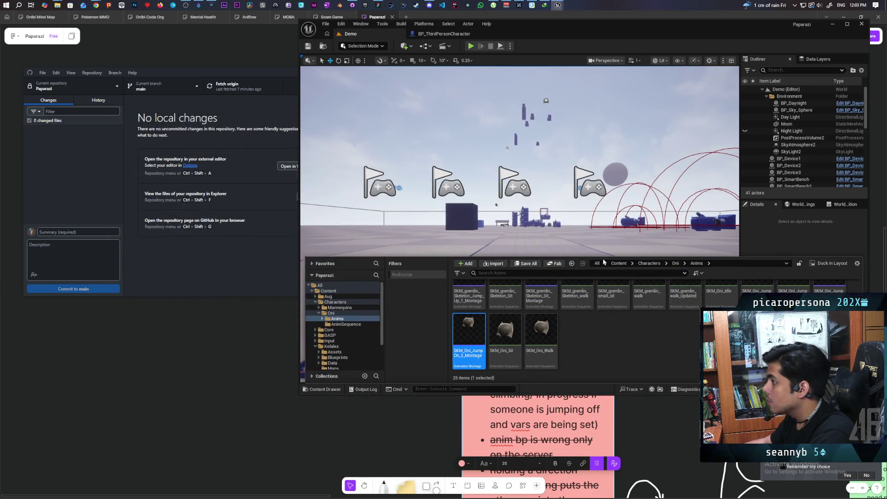
pyautogui.doubleClick(468, 331)
pyautogui.click(169, 277)
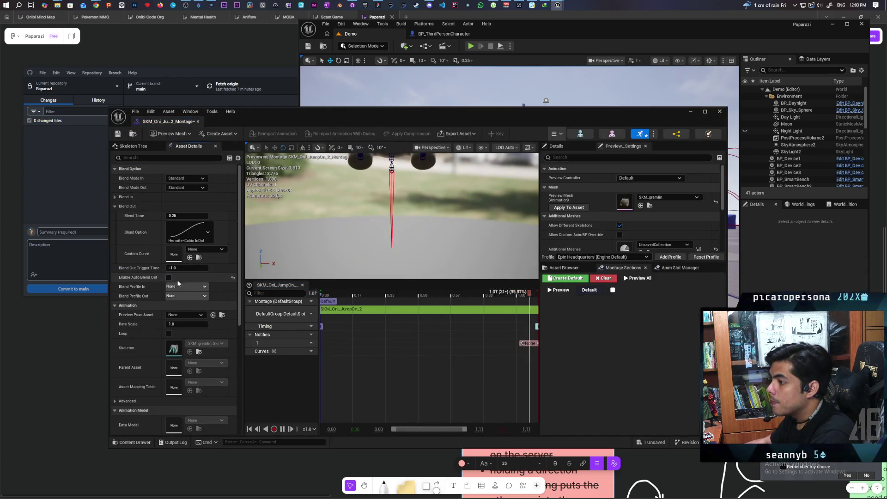
pyautogui.click(118, 134)
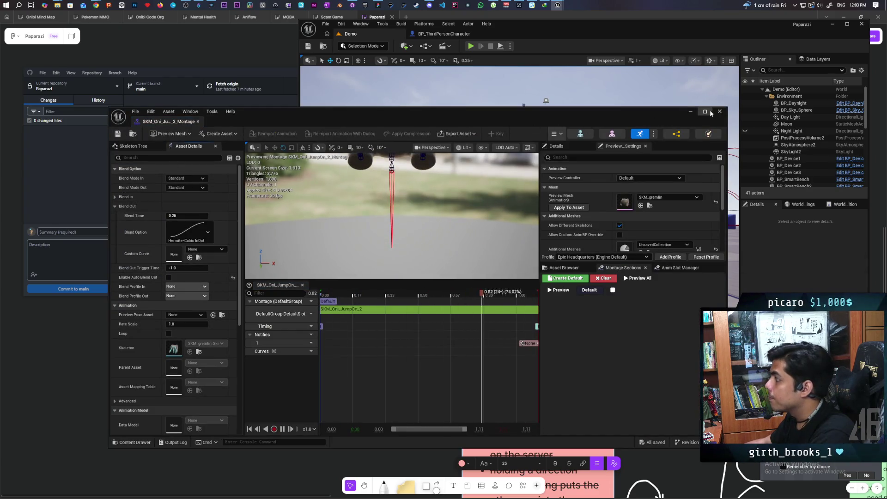
pyautogui.click(719, 111)
pyautogui.click(470, 46)
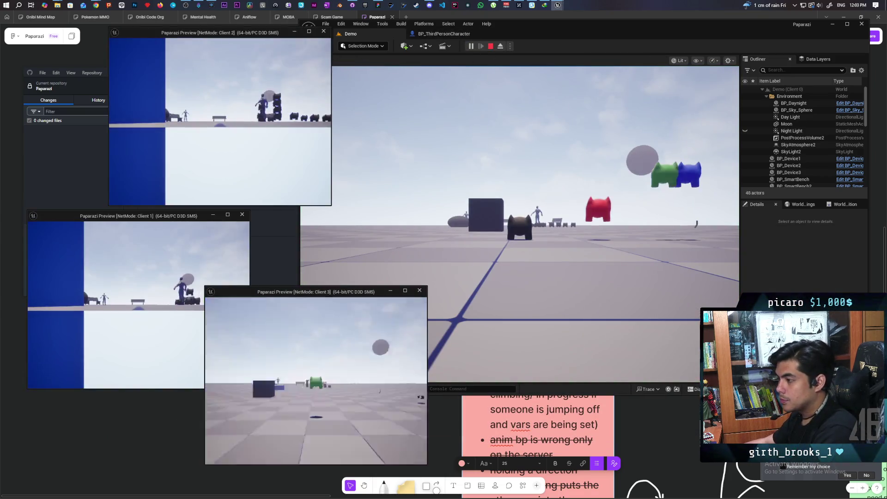
pyautogui.hotkey('alt', 'Tab')
pyautogui.press('w')
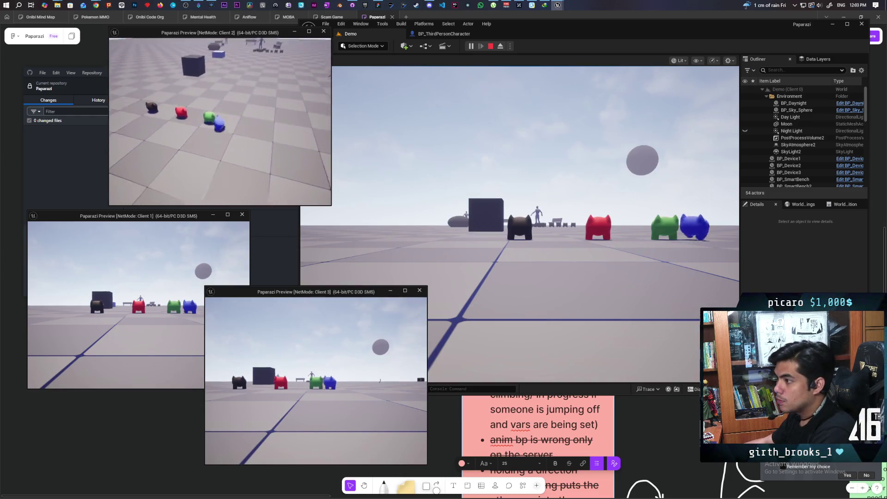
pyautogui.press('w')
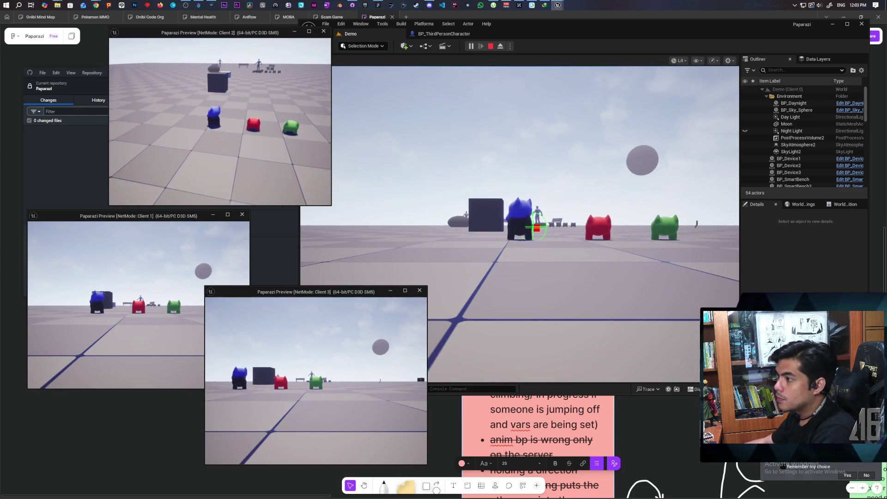
pyautogui.click(131, 274)
pyautogui.press('w')
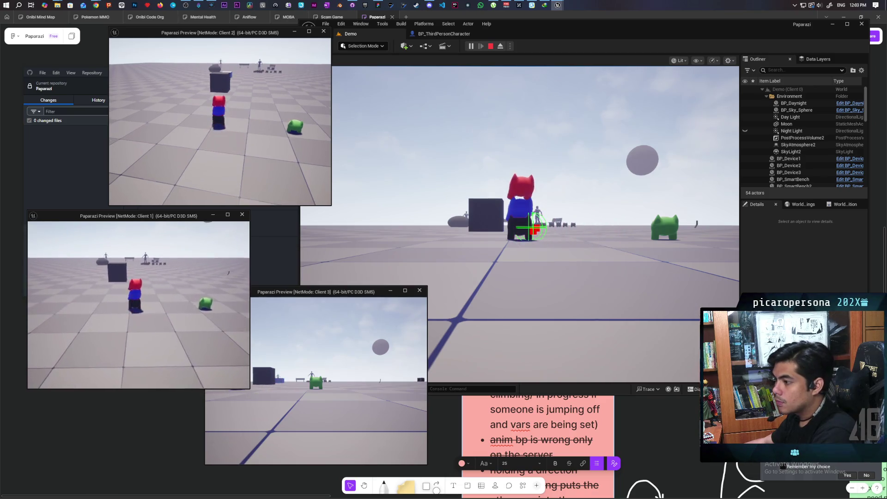
pyautogui.click(466, 266)
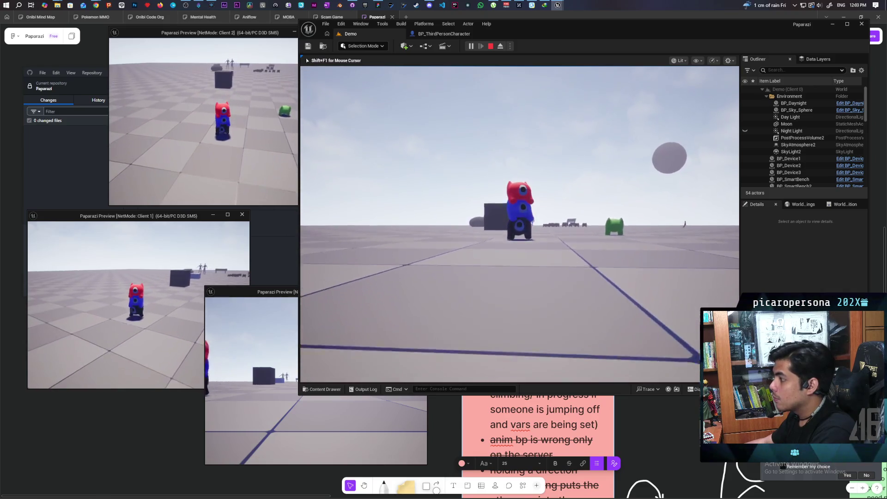
pyautogui.press('a')
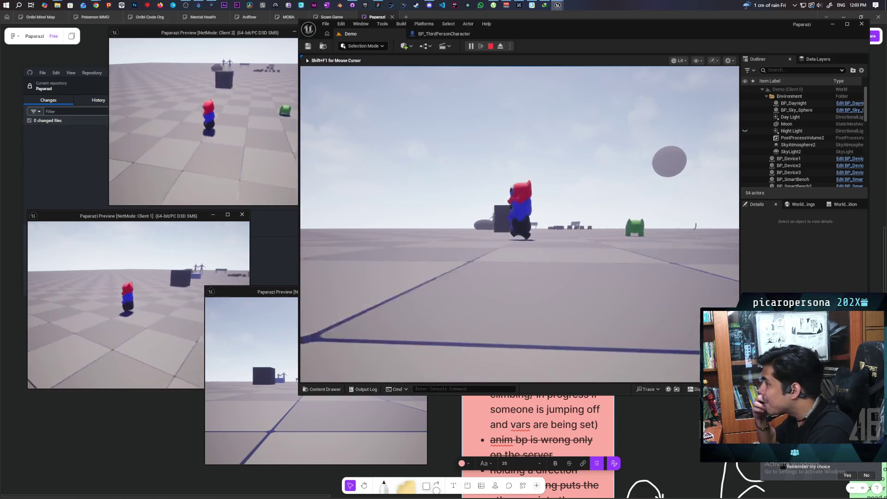
pyautogui.press('s')
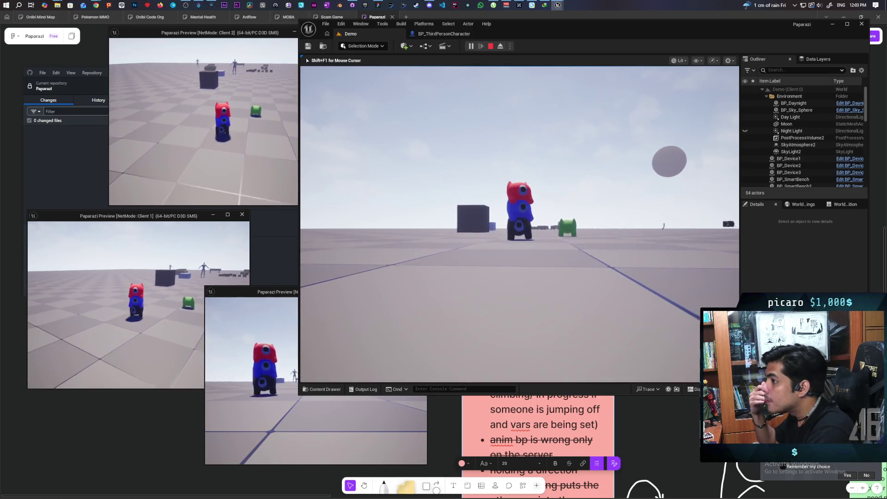
pyautogui.press('w')
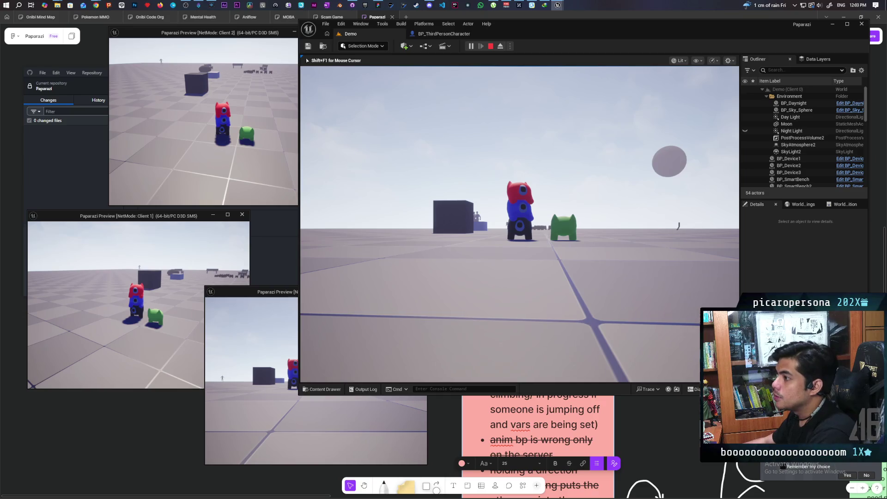
pyautogui.press('Escape')
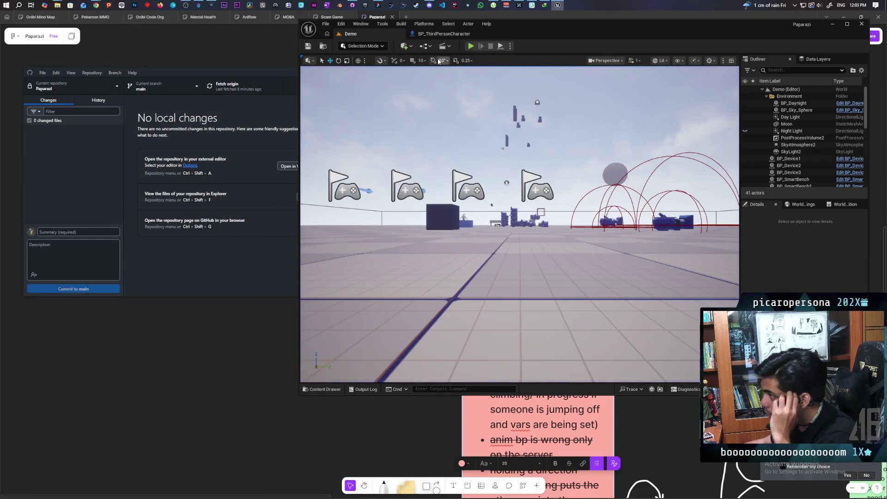
# Pan and zoom BP_ThirdPersonCharacter's EventGraph to the jump-anim and attach-to-stack nodes.
pyautogui.click(435, 34)
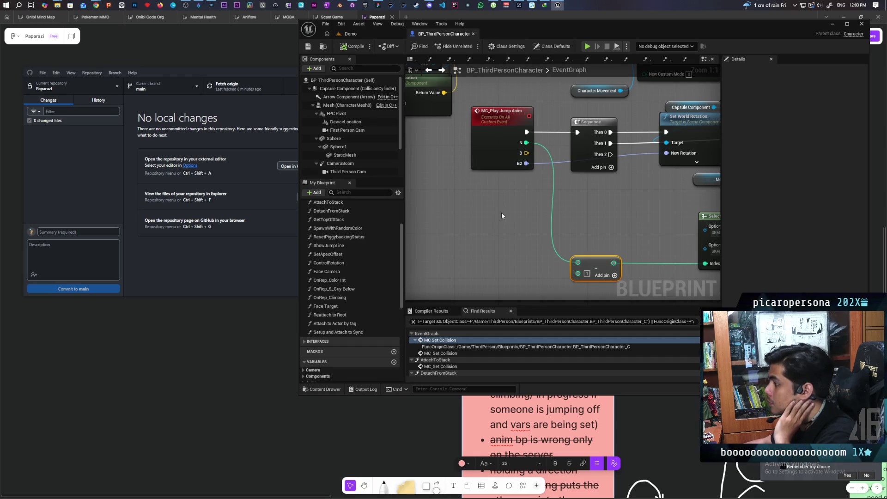
pyautogui.scroll(-6, 502, 215)
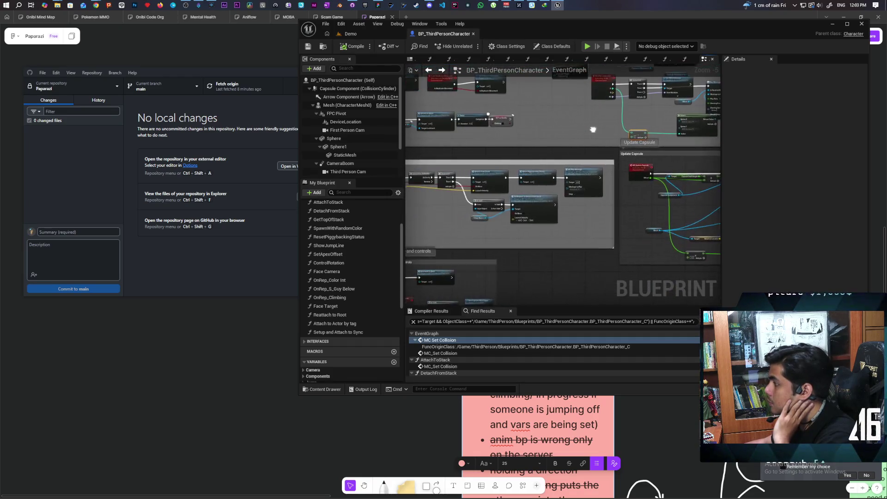
pyautogui.scroll(2, 540, 199)
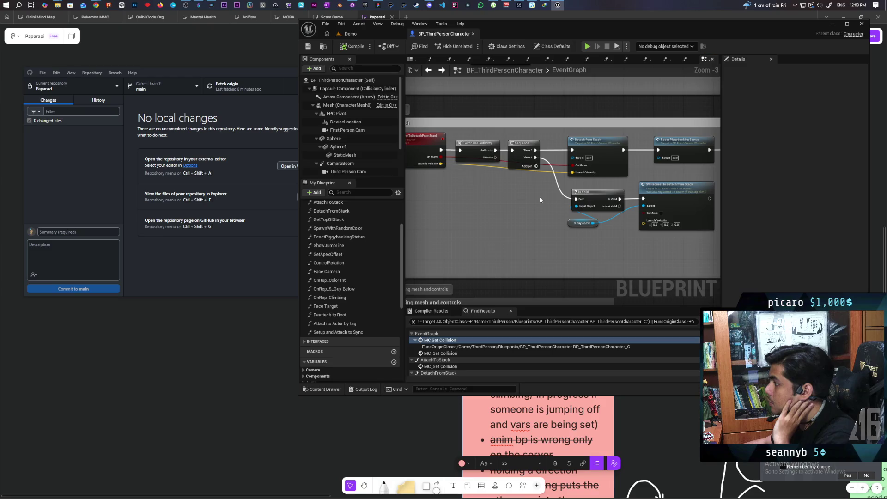
pyautogui.scroll(-3, 540, 200)
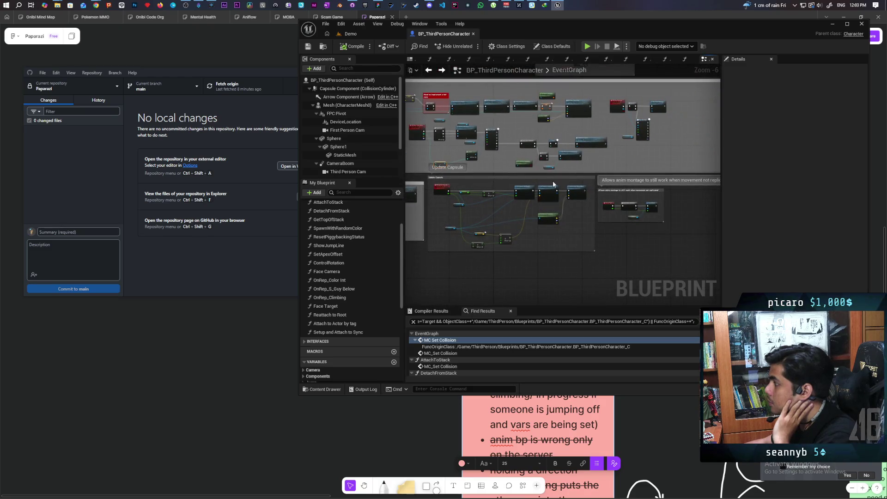
pyautogui.scroll(2, 550, 179)
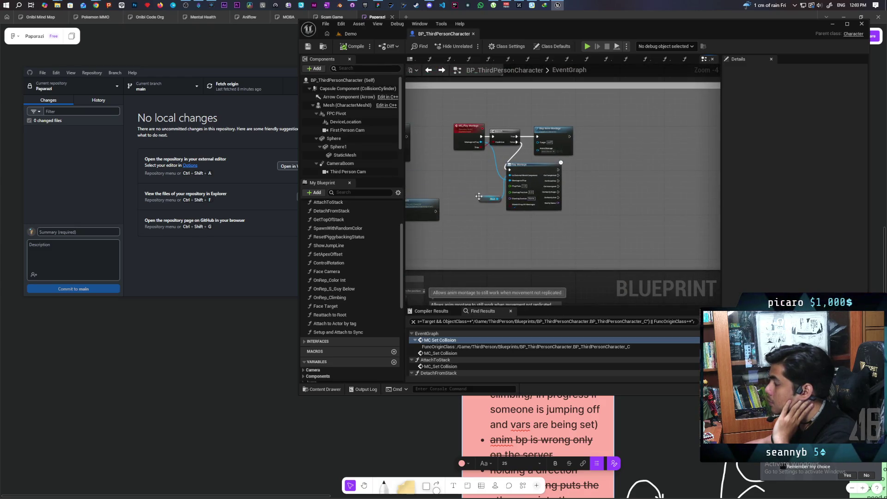
pyautogui.scroll(2, 484, 197)
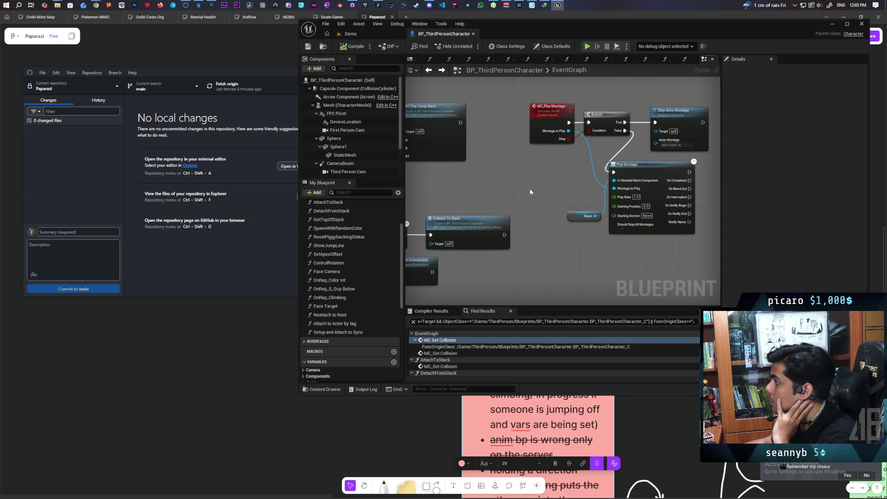
pyautogui.scroll(-1, 530, 192)
pyautogui.moveTo(565, 194); pyautogui.dragTo(586, 186)
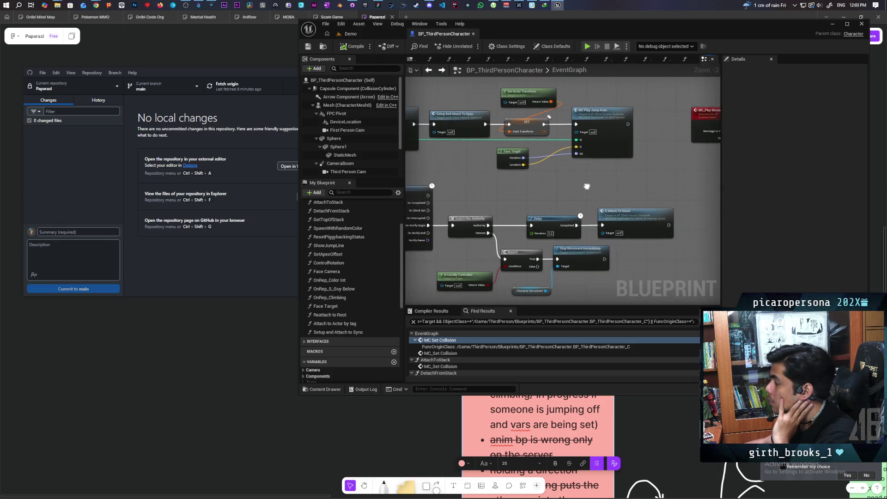
pyautogui.moveTo(516, 190); pyautogui.dragTo(508, 156)
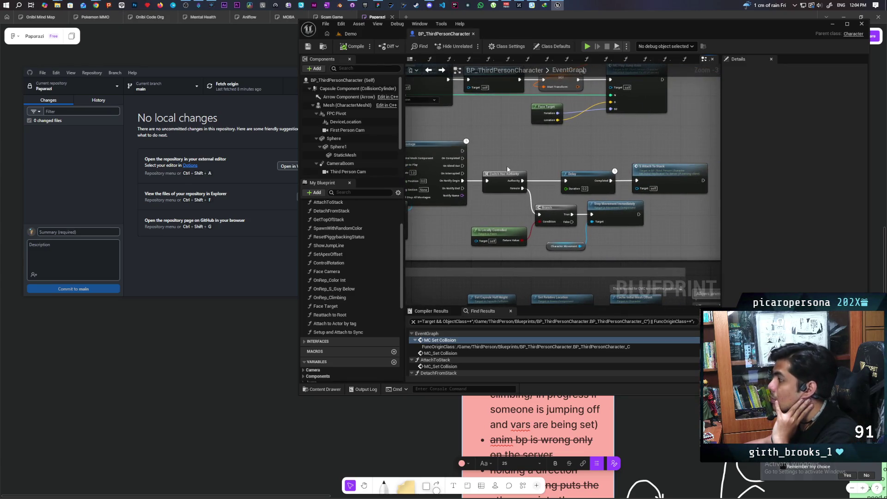
pyautogui.scroll(1, 514, 206)
# Jump to the S_Attach to Stack event definition and tidy the nodes around it.
pyautogui.moveTo(605, 253)
pyautogui.mouseDown()
pyautogui.moveTo(619, 257)
pyautogui.moveTo(625, 192)
pyautogui.mouseUp()
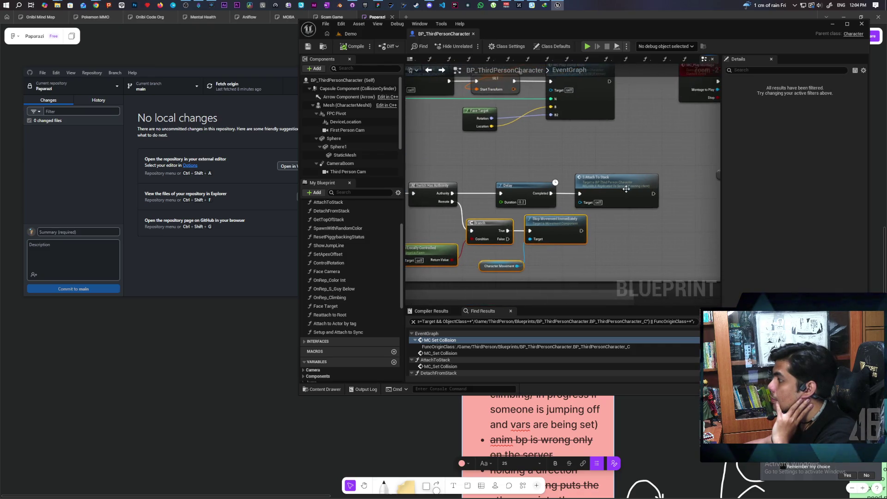
pyautogui.doubleClick(625, 192)
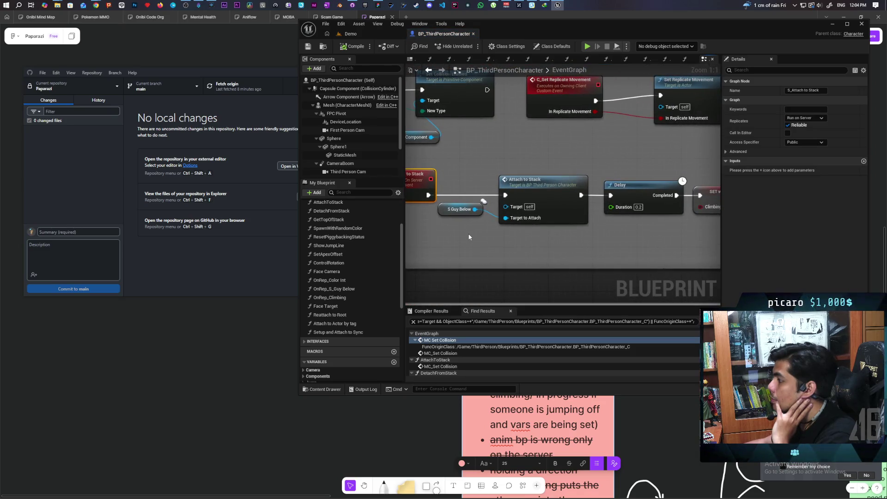
pyautogui.moveTo(442, 213); pyautogui.dragTo(445, 239)
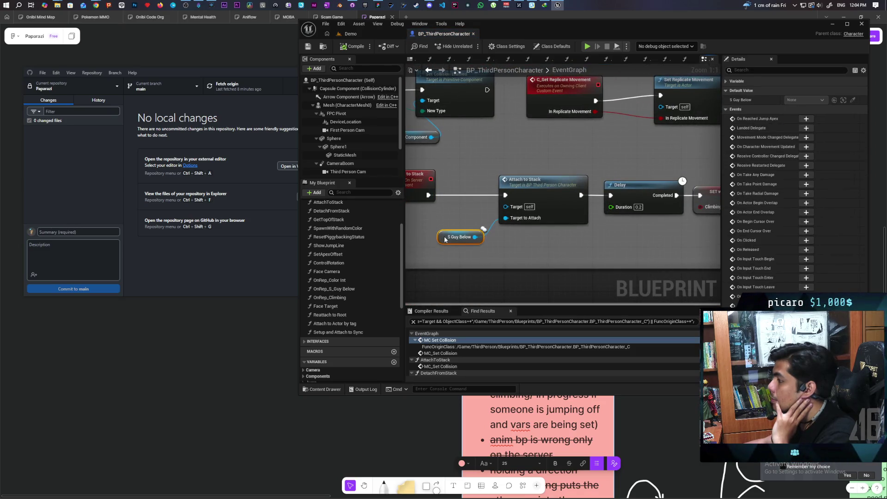
pyautogui.moveTo(530, 234); pyautogui.dragTo(517, 223)
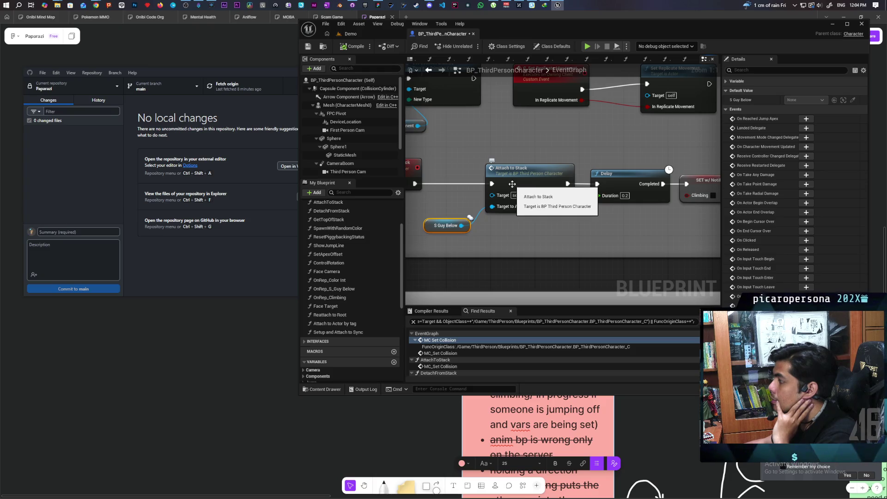
# Open the AttachToStack function graph and frame its nodes.
pyautogui.doubleClick(512, 184)
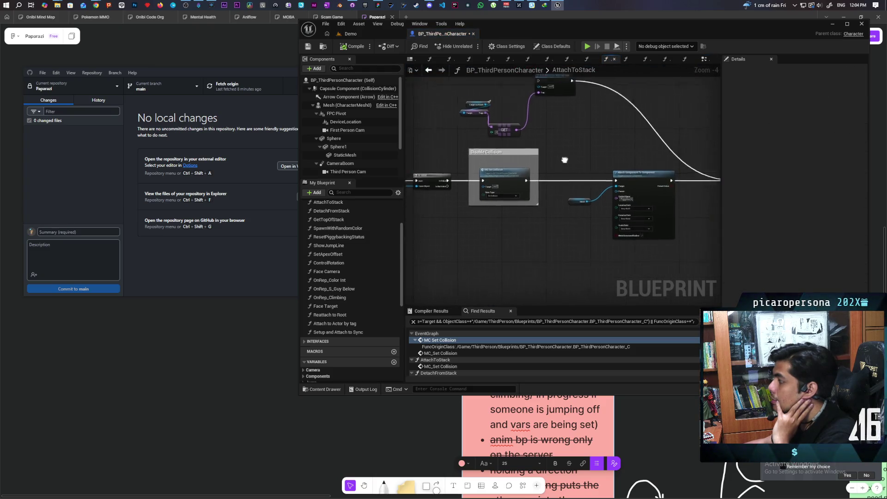
pyautogui.moveTo(574, 165); pyautogui.dragTo(566, 174)
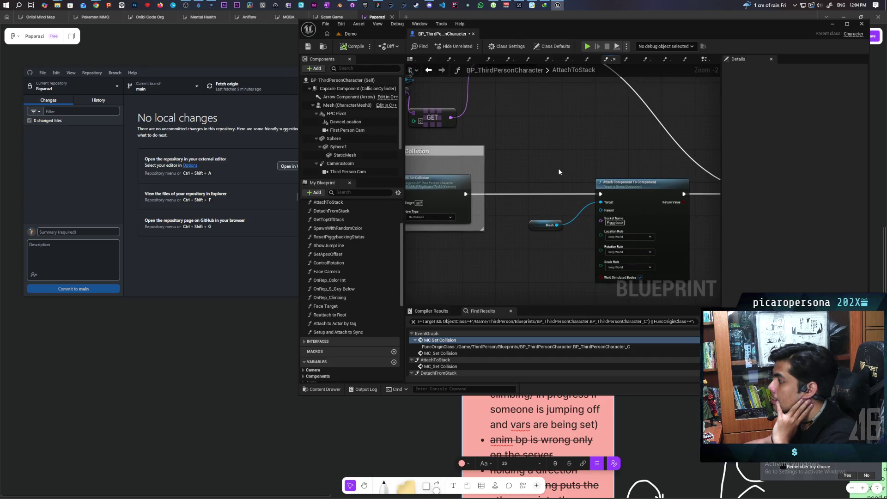
pyautogui.scroll(-2, 562, 173)
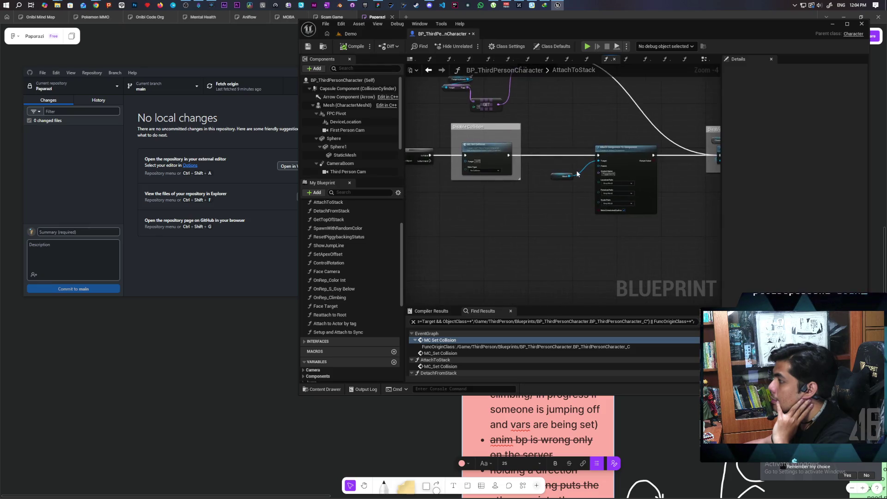
pyautogui.scroll(3, 576, 174)
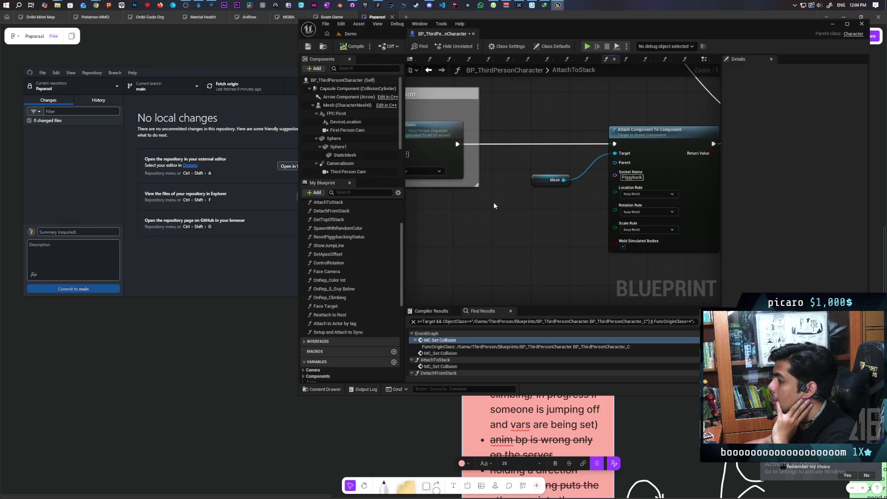
pyautogui.scroll(-3, 584, 223)
pyautogui.scroll(2, 482, 213)
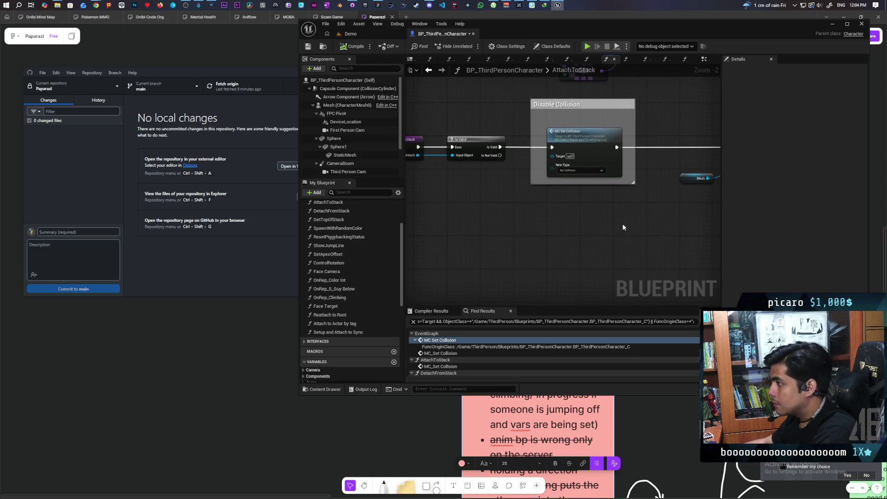
# Add a Get Mesh node off Target to Attach and wire it into Attach Component To Component.
pyautogui.moveTo(418, 154)
pyautogui.mouseDown()
pyautogui.moveTo(465, 188)
pyautogui.moveTo(436, 237)
pyautogui.moveTo(465, 241)
pyautogui.moveTo(551, 218)
pyautogui.mouseUp()
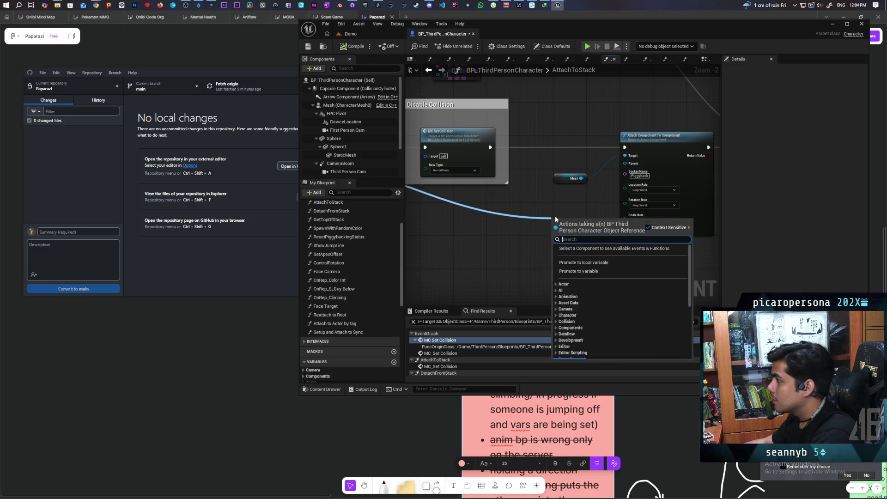
pyautogui.write('get')
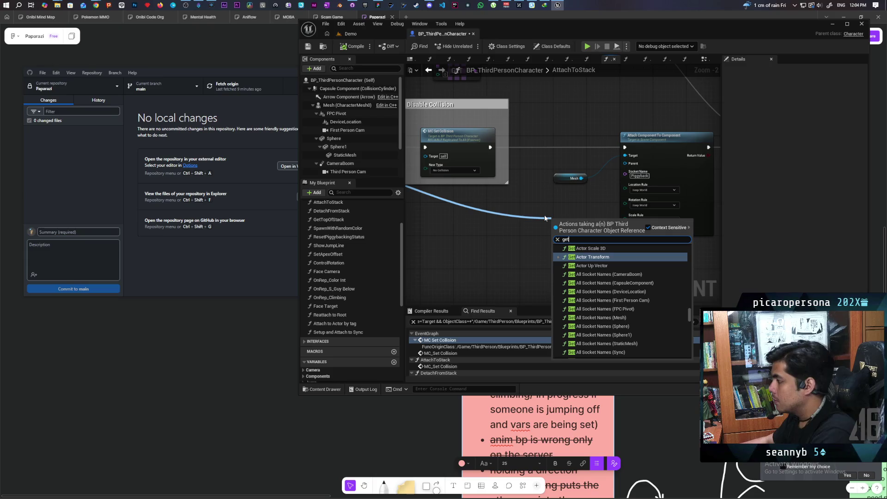
pyautogui.write(' mesh')
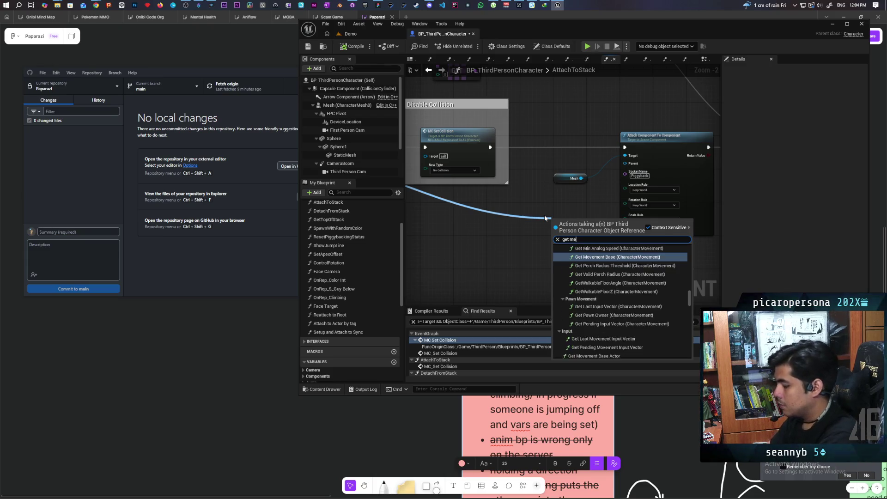
pyautogui.click(600, 342)
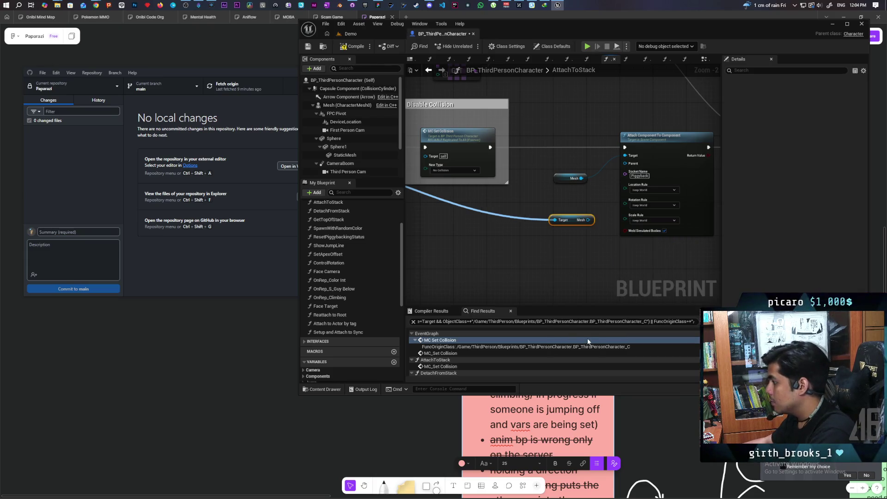
pyautogui.moveTo(408, 179); pyautogui.dragTo(579, 200)
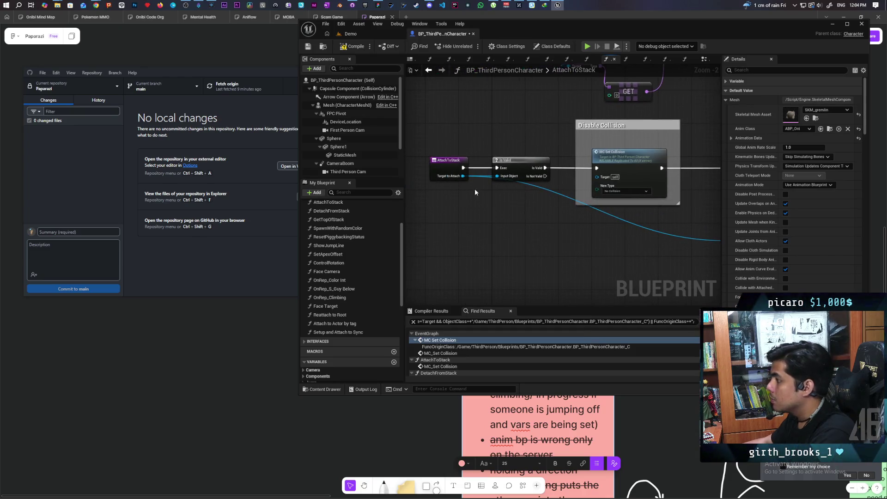
pyautogui.moveTo(453, 176); pyautogui.dragTo(209, 160)
pyautogui.moveTo(505, 225); pyautogui.dragTo(554, 176)
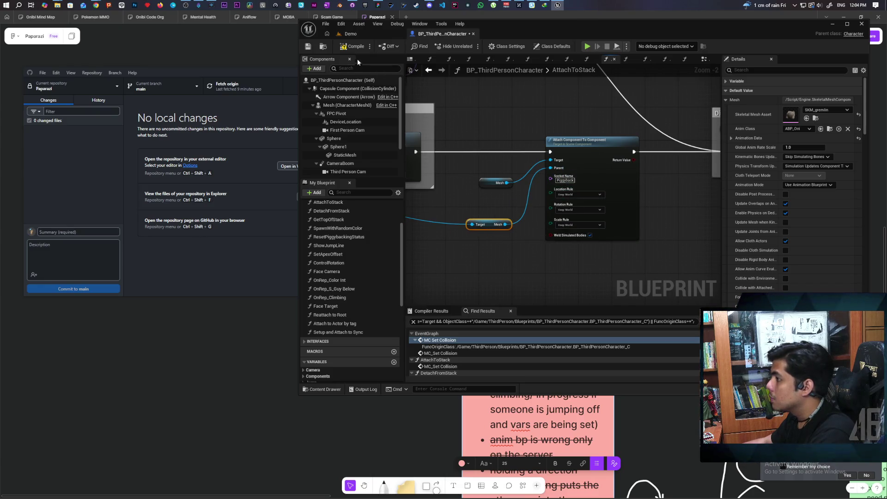
pyautogui.click(373, 33)
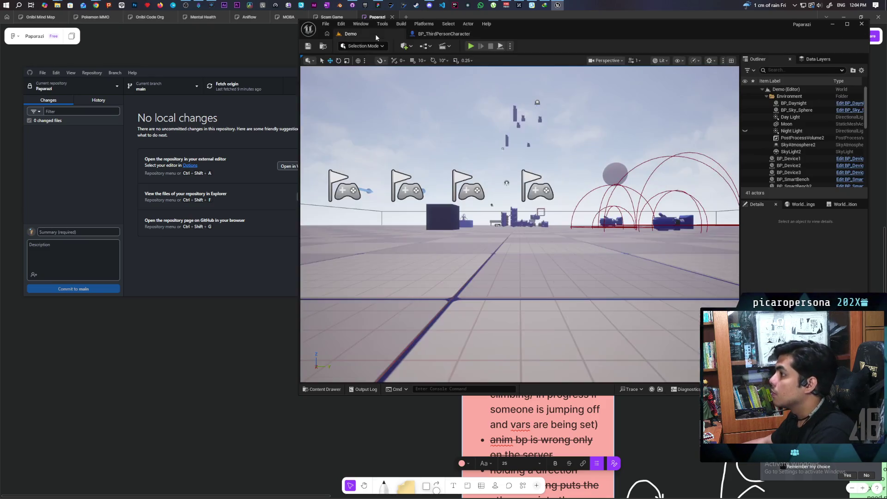
pyautogui.hotkey('alt', 'p')
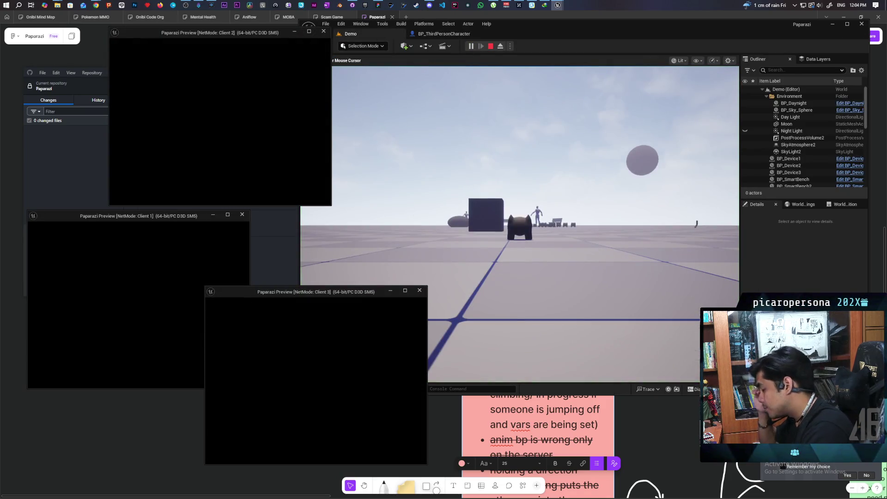
pyautogui.hotkey('alt', 'Tab')
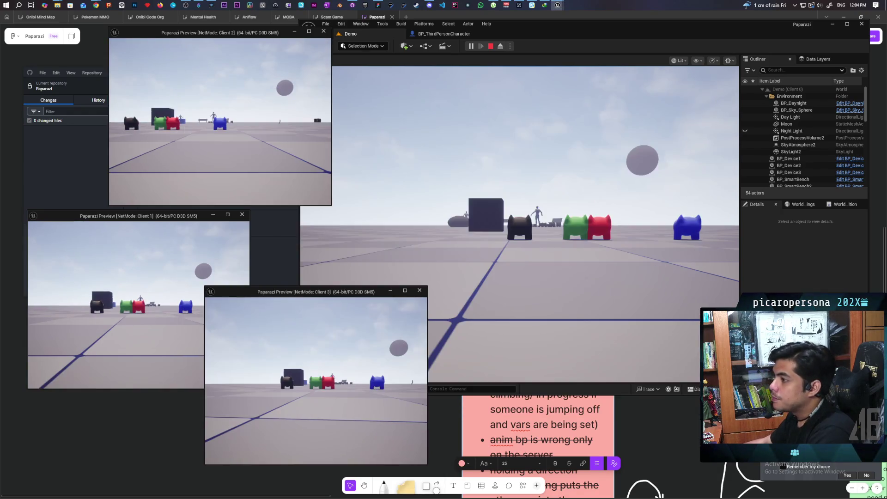
pyautogui.press('a')
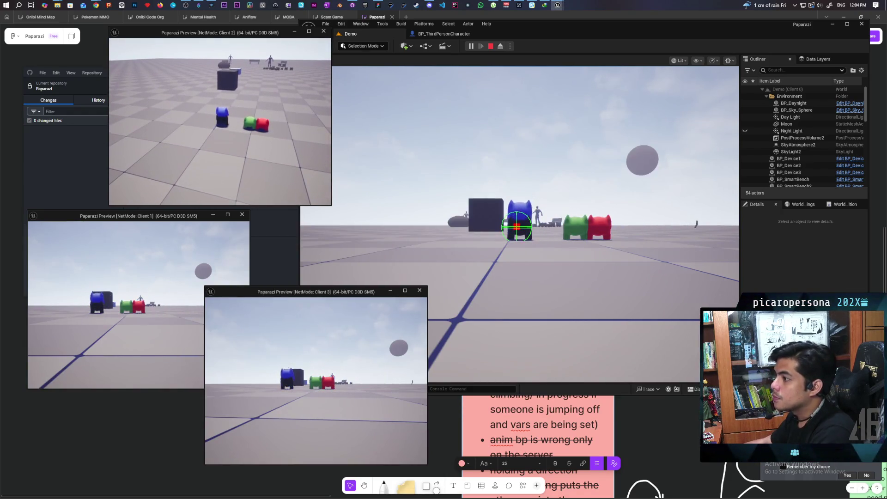
pyautogui.click(168, 241)
pyautogui.press('w')
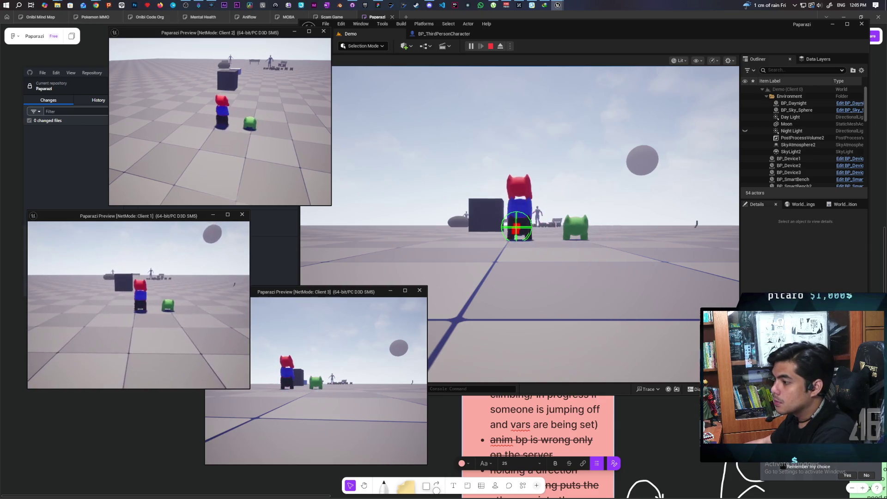
pyautogui.click(351, 324)
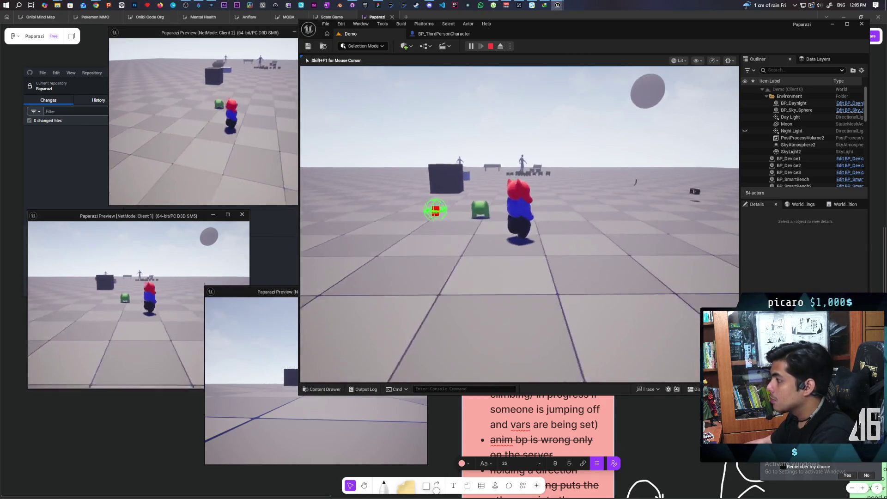
pyautogui.press('a')
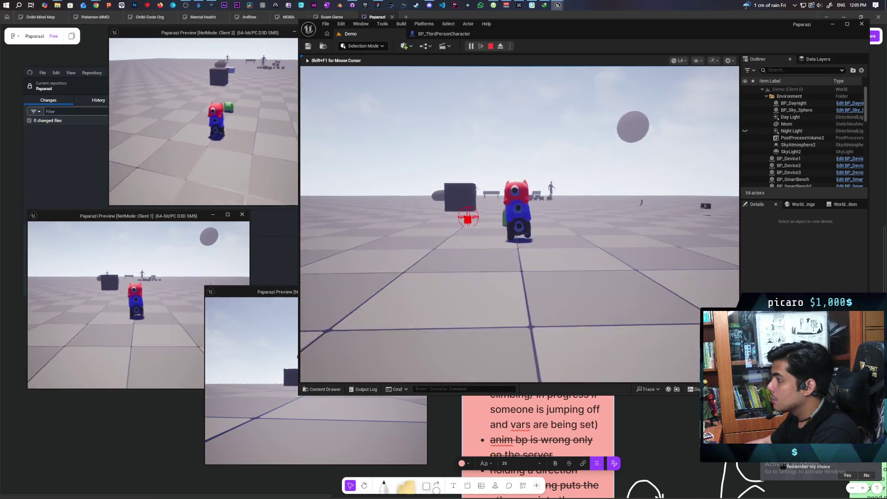
pyautogui.press('w')
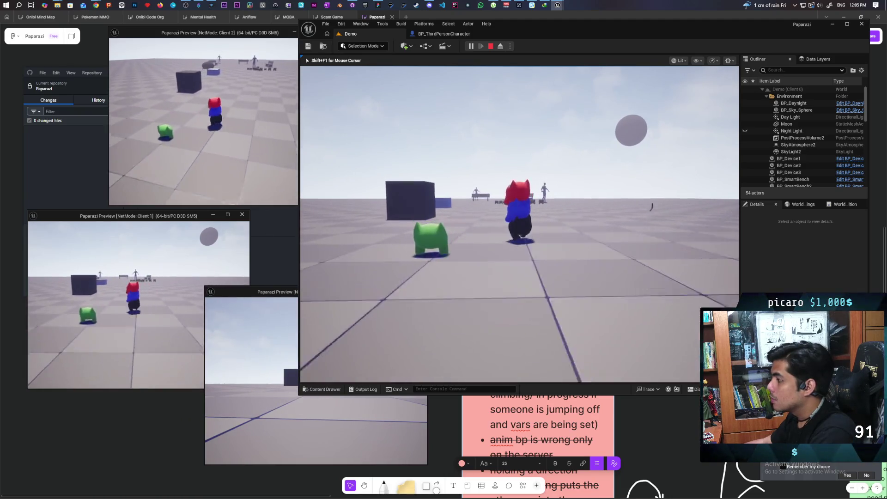
pyautogui.press('s')
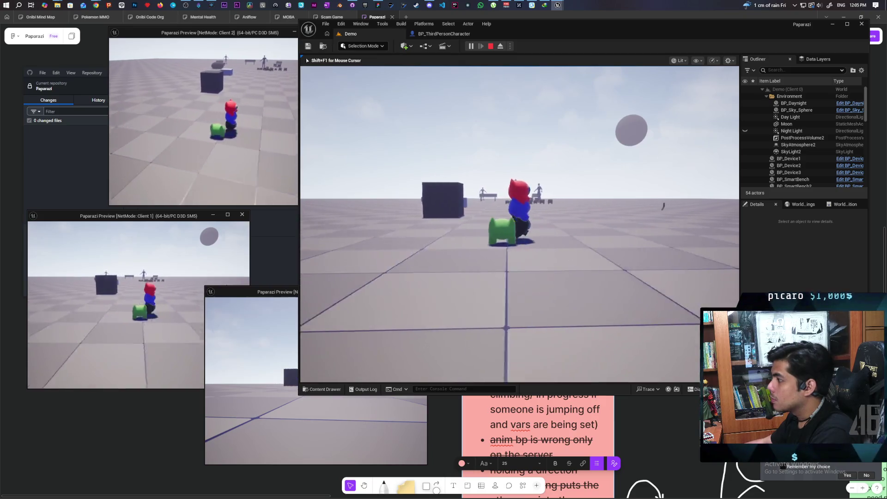
pyautogui.press('w')
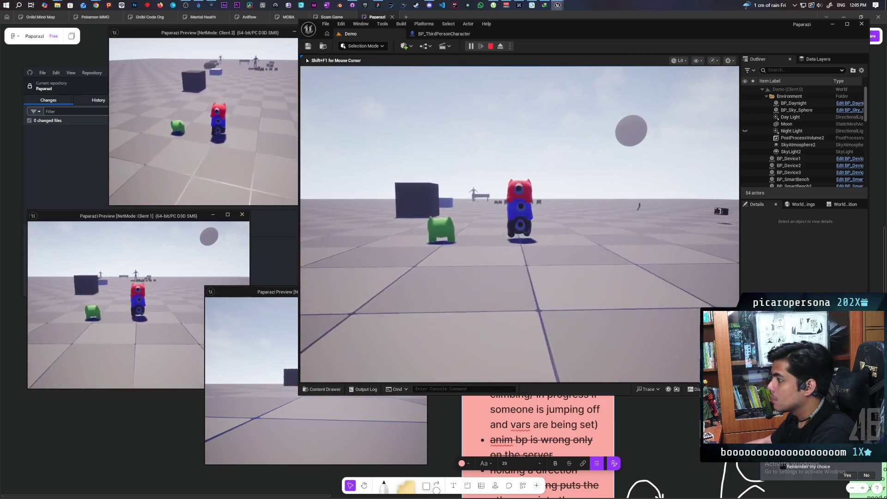
pyautogui.press('Escape')
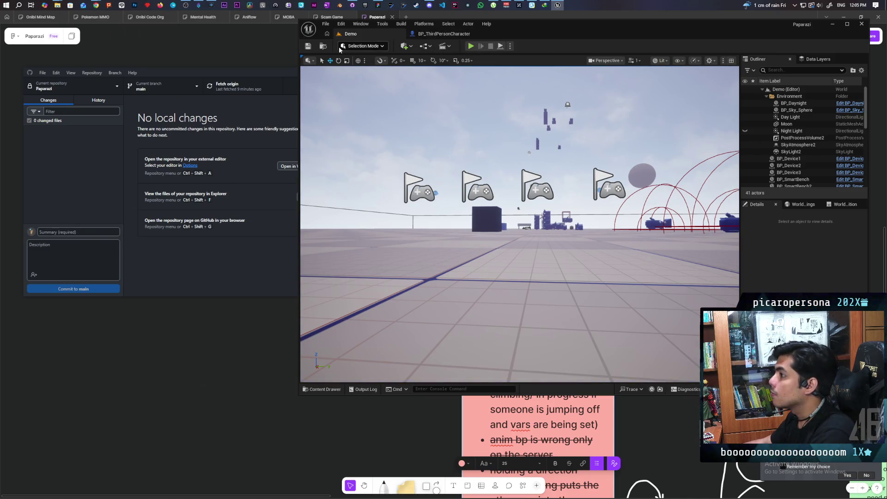
pyautogui.click(324, 46)
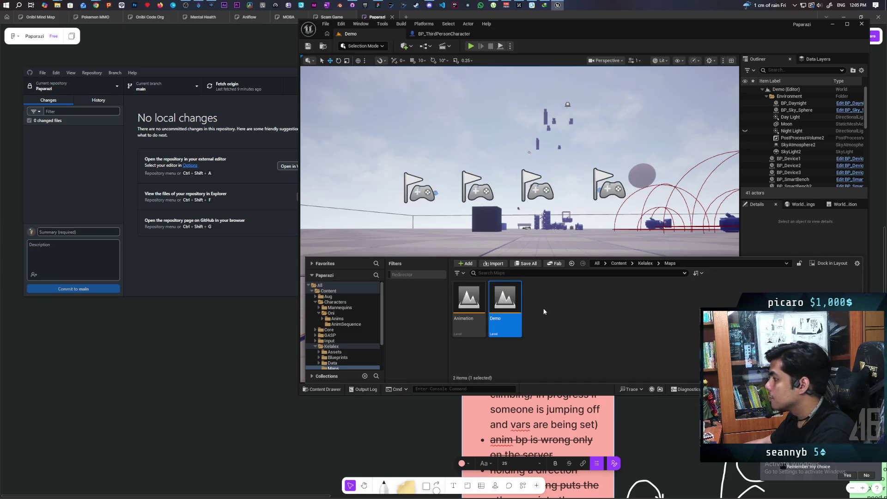
# Open the Animation level and browse to Characters > Oni > AnimSequence.
pyautogui.doubleClick(470, 307)
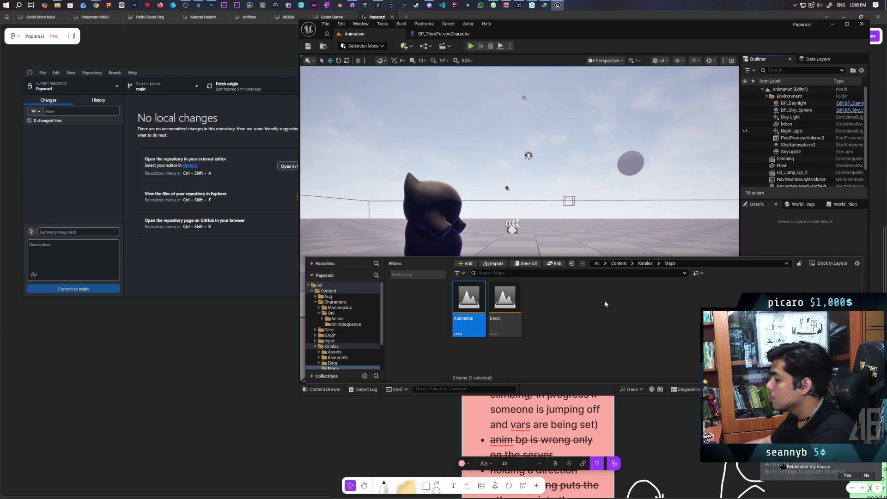
pyautogui.click(618, 263)
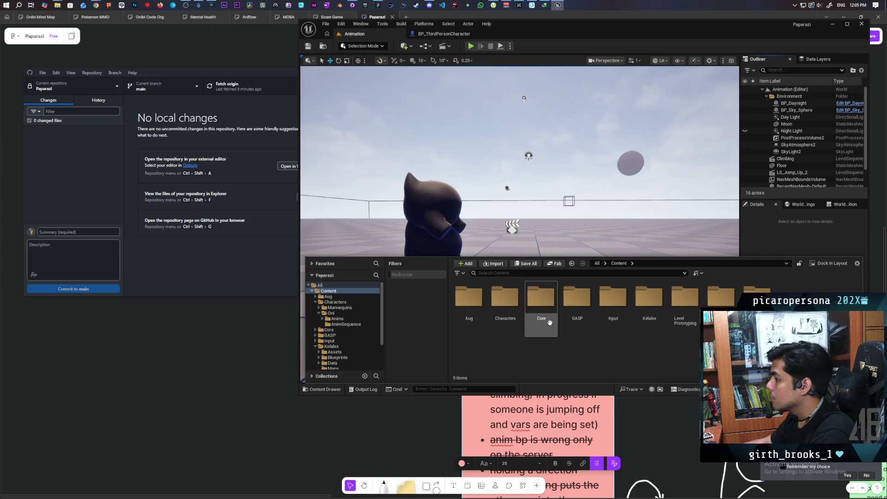
pyautogui.doubleClick(504, 300)
pyautogui.doubleClick(505, 300)
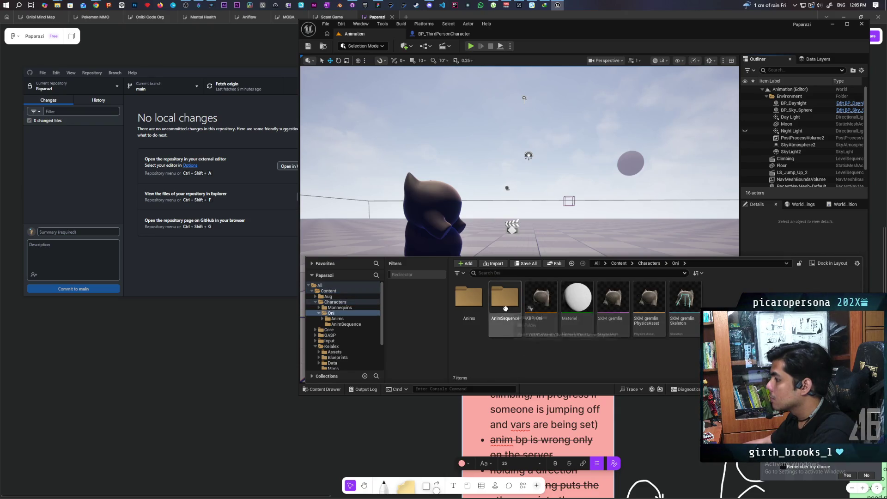
pyautogui.doubleClick(515, 314)
# Duplicate LS_Jump_Up_2 as LS_Jump_Up_3 and open it maximized in Sequencer.
pyautogui.click(614, 324)
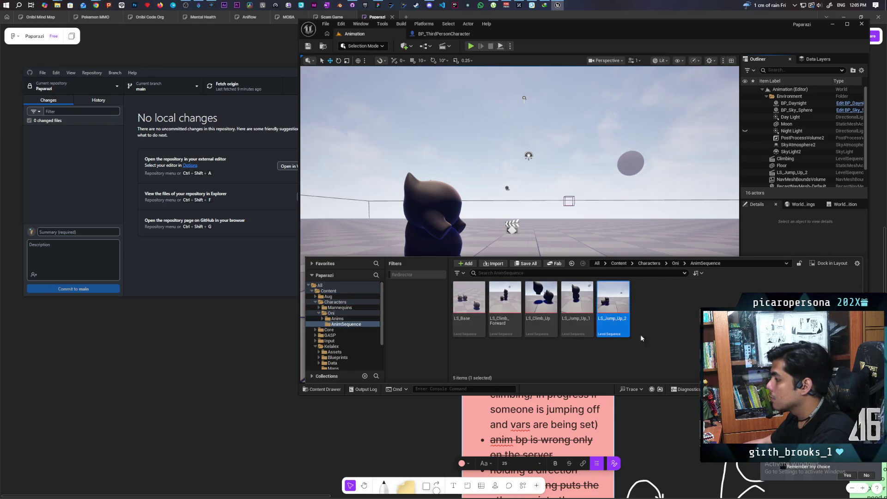
pyautogui.hotkey('ctrl', 'd')
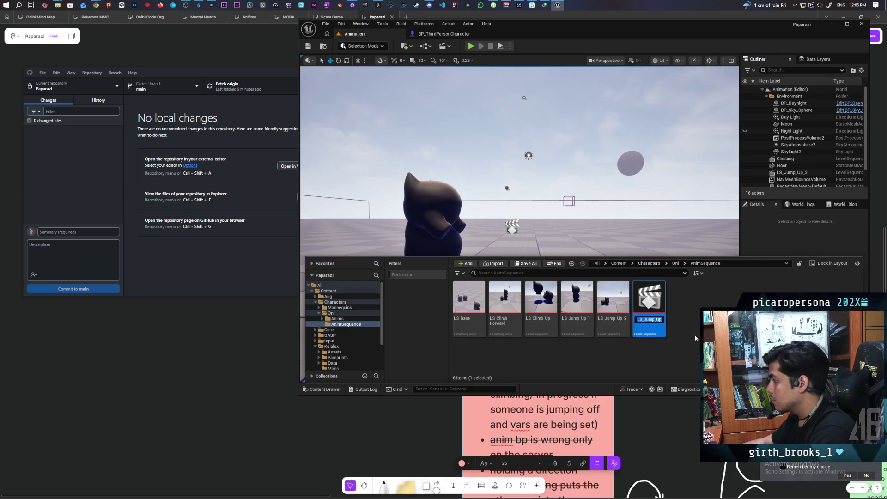
pyautogui.press('Return')
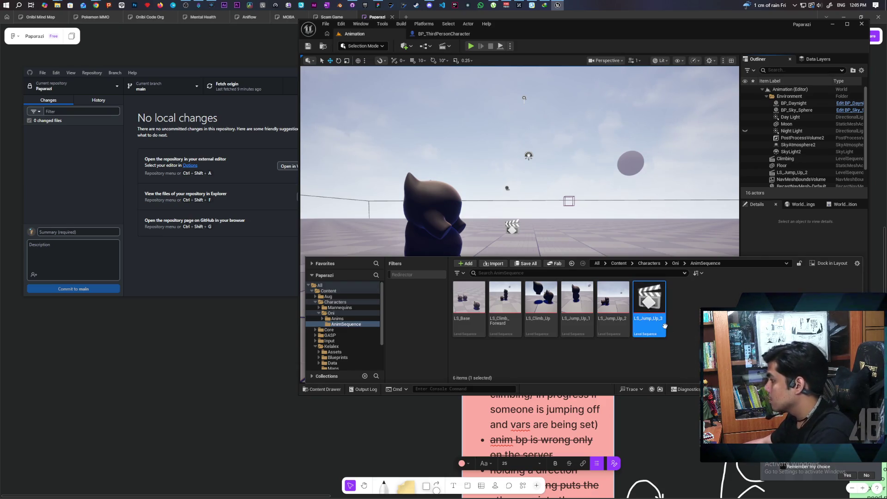
pyautogui.doubleClick(649, 307)
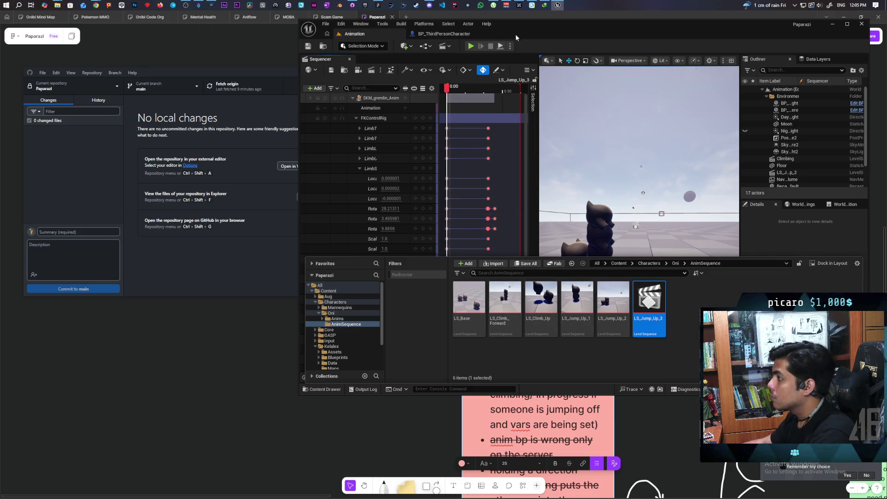
pyautogui.doubleClick(525, 26)
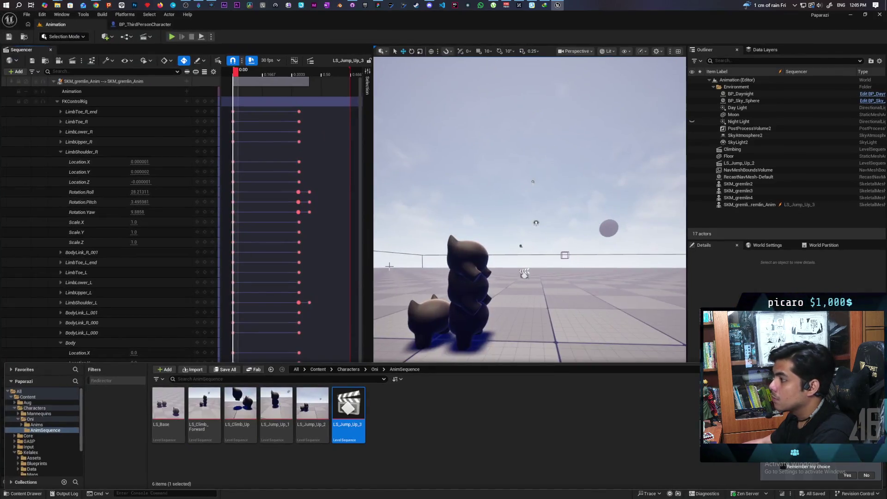
# Set the Root Location.Y key at 0.2083 to -79.0 by appending a -24 offset.
pyautogui.click(329, 329)
pyautogui.scroll(-3, 303, 363)
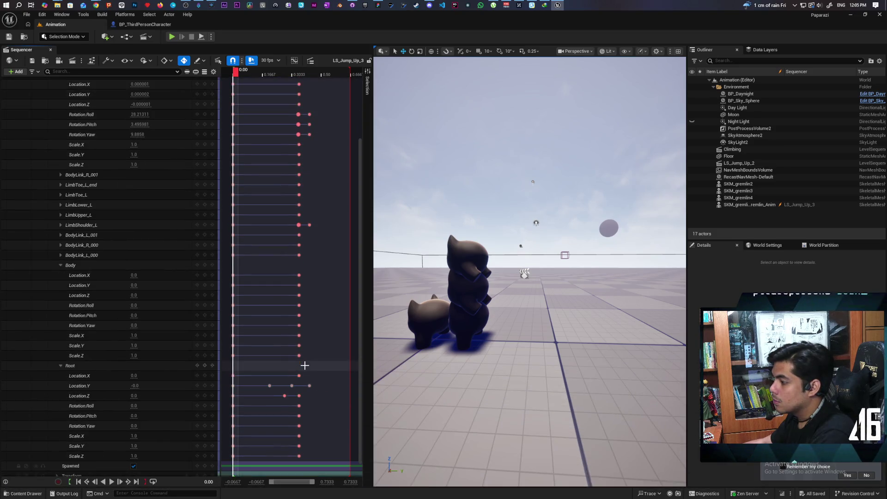
pyautogui.click(269, 382)
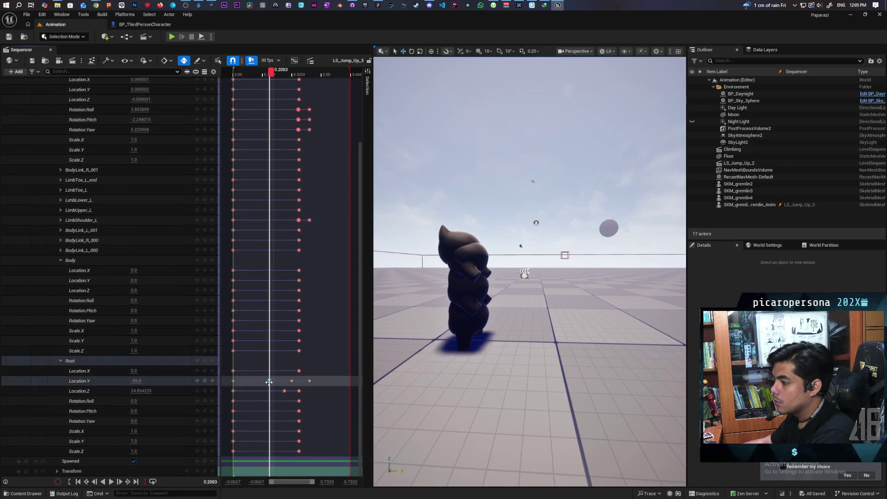
pyautogui.click(136, 380)
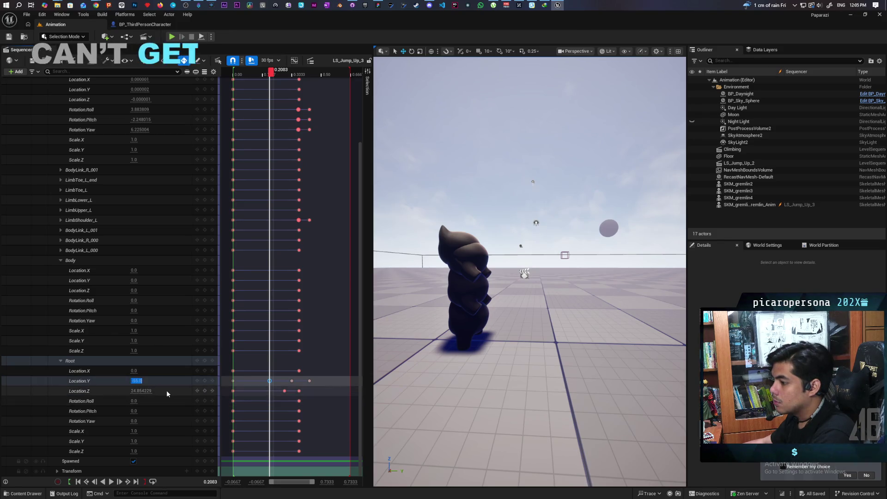
pyautogui.press('Right')
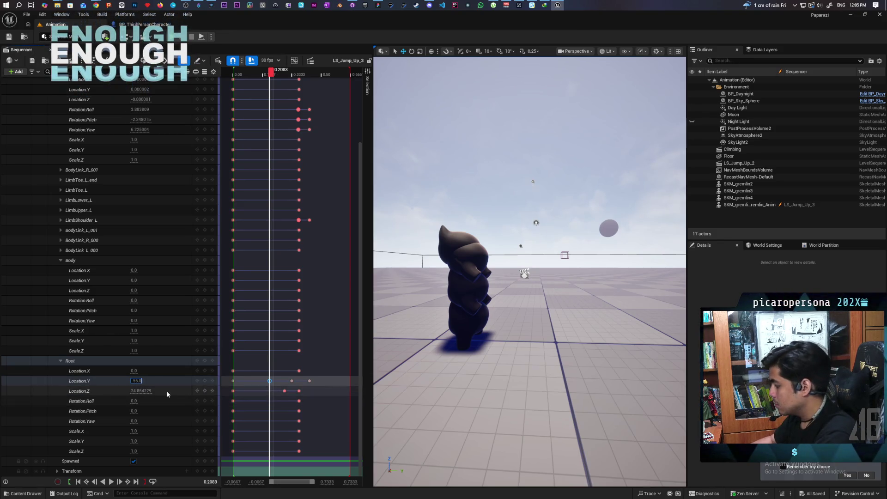
pyautogui.write('-24')
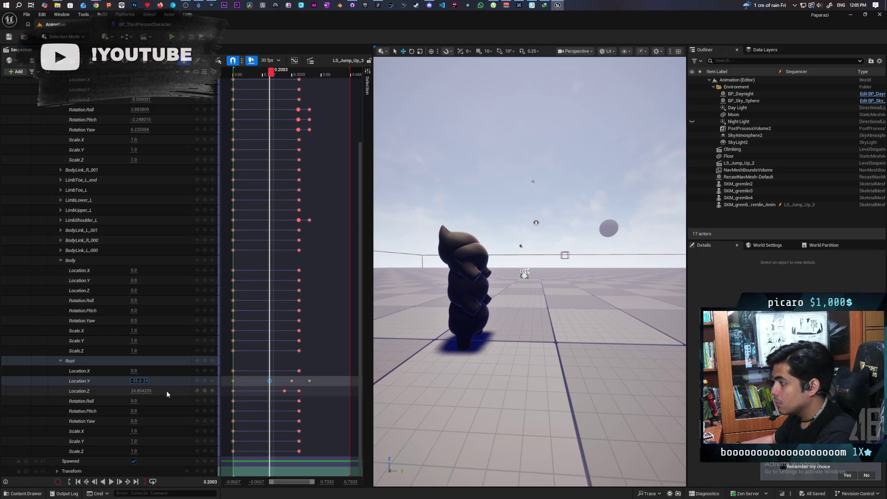
pyautogui.press('Return')
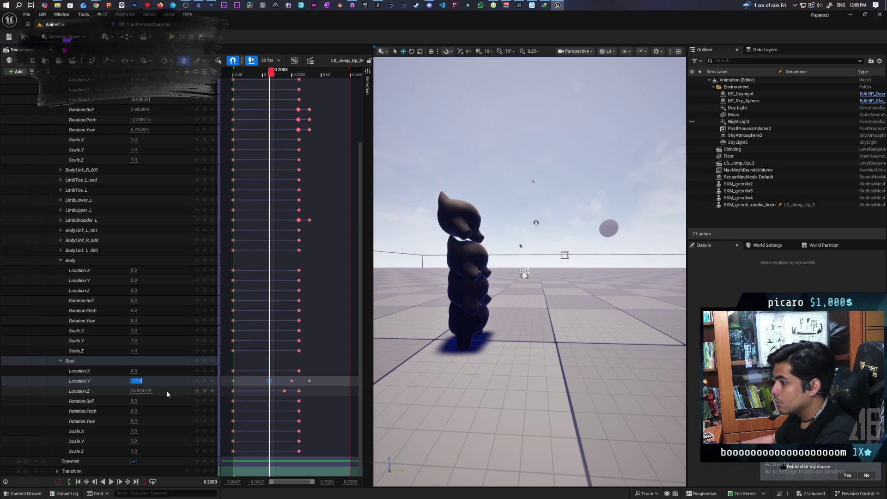
# Set the 0.3333 Location.Y key to -103.0 and add a key at 0.4333.
pyautogui.click(291, 381)
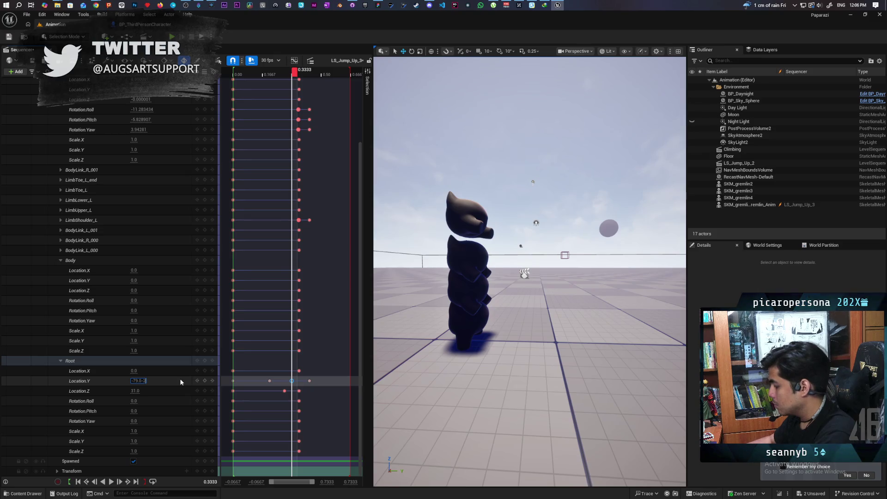
pyautogui.write('4')
pyautogui.press('Return')
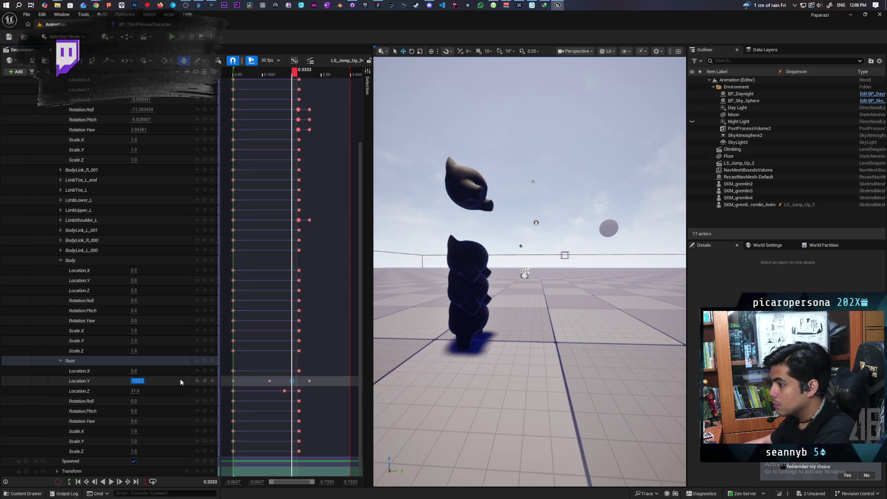
pyautogui.click(311, 381)
pyautogui.press('Return')
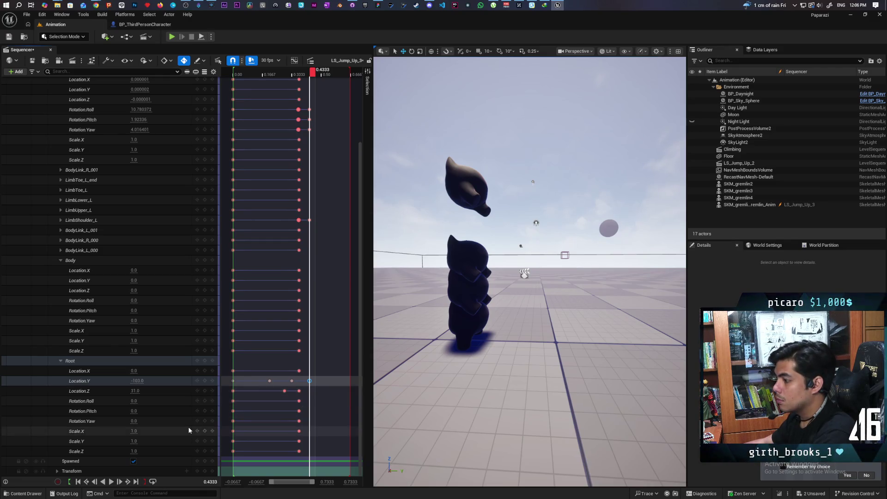
# Undo the bad key edits and scrub the jump, previewing poses at 0.2083 and 0.4333.
pyautogui.scroll(4, 182, 409)
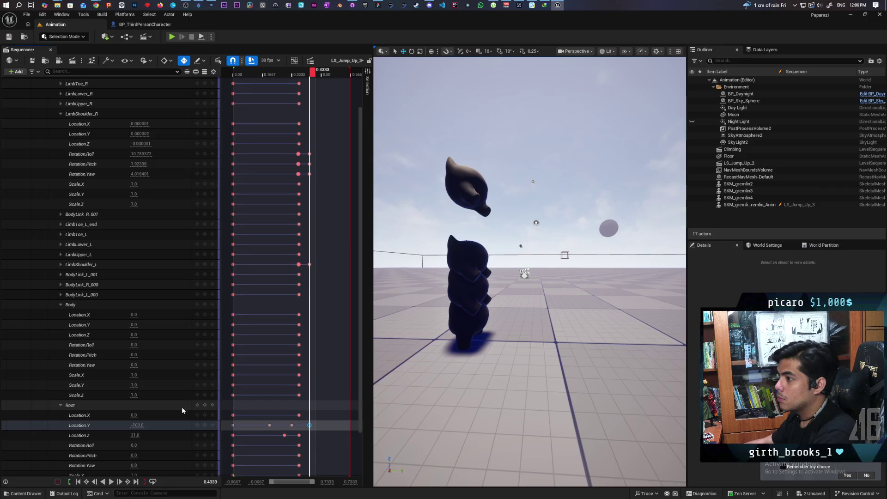
pyautogui.scroll(-4, 182, 409)
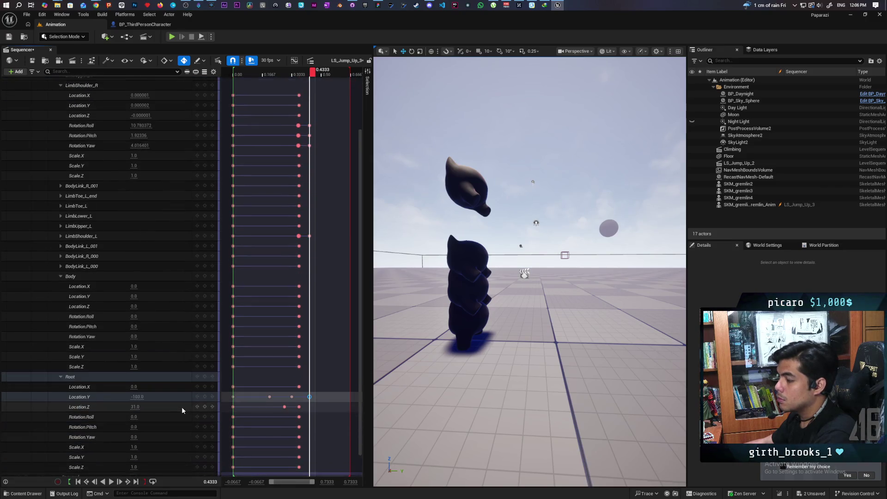
pyautogui.hotkey('ctrl', 'z')
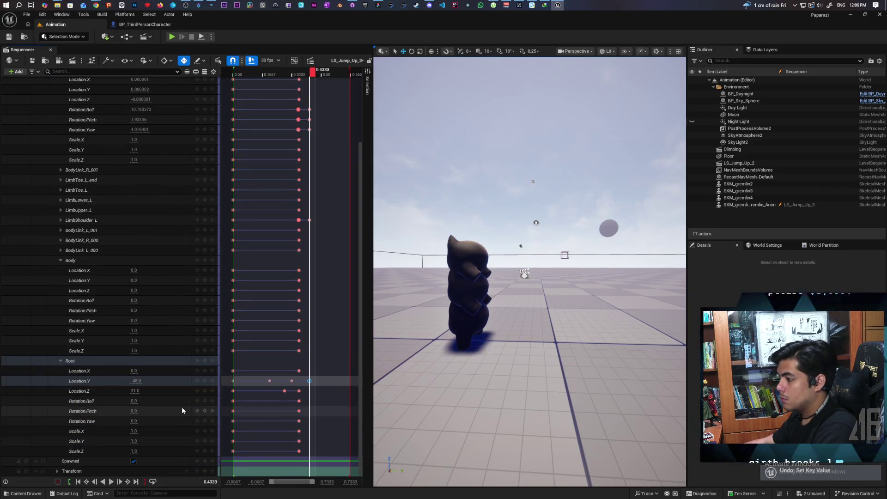
pyautogui.press('space')
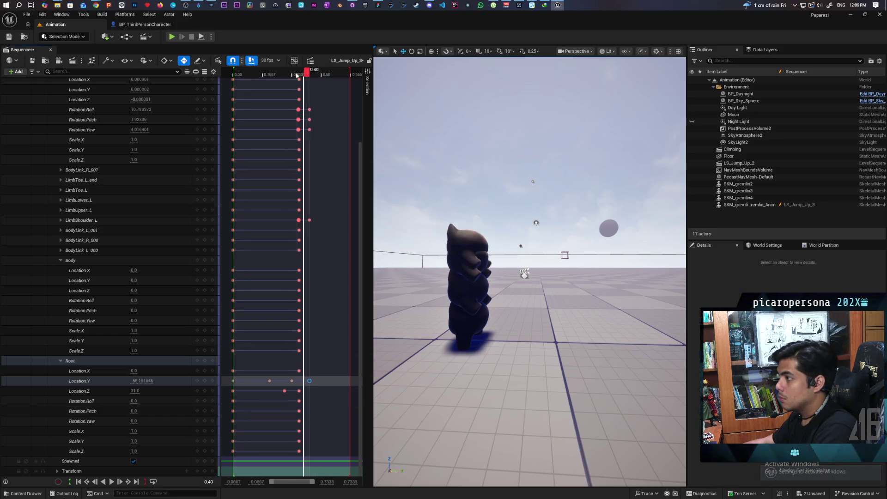
pyautogui.moveTo(224, 88)
pyautogui.mouseDown()
pyautogui.moveTo(270, 98)
pyautogui.moveTo(312, 125)
pyautogui.moveTo(284, 134)
pyautogui.moveTo(295, 140)
pyautogui.moveTo(271, 141)
pyautogui.moveTo(299, 153)
pyautogui.moveTo(276, 151)
pyautogui.moveTo(280, 158)
pyautogui.moveTo(313, 167)
pyautogui.moveTo(276, 177)
pyautogui.moveTo(293, 186)
pyautogui.moveTo(272, 195)
pyautogui.mouseUp()
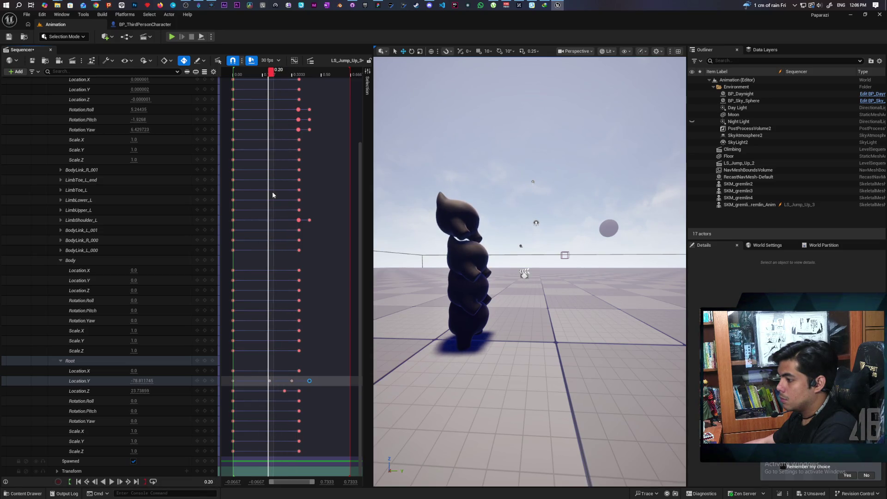
pyautogui.click(269, 380)
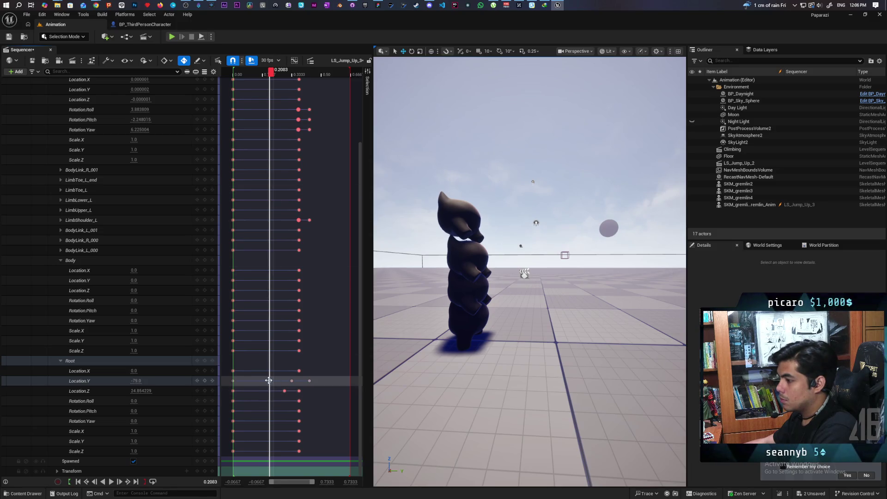
pyautogui.click(290, 380)
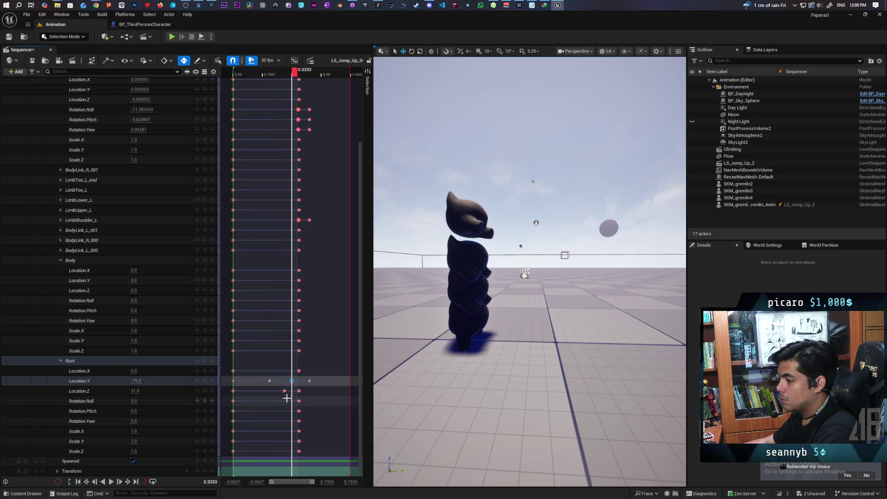
pyautogui.hotkey('ctrl', 'z')
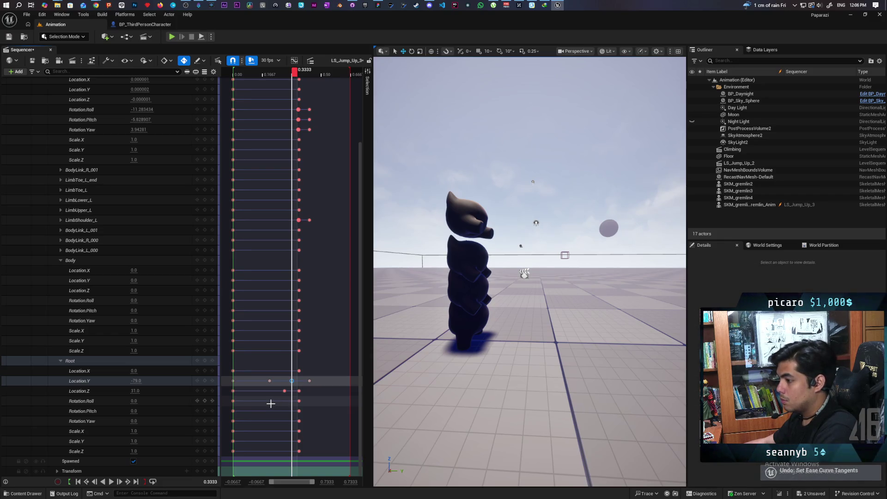
pyautogui.click(270, 380)
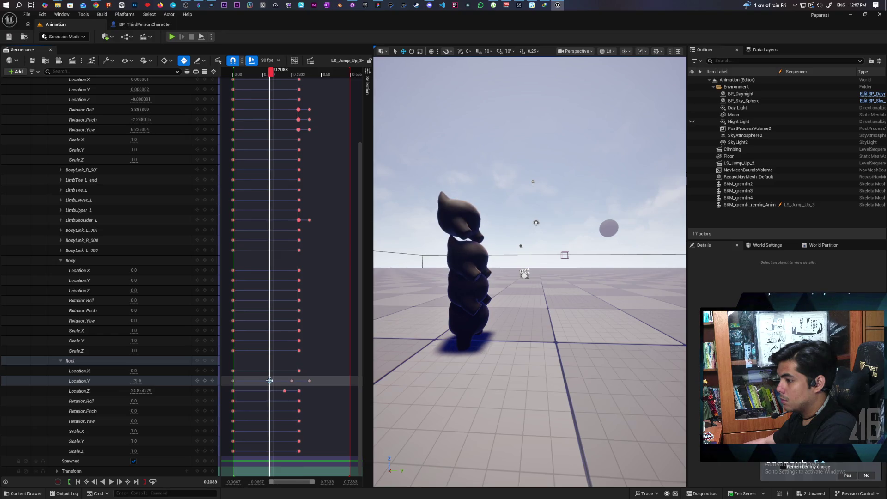
pyautogui.click(297, 380)
pyautogui.click(310, 380)
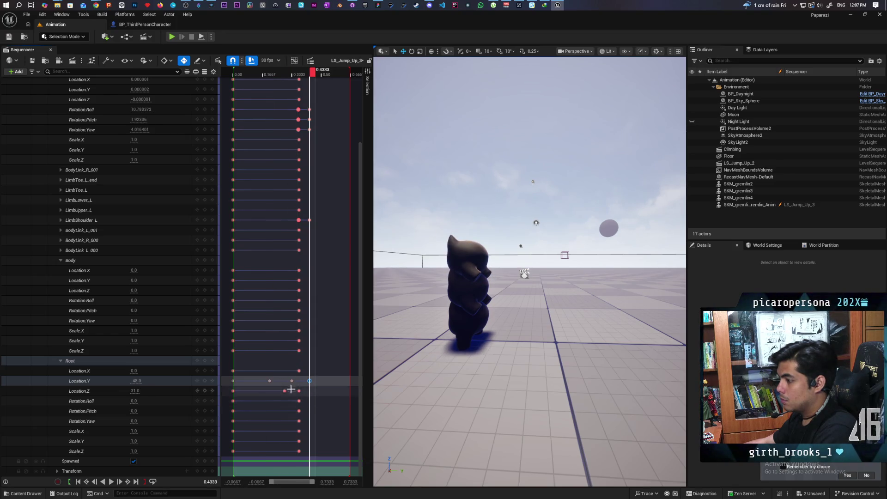
# Change the Root Location.Y key at 0.3333 to -65.0 and check the pose.
pyautogui.click(291, 380)
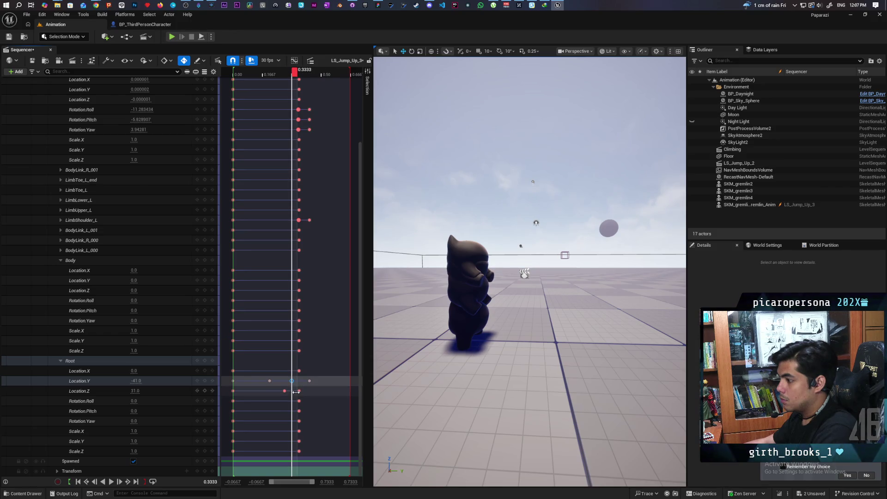
pyautogui.click(138, 380)
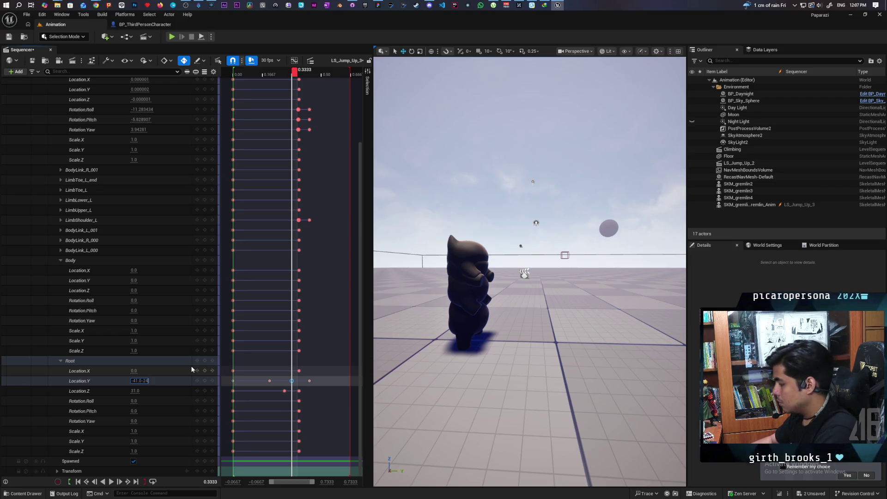
pyautogui.write('-65')
pyautogui.press('Return')
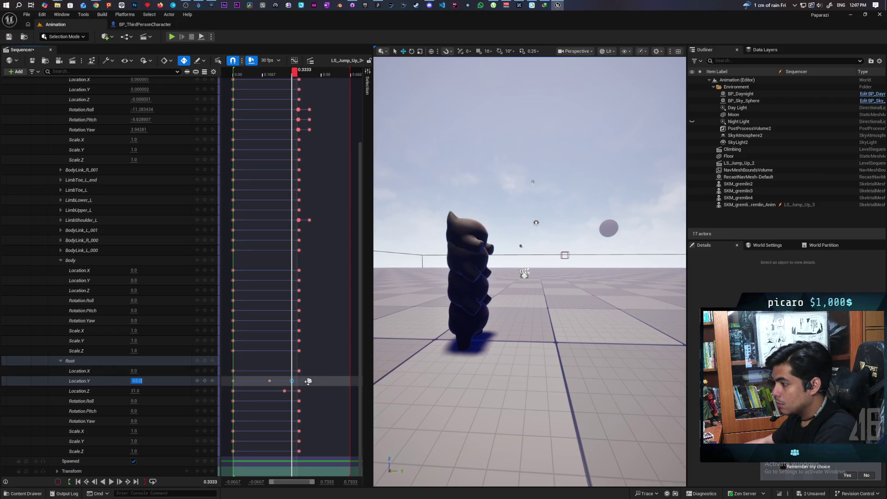
pyautogui.click(309, 380)
pyautogui.click(291, 381)
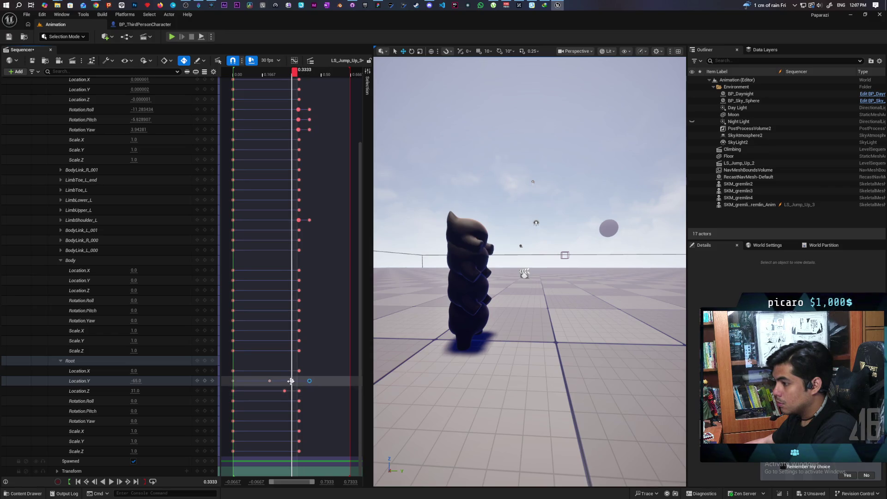
# Undo a trial retiming and tangent change on the 0.3333 and 0.4333 keys, then step through keys.
pyautogui.moveTo(267, 381); pyautogui.dragTo(291, 382)
pyautogui.hotkey('ctrl', 'z')
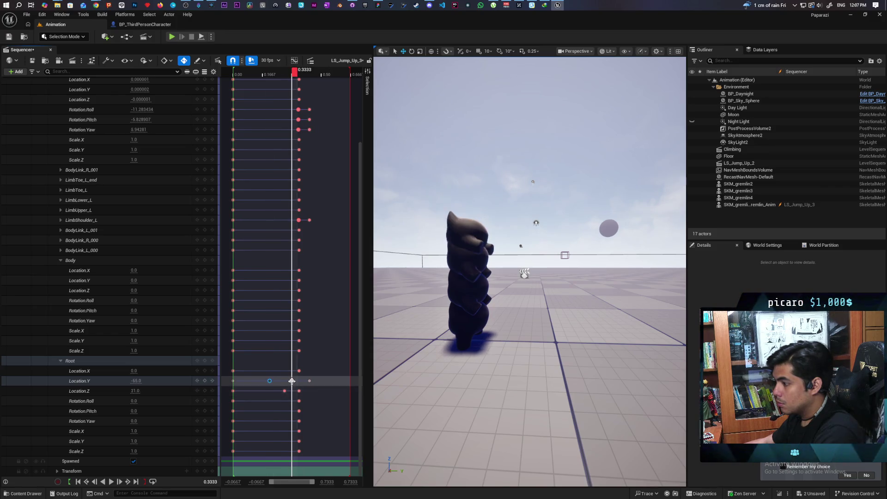
pyautogui.click(309, 382)
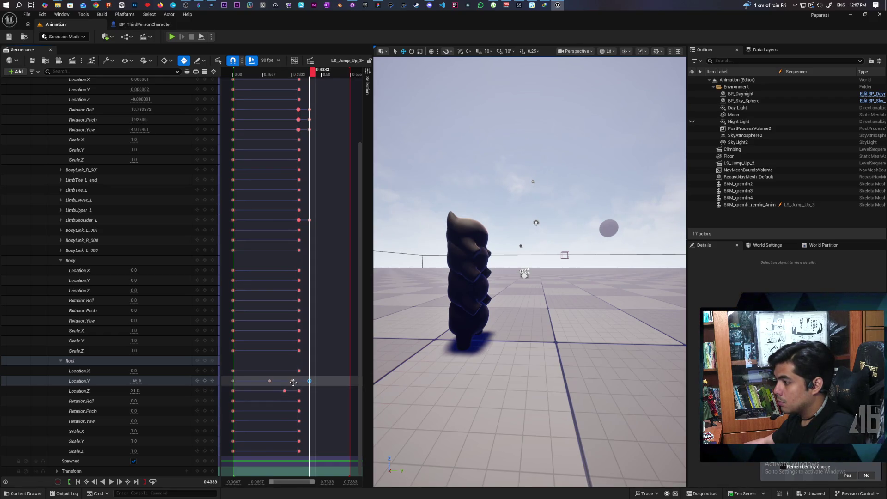
pyautogui.click(292, 382)
pyautogui.click(309, 381)
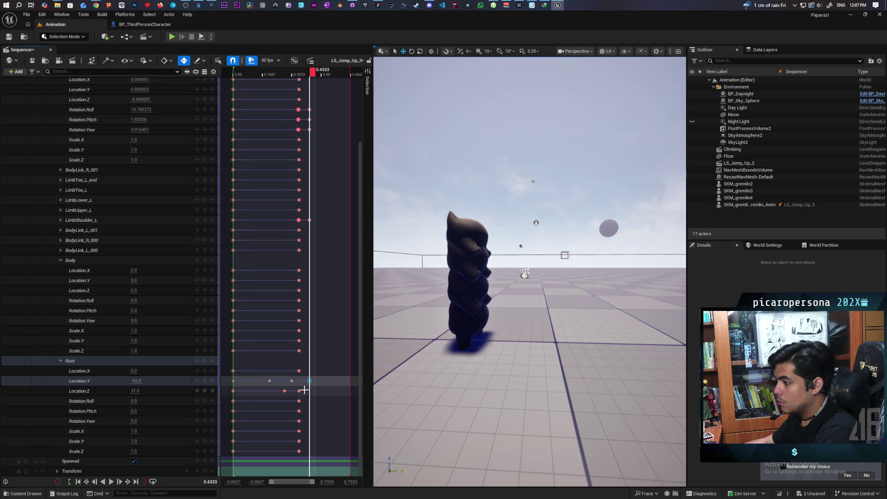
pyautogui.hotkey('ctrl', 'z')
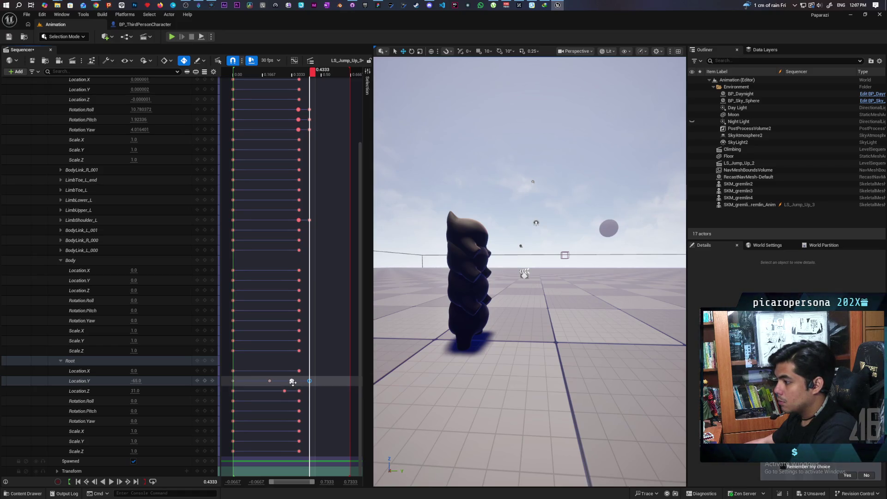
pyautogui.press(',')
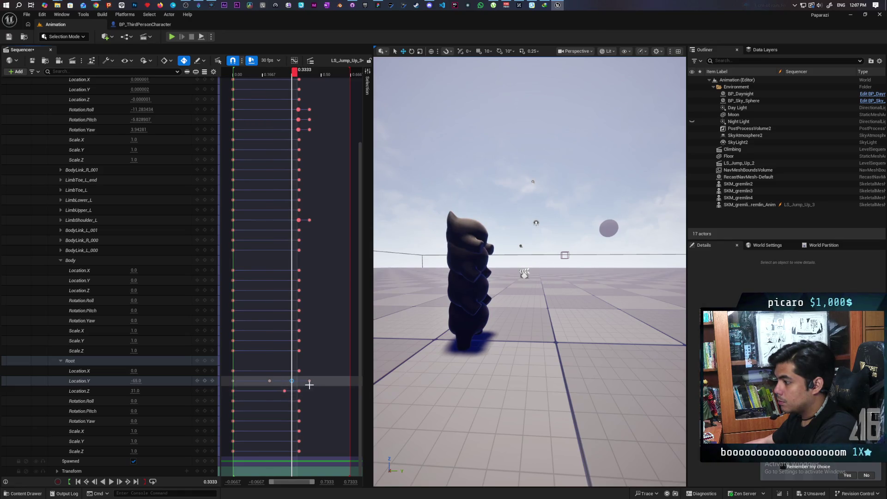
pyautogui.press('.')
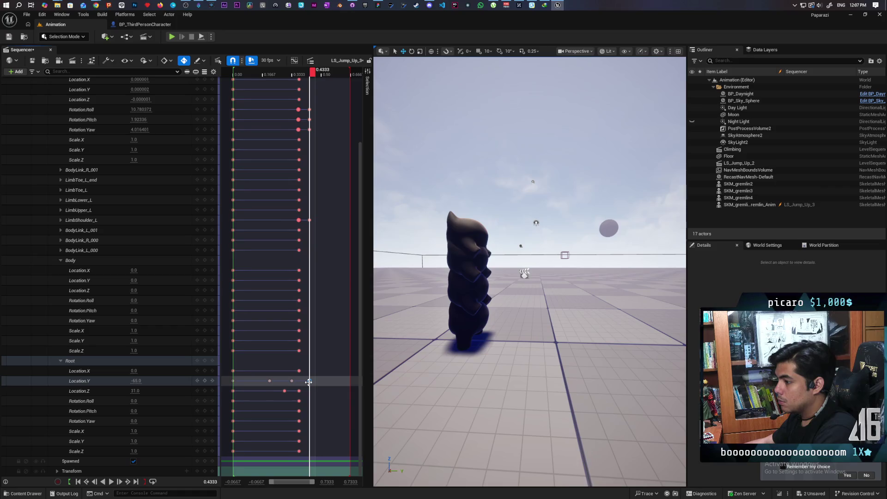
pyautogui.click(308, 382)
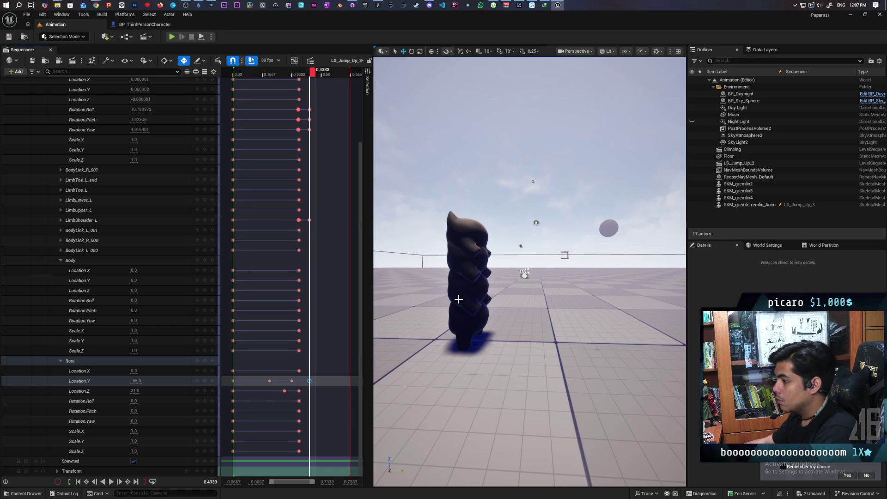
pyautogui.click(463, 279)
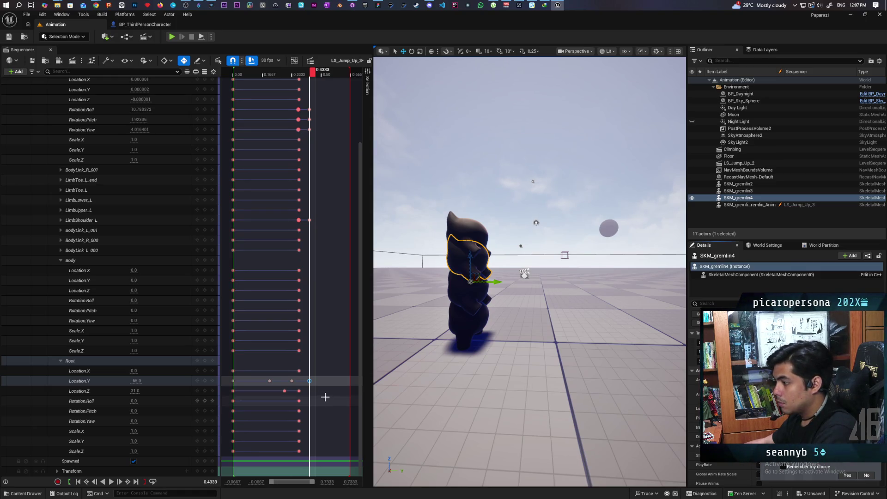
# Set the Root Location.Y key at 0.4333 to -72.0 and compare poses across the keys.
pyautogui.click(309, 381)
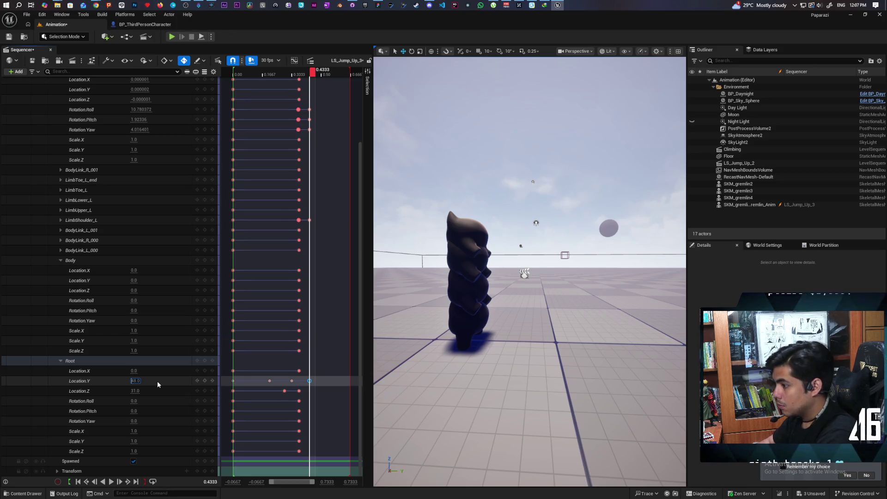
pyautogui.write('-')
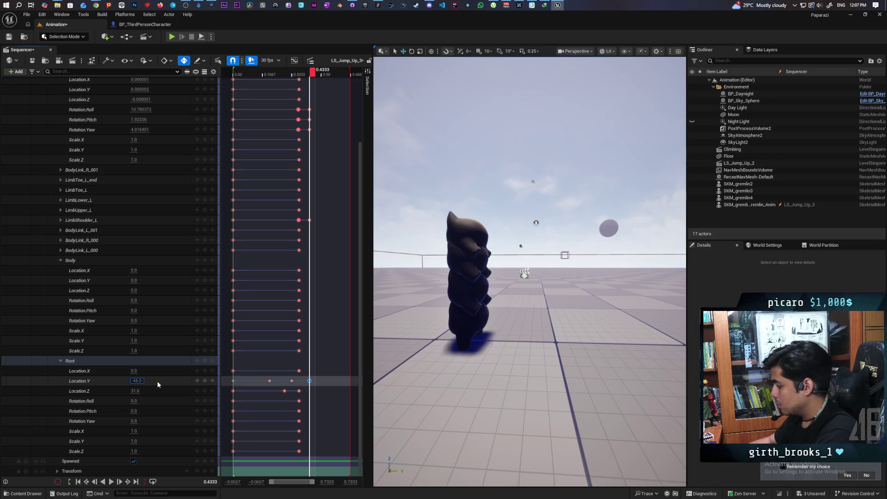
pyautogui.press('Return')
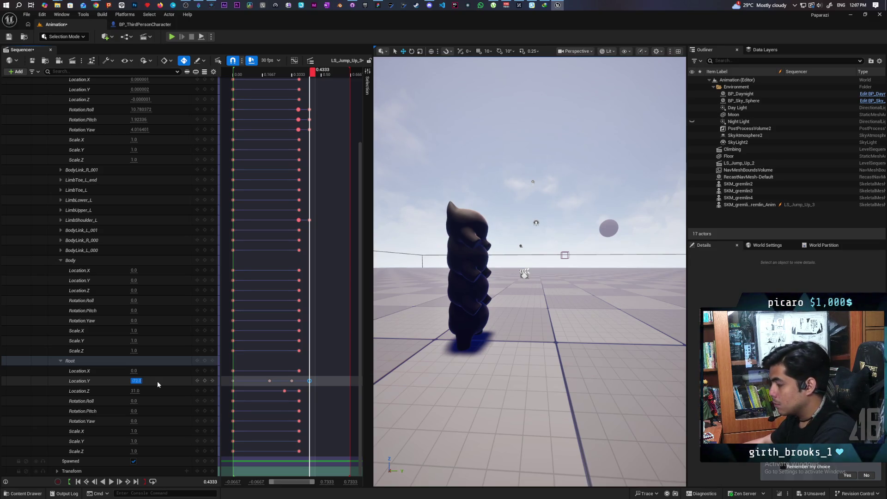
pyautogui.click(270, 381)
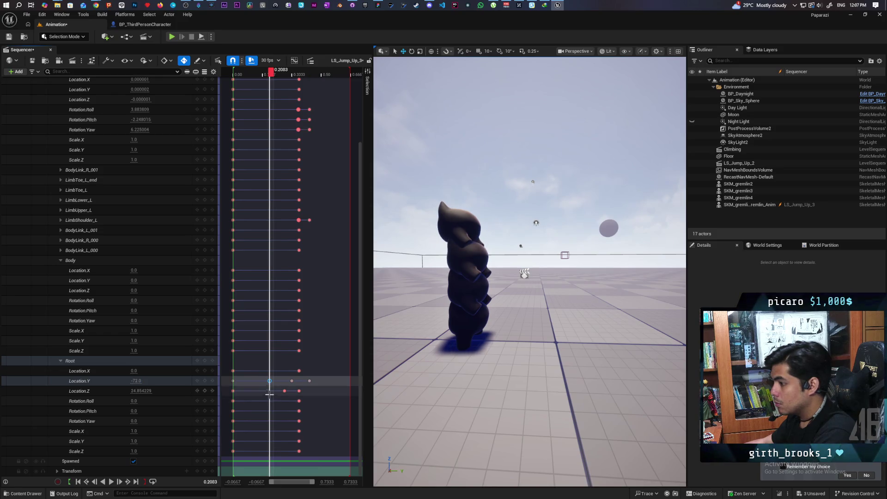
pyautogui.click(310, 381)
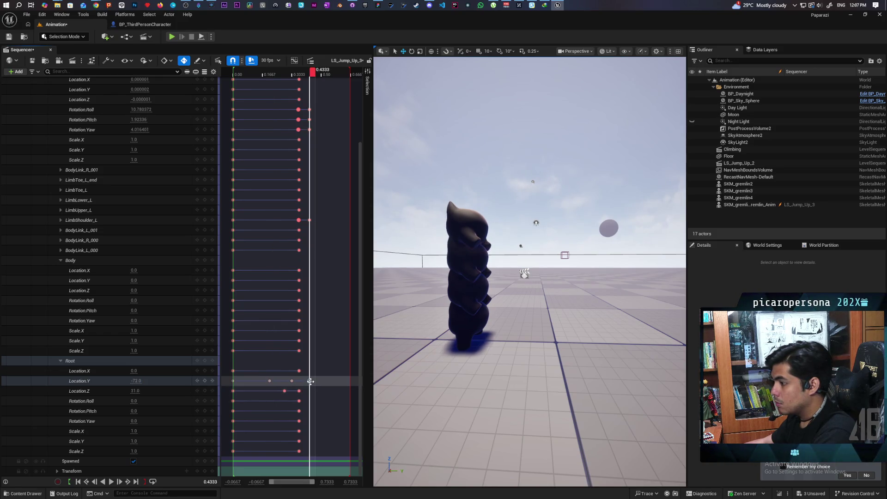
pyautogui.click(270, 381)
pyautogui.click(291, 381)
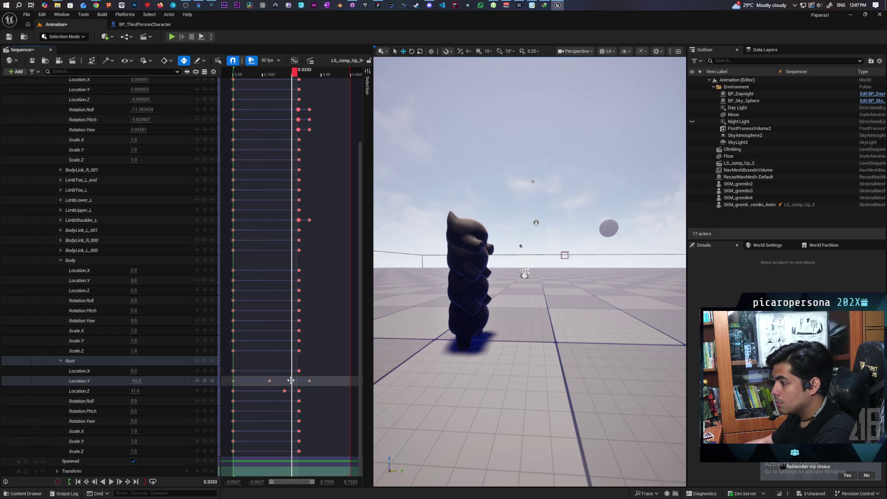
pyautogui.click(269, 381)
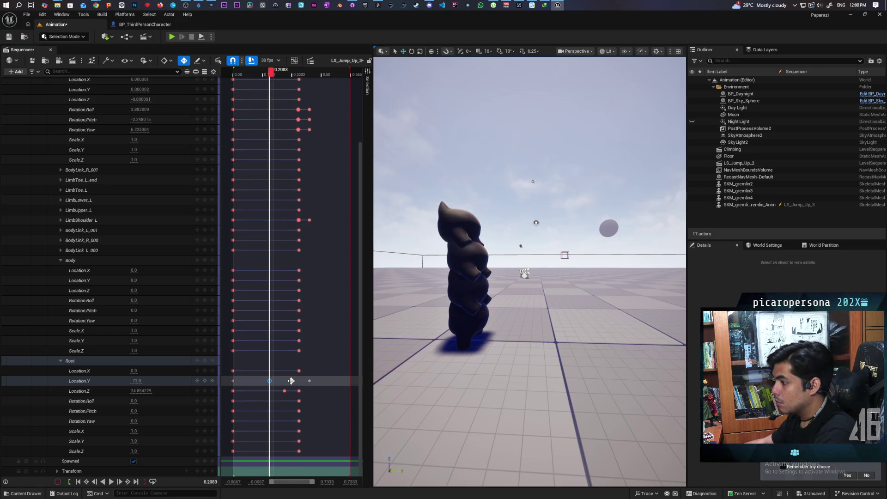
# Play back the jump animation to preview it, then save LS_Jump_Up_3.
pyautogui.click(291, 381)
pyautogui.click(309, 381)
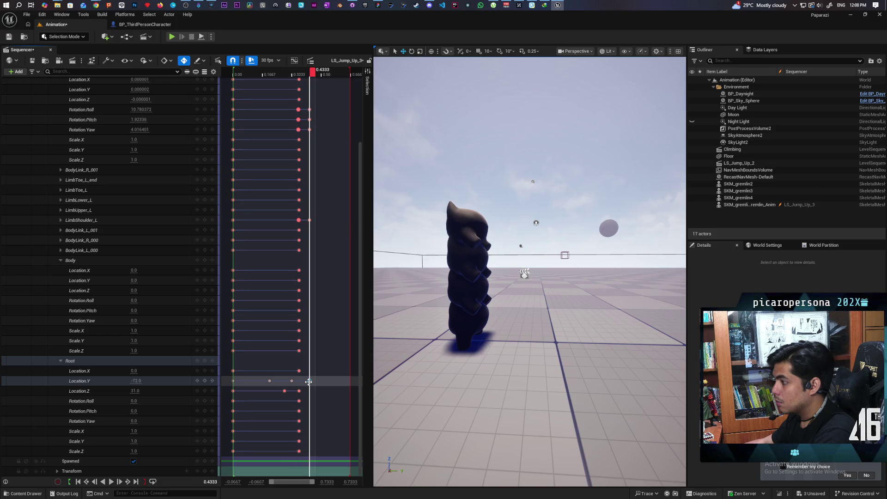
pyautogui.click(270, 381)
pyautogui.click(232, 380)
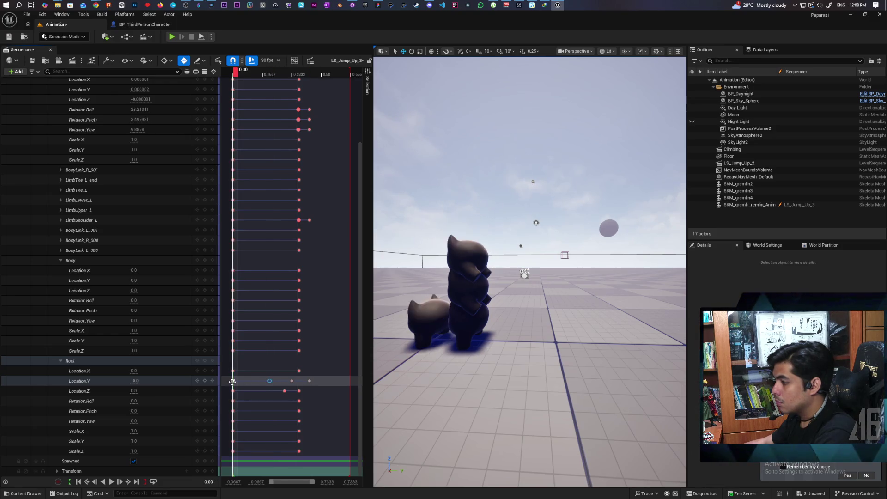
pyautogui.click(270, 380)
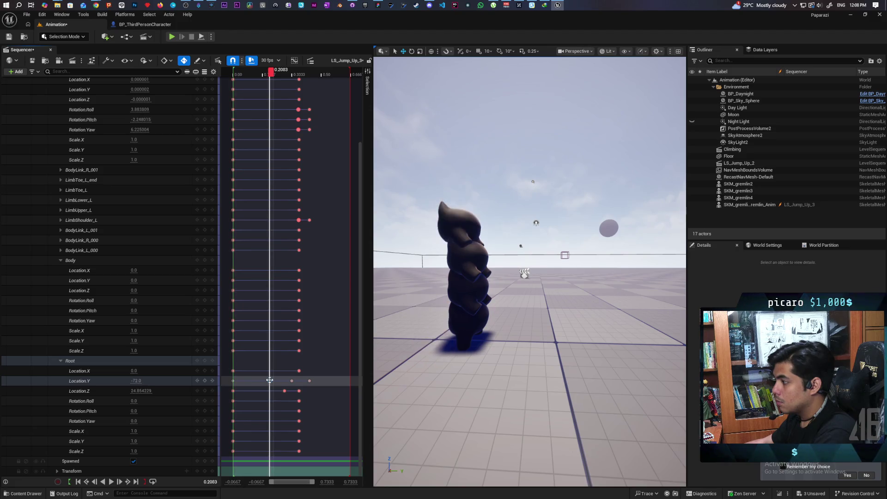
pyautogui.press('space')
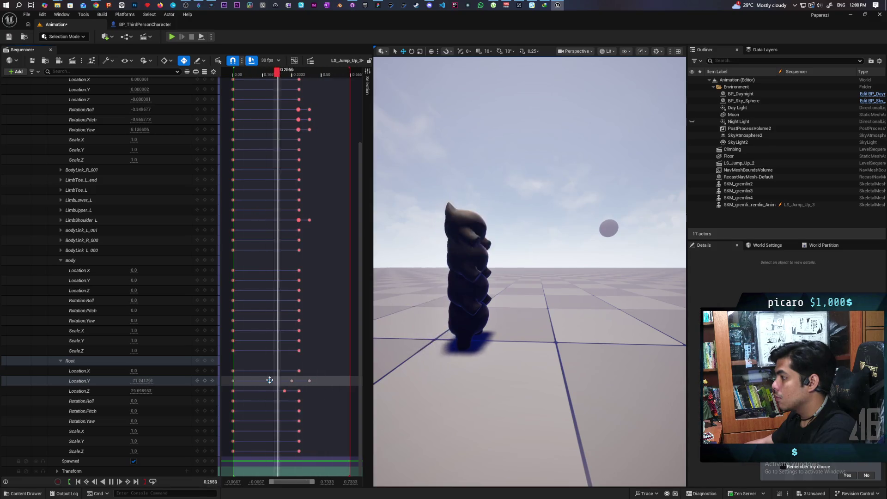
pyautogui.press('space')
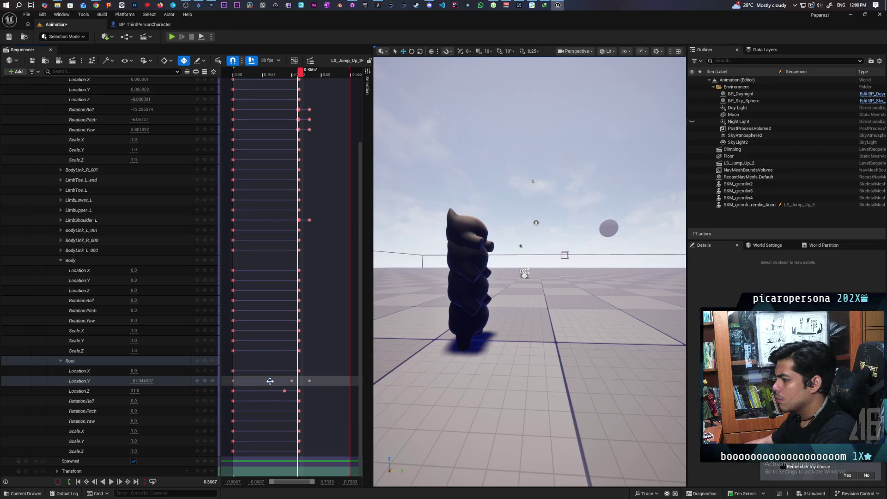
pyautogui.click(270, 381)
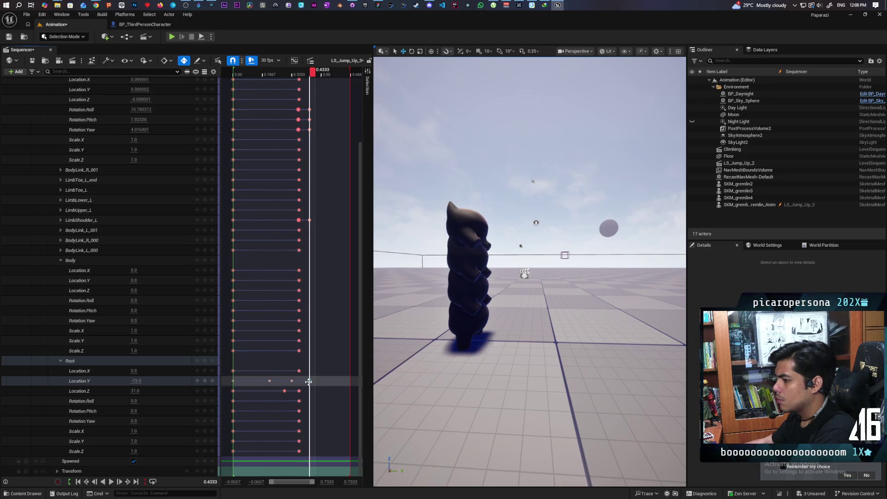
pyautogui.hotkey('ctrl', 's')
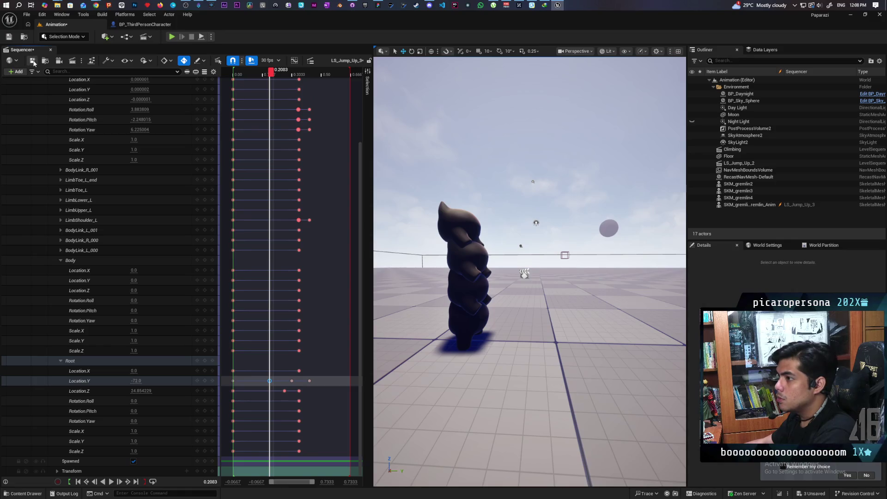
pyautogui.click(24, 493)
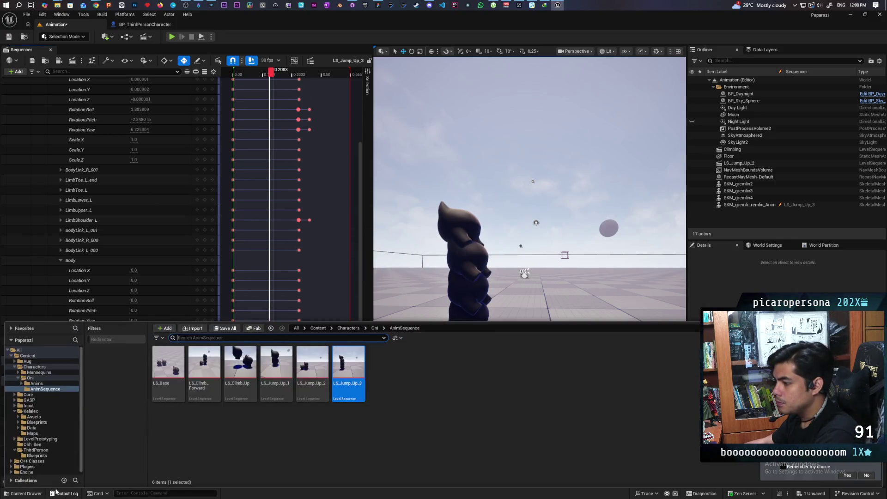
pyautogui.doubleClick(313, 370)
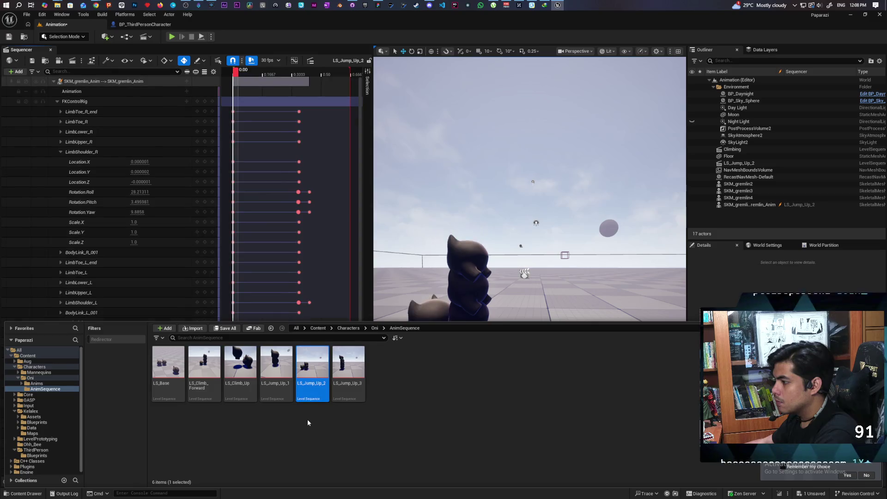
pyautogui.scroll(-3, 333, 198)
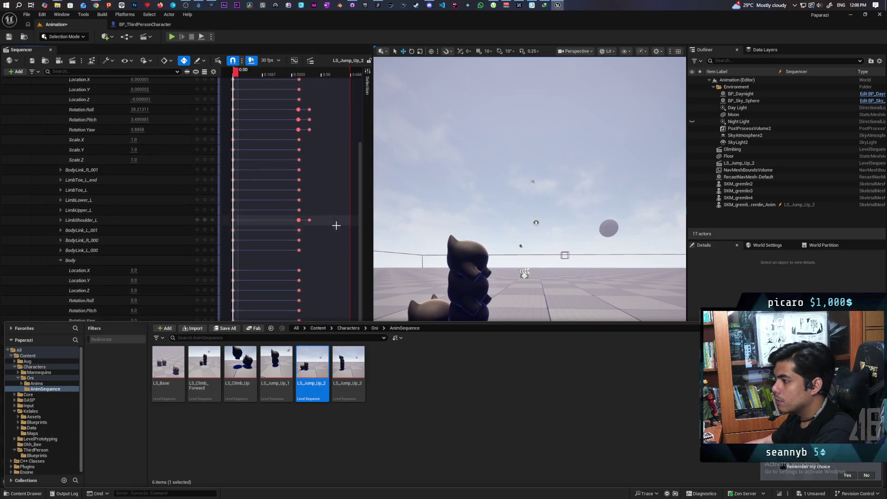
pyautogui.click(328, 248)
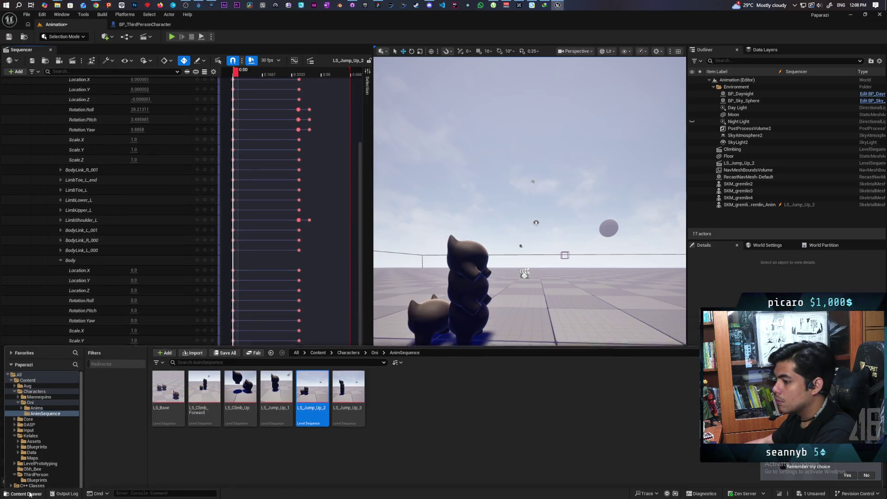
pyautogui.click(269, 381)
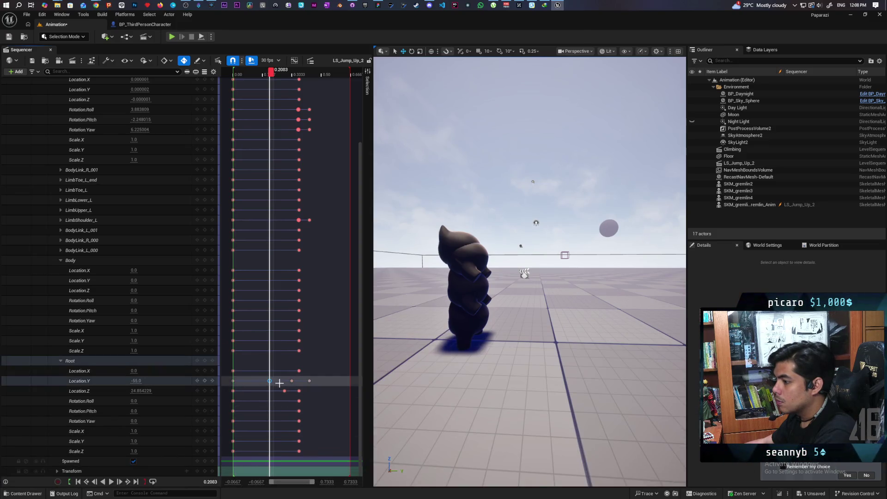
pyautogui.click(290, 381)
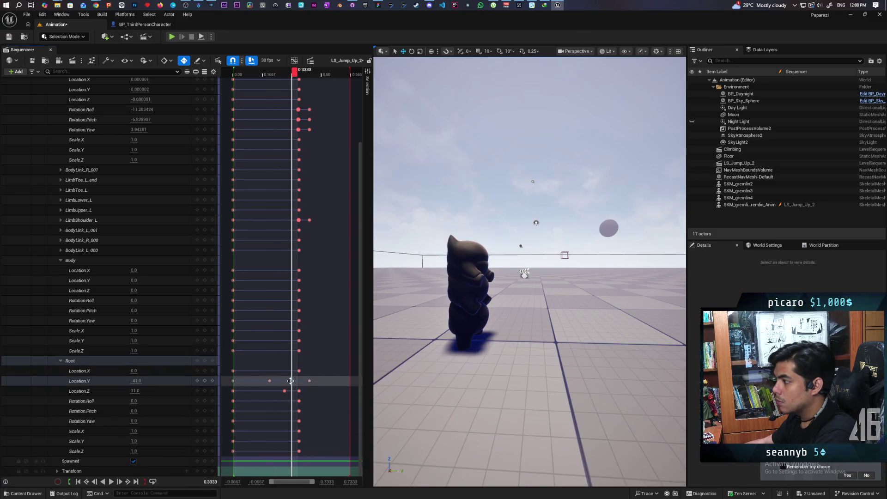
pyautogui.click(270, 381)
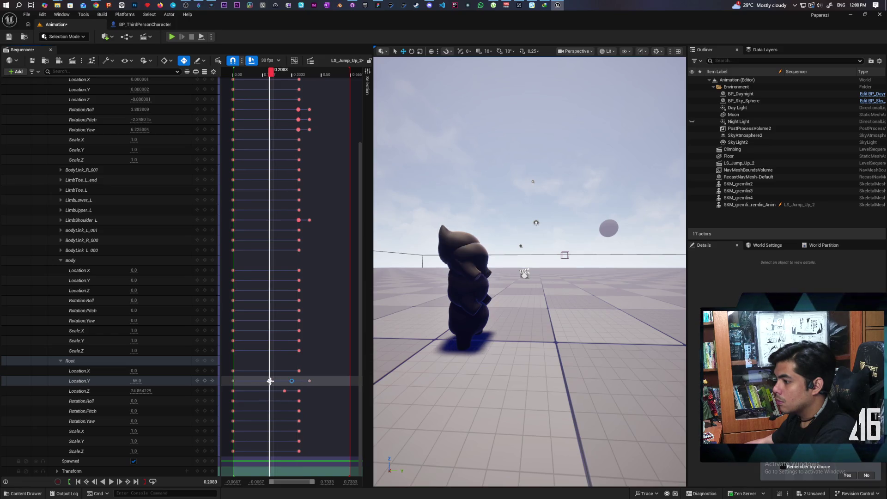
pyautogui.click(309, 381)
pyautogui.click(270, 380)
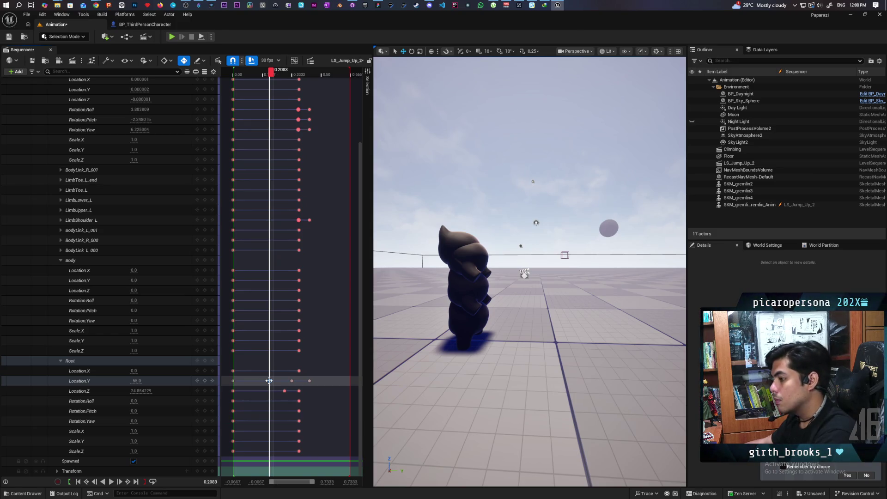
pyautogui.click(310, 380)
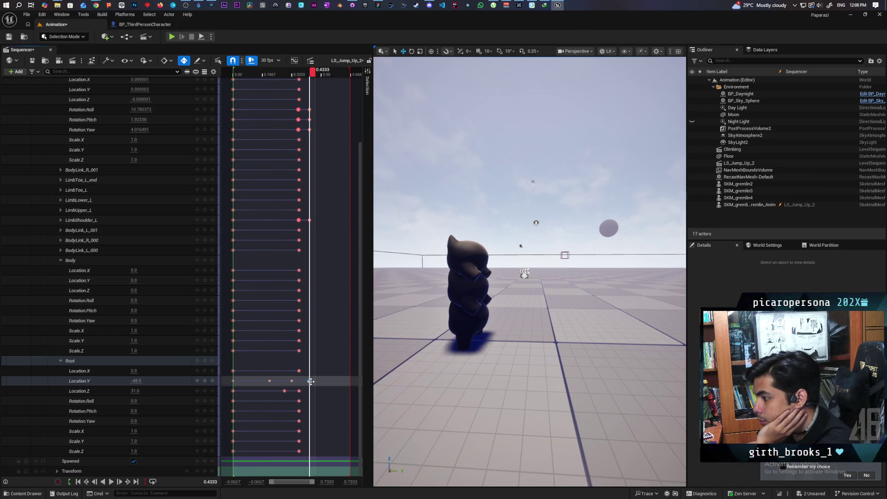
pyautogui.click(269, 380)
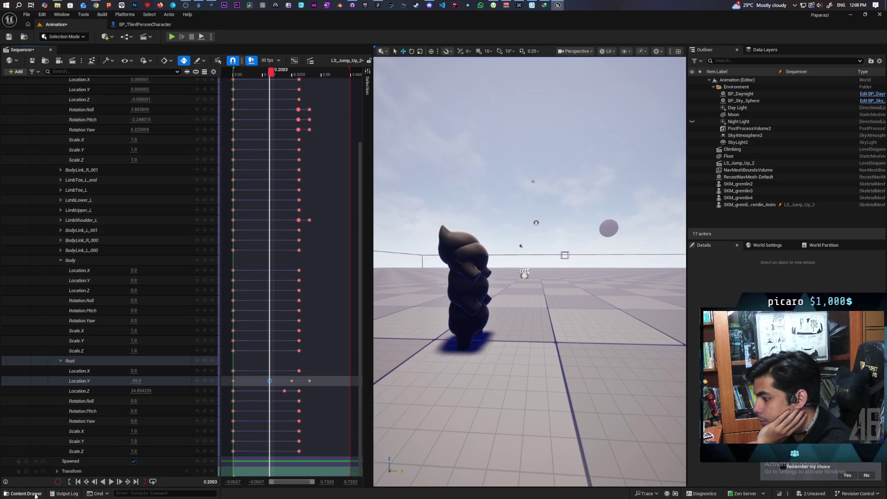
pyautogui.hotkey('ctrl', 'space')
pyautogui.doubleClick(345, 368)
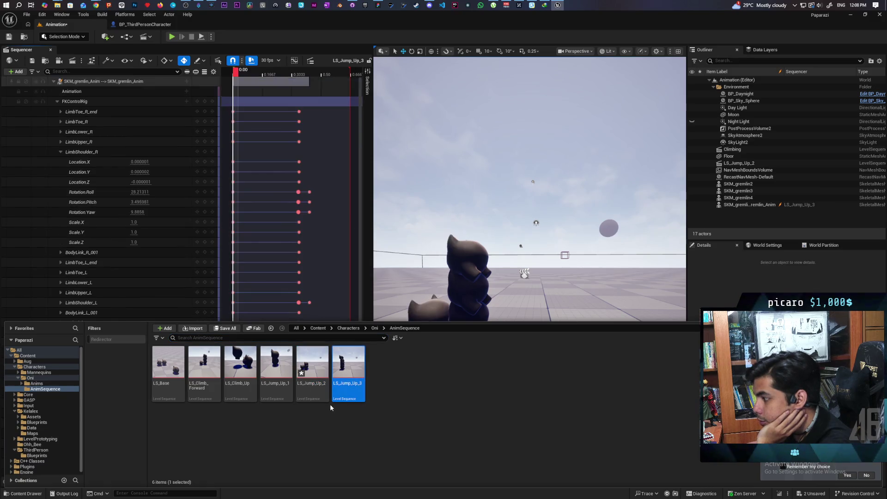
# Change the Root Location.Y key at 0.2083 from -72.0 to -79.0.
pyautogui.click(31, 496)
pyautogui.scroll(-3, 277, 374)
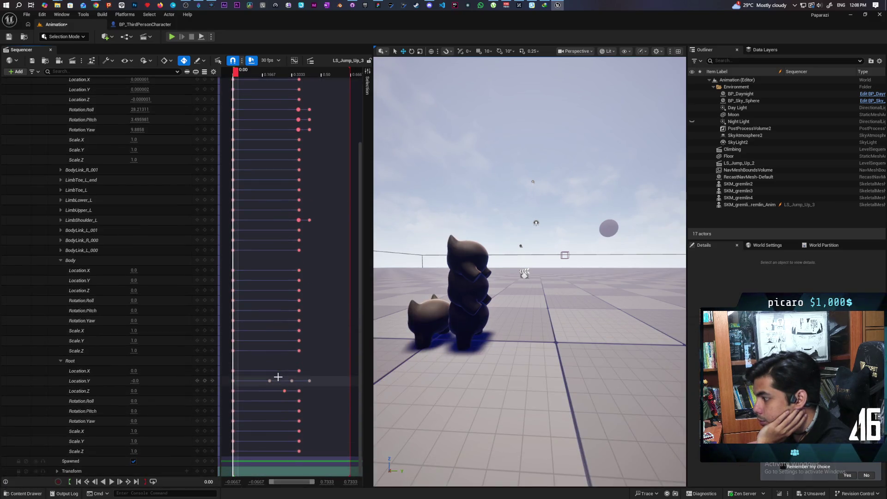
pyautogui.click(271, 380)
pyautogui.click(270, 380)
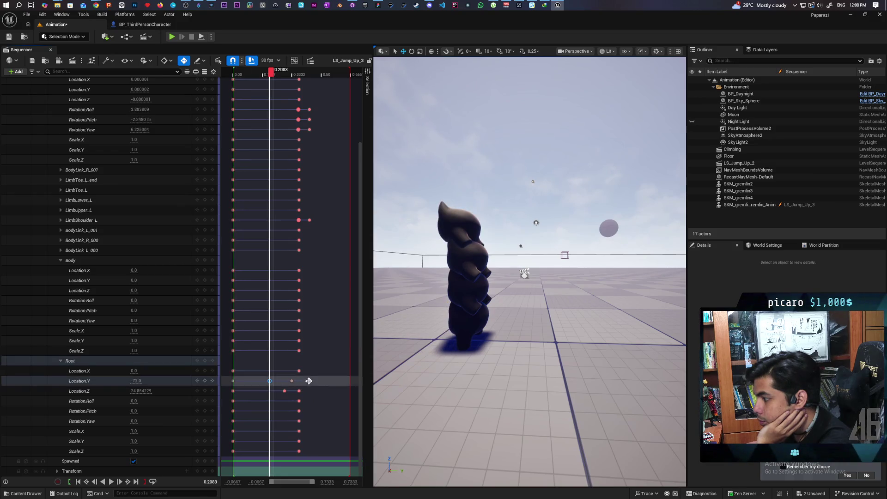
pyautogui.click(309, 380)
pyautogui.click(269, 380)
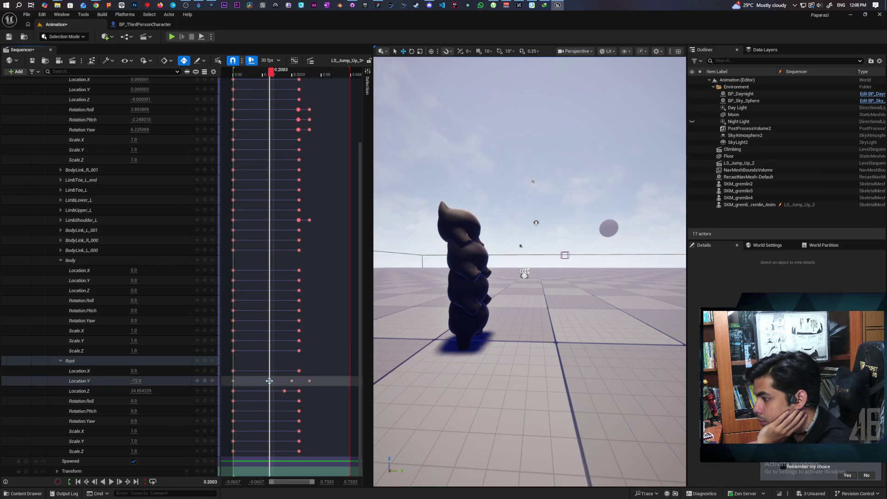
pyautogui.click(138, 381)
pyautogui.press('End')
pyautogui.press('BackSpace')
pyautogui.press('BackSpace')
pyautogui.press('BackSpace')
pyautogui.write('9.0')
pyautogui.press('Return')
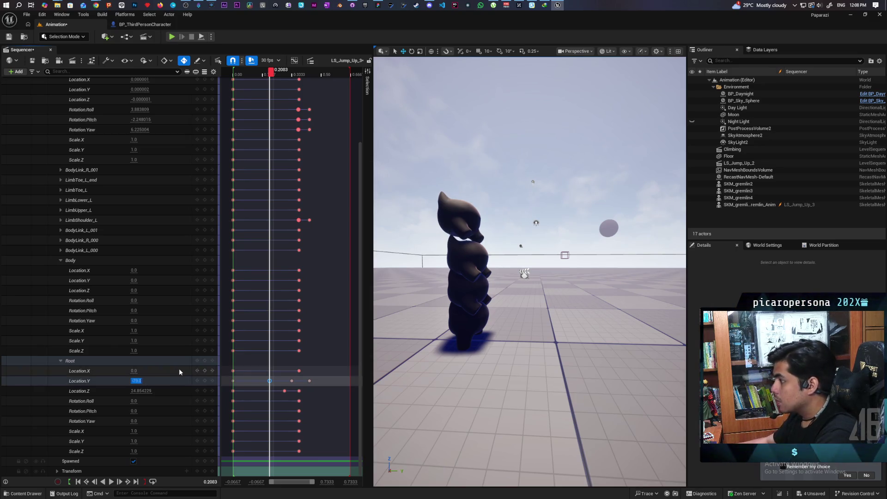
# Play the animation to preview the change and save the level sequence.
pyautogui.click(114, 481)
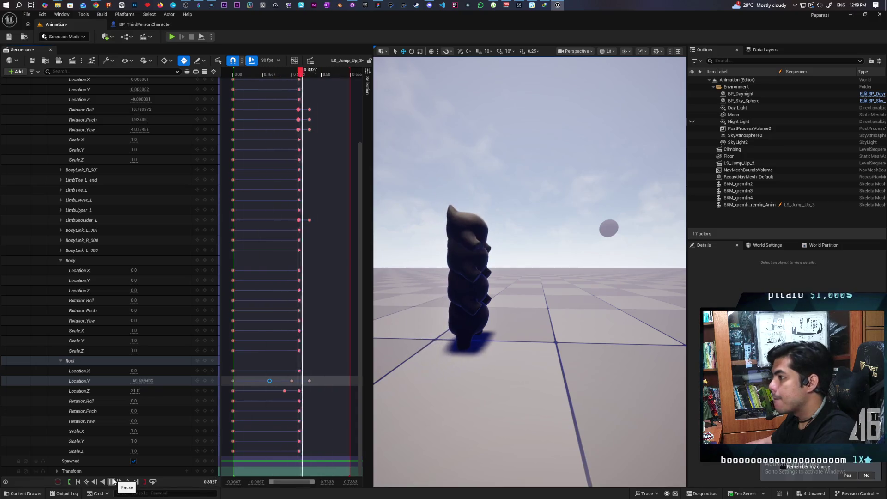
pyautogui.click(33, 61)
pyautogui.scroll(4, 183, 201)
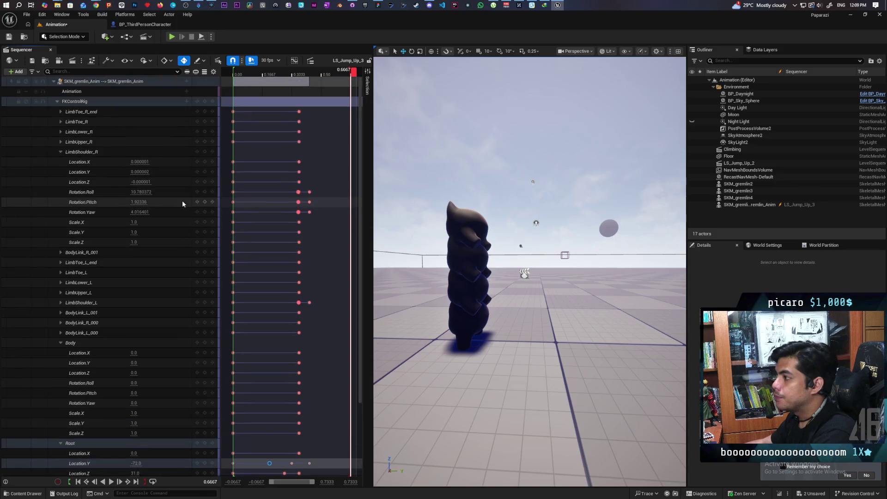
pyautogui.rightClick(103, 83)
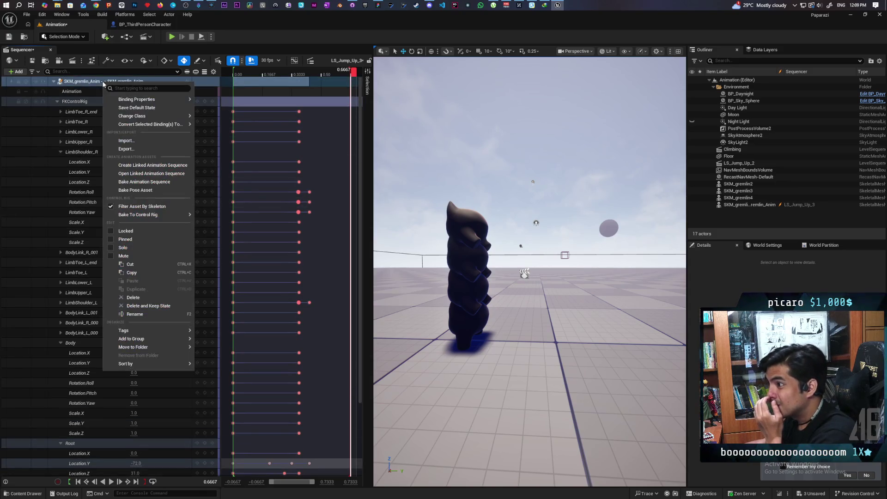
# Cancel the first bake attempt and check the existing SKM_Oni_JumpOn_2 name in Oni/Anims.
pyautogui.click(156, 183)
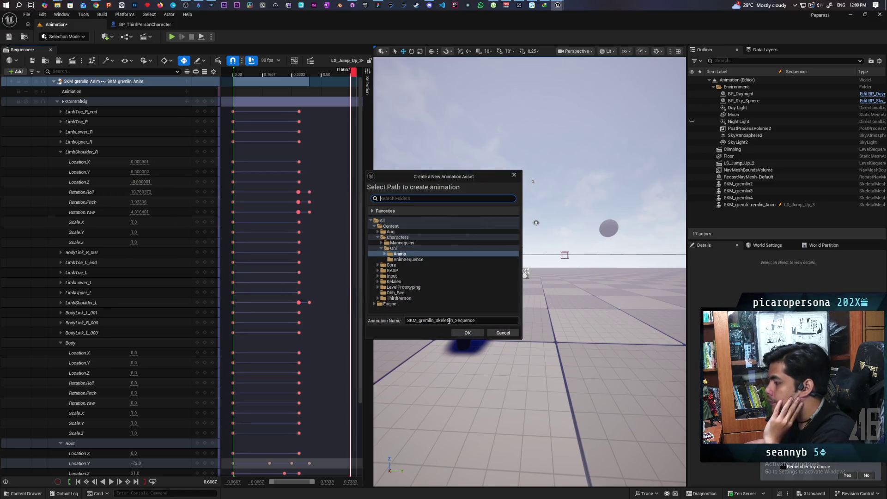
pyautogui.click(499, 332)
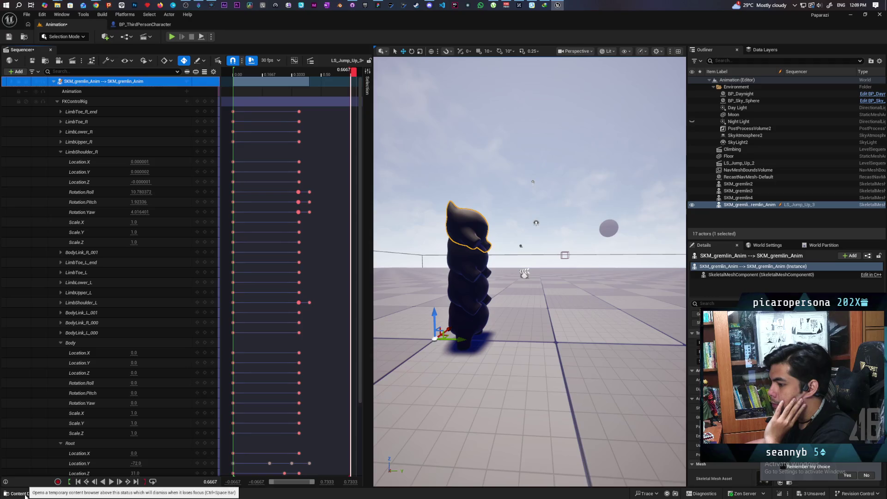
pyautogui.click(25, 493)
pyautogui.click(375, 328)
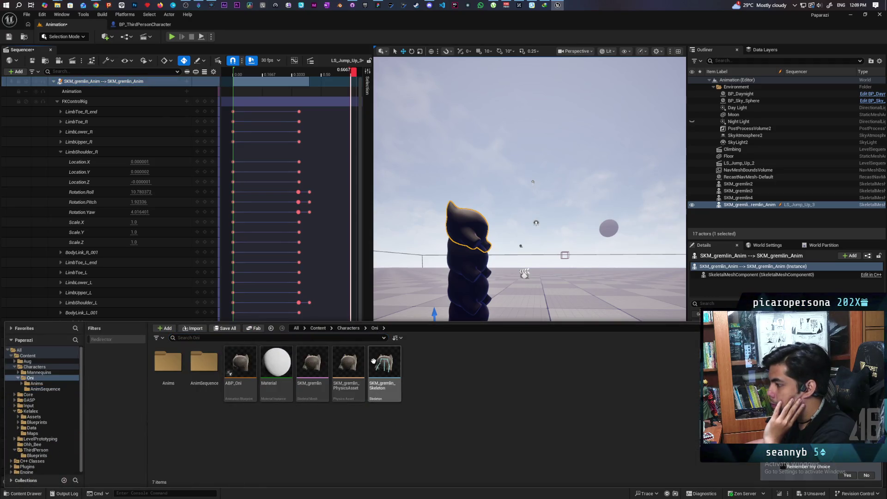
pyautogui.doubleClick(180, 379)
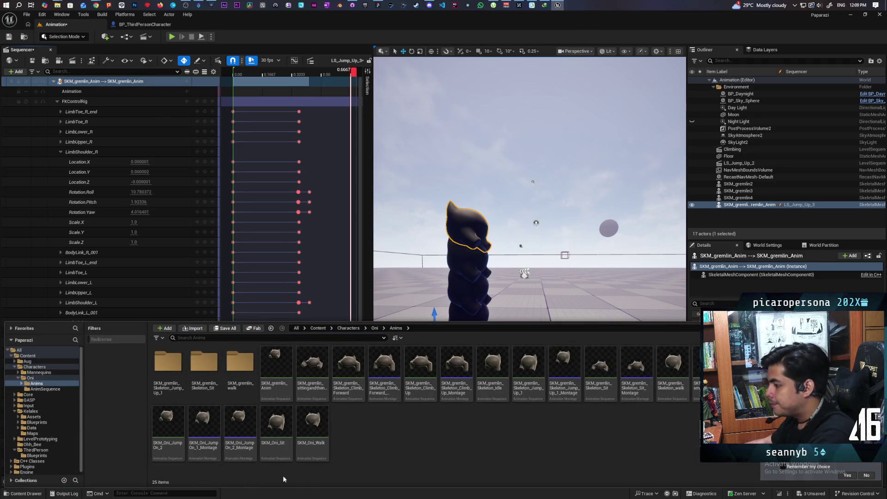
pyautogui.click(165, 446)
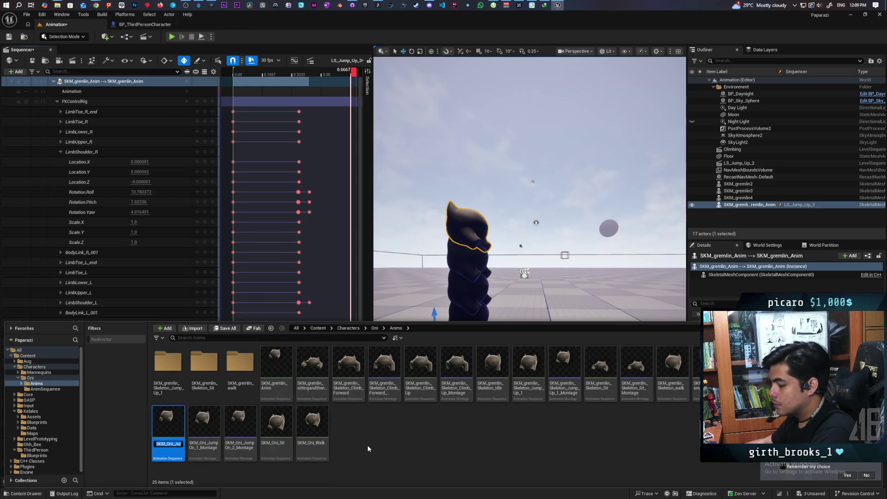
# Bake the gremlin track as SKM_Oni_JumpOn_3 into Oni/Anims and export it.
pyautogui.click(174, 82)
pyautogui.rightClick(154, 83)
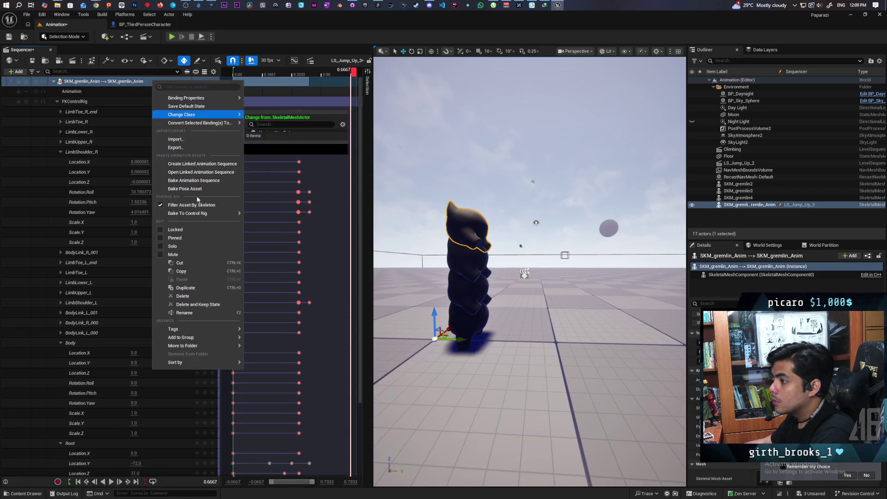
pyautogui.click(217, 181)
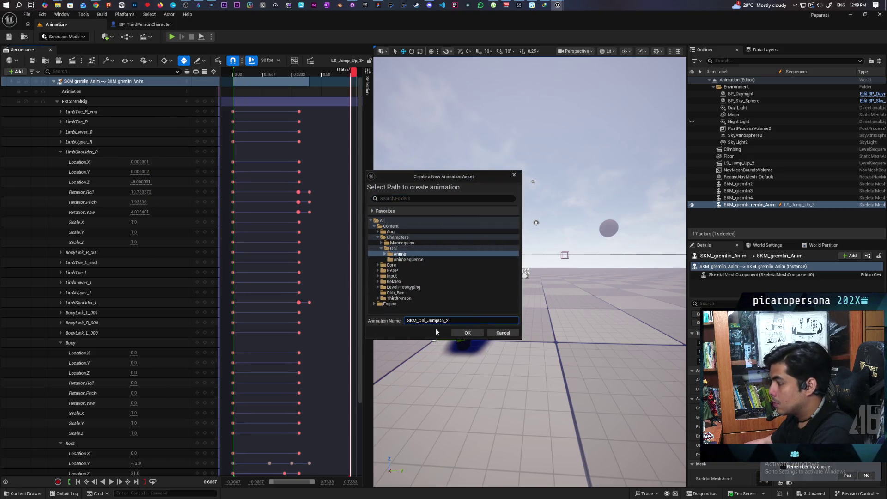
pyautogui.click(466, 332)
pyautogui.click(485, 332)
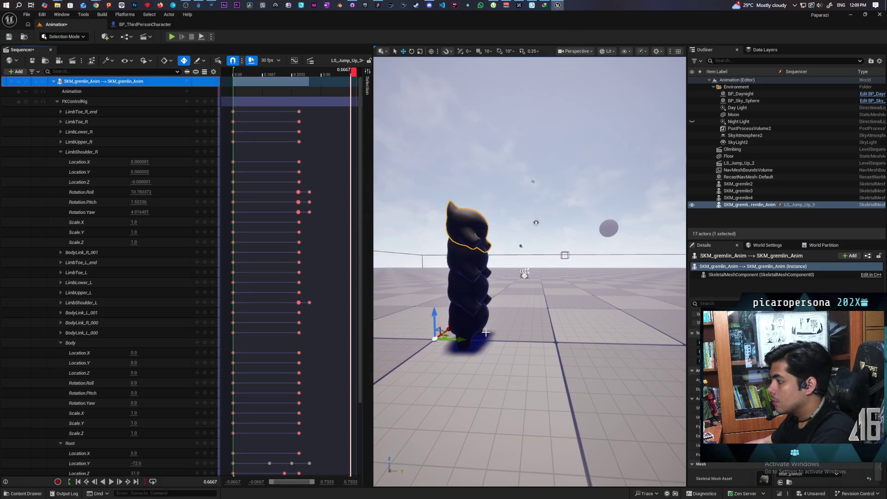
pyautogui.click(23, 493)
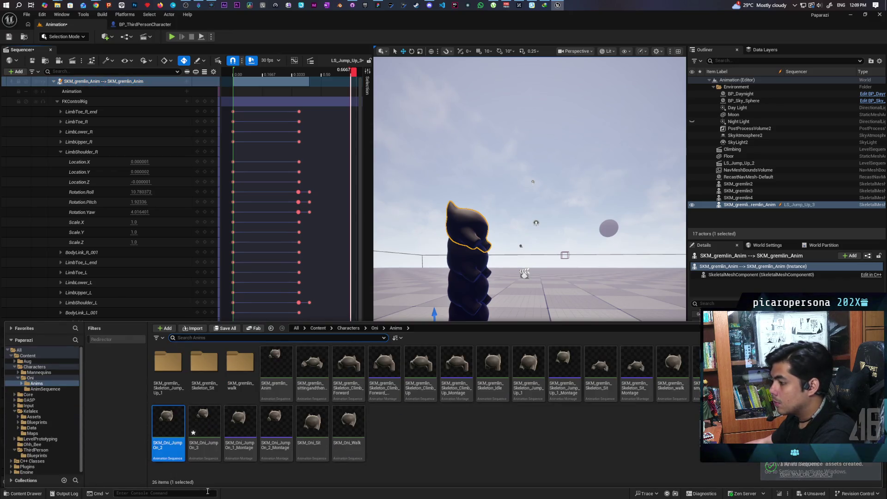
# Give SKM_Oni_JumpOn_3 a 0.6 rate scale, enable root motion, and save it.
pyautogui.doubleClick(206, 435)
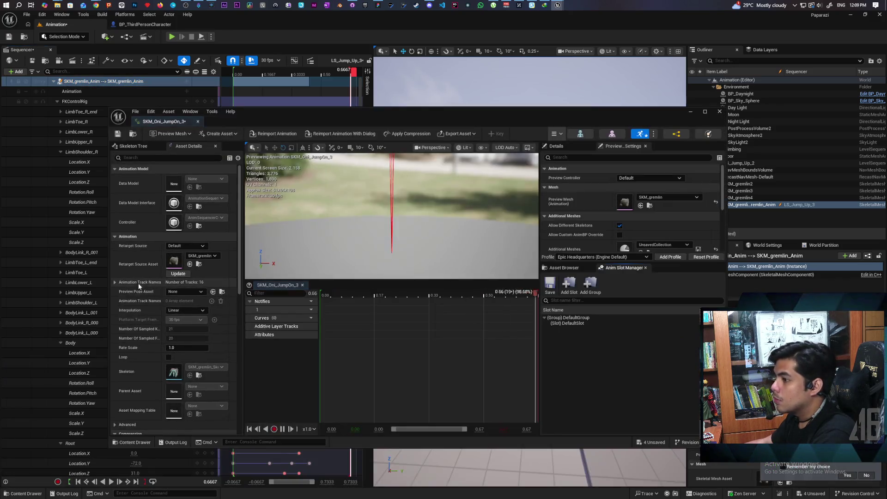
pyautogui.click(175, 347)
pyautogui.write('6')
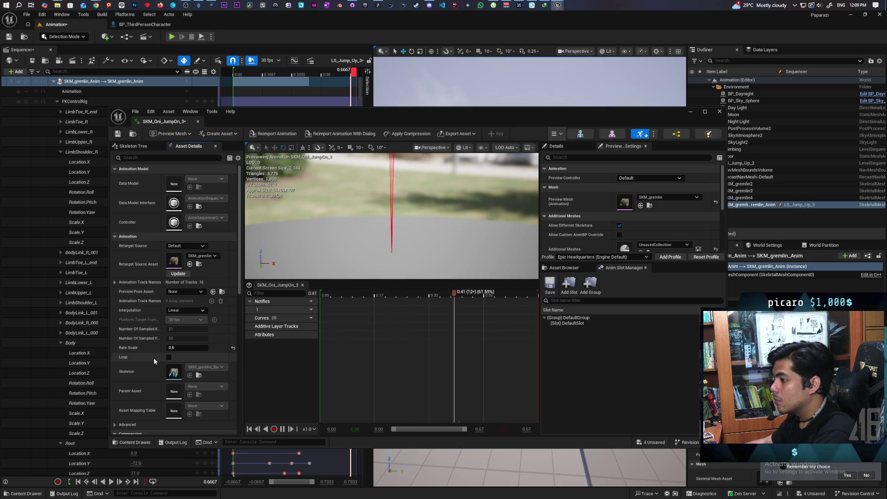
pyautogui.scroll(-3, 155, 361)
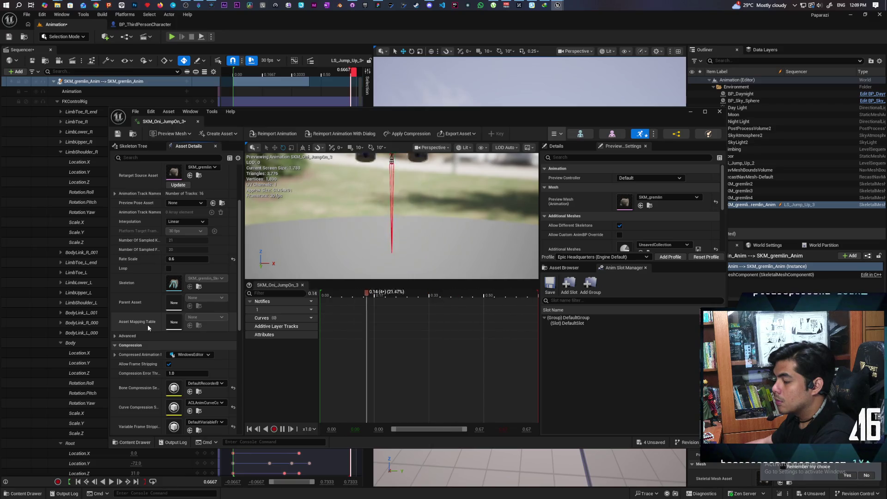
pyautogui.scroll(-3, 148, 325)
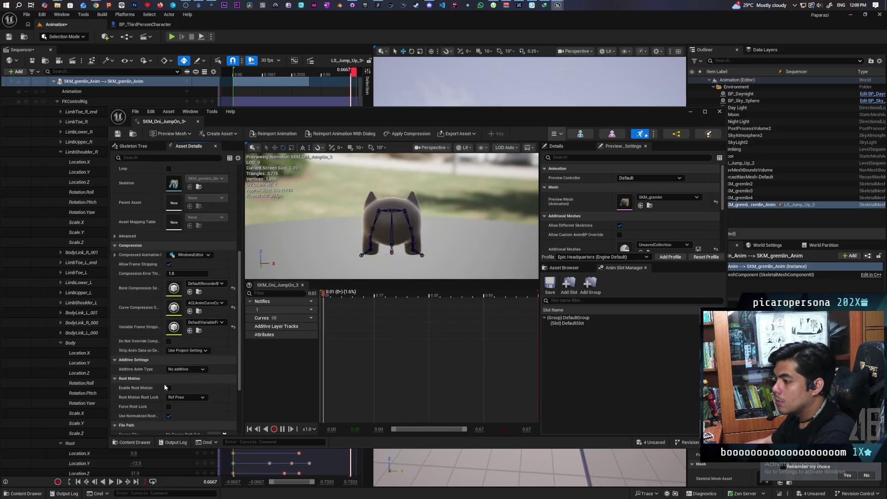
pyautogui.click(169, 388)
pyautogui.click(118, 134)
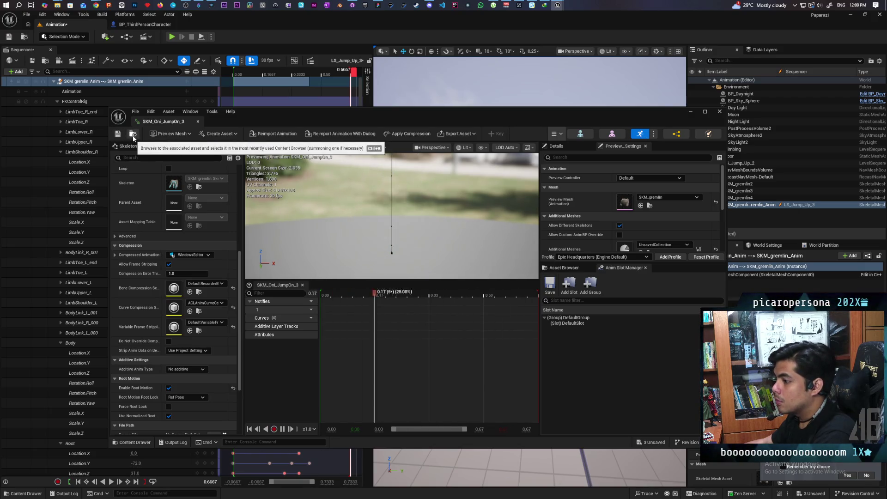
# Enable root motion on SKM_Oni_JumpOn_1.
pyautogui.click(132, 134)
pyautogui.click(411, 198)
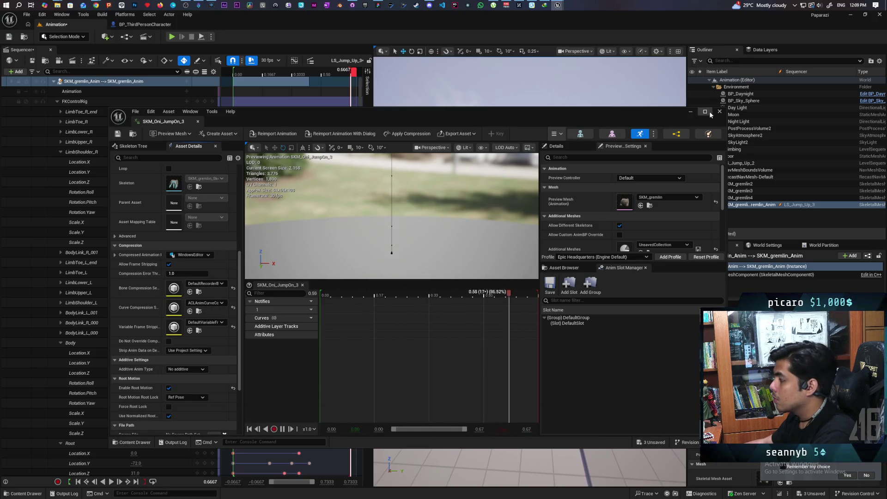
pyautogui.click(690, 112)
pyautogui.click(14, 494)
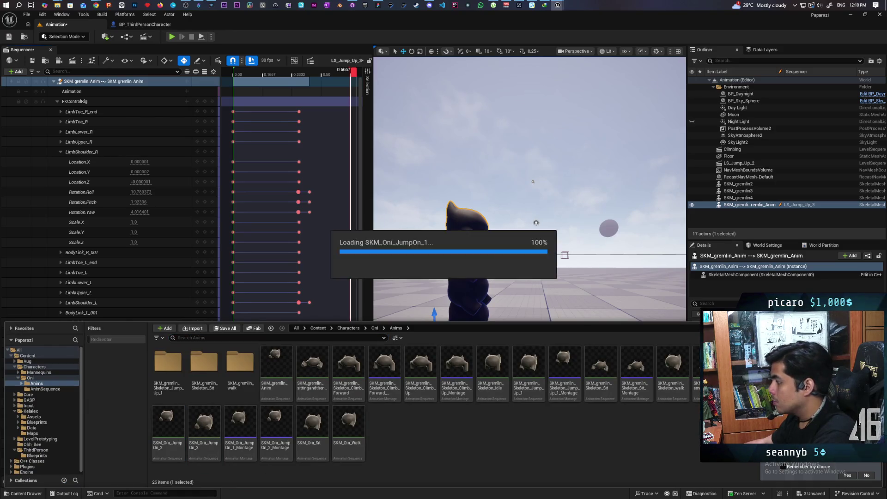
pyautogui.press('Return')
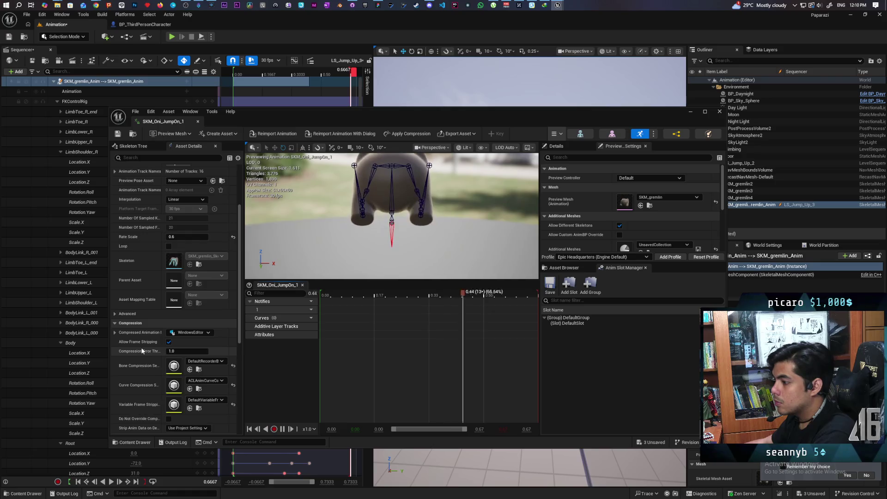
pyautogui.click(168, 377)
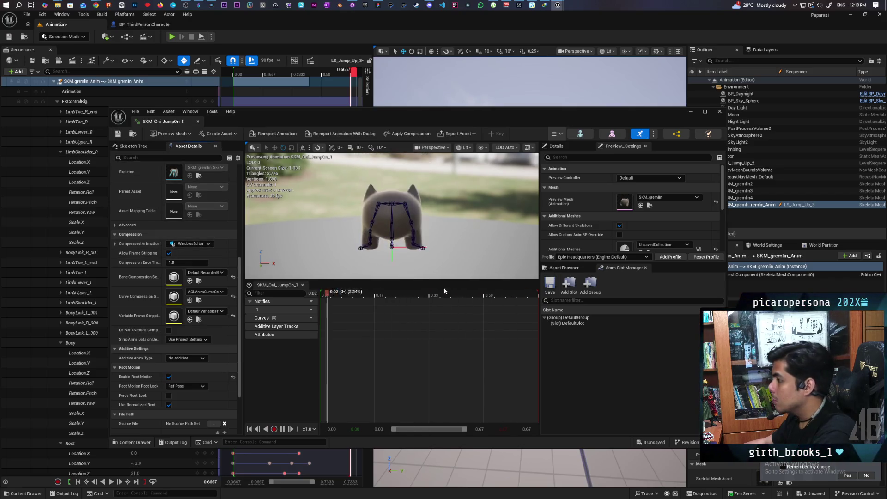
pyautogui.click(719, 112)
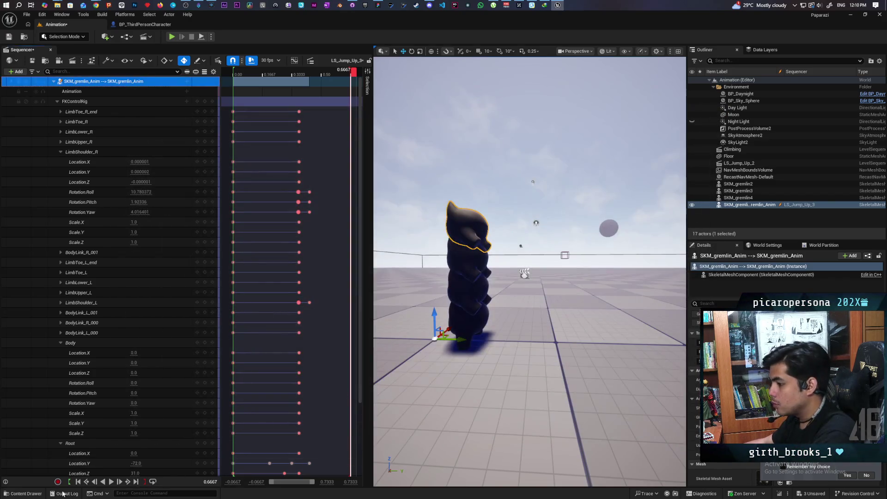
# Enable root motion on SKM_Oni_JumpOn_2.
pyautogui.click(23, 493)
pyautogui.doubleClick(172, 423)
pyautogui.scroll(-10, 148, 358)
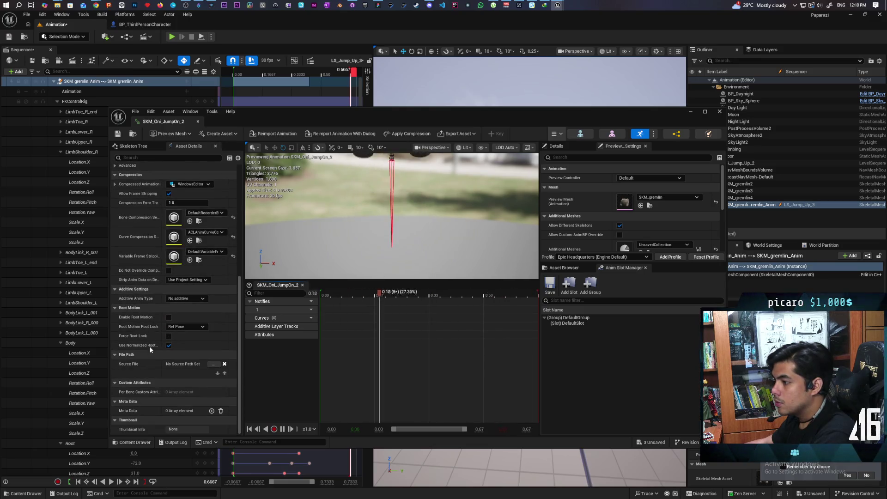
pyautogui.click(168, 317)
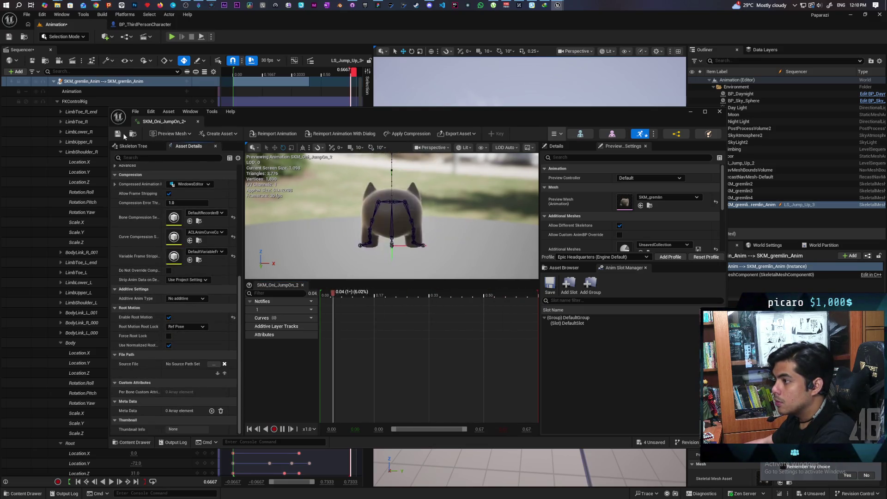
pyautogui.click(720, 111)
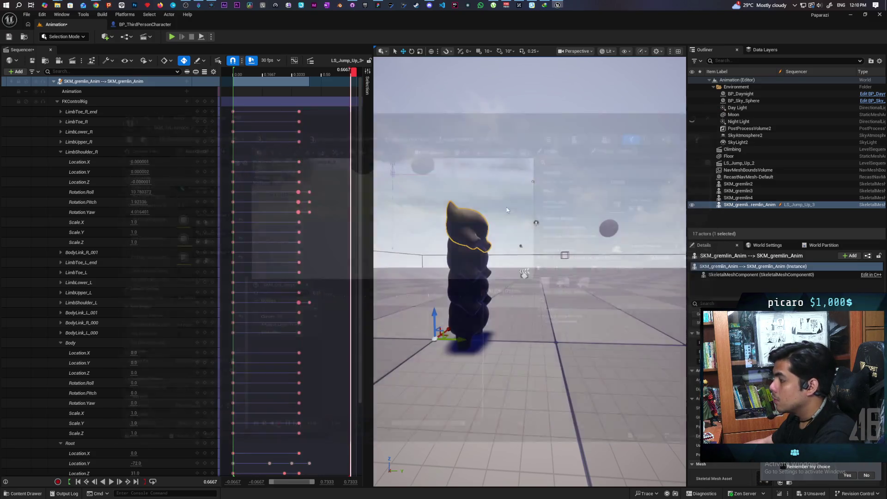
pyautogui.click(23, 494)
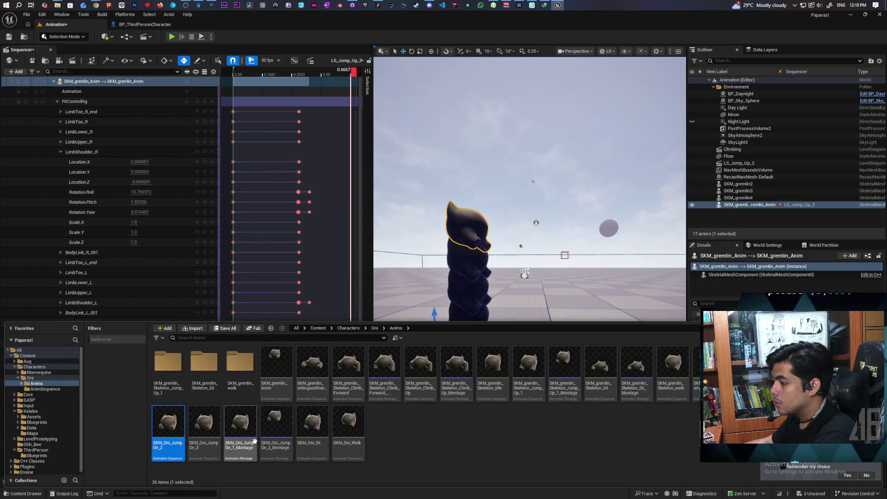
pyautogui.rightClick(204, 427)
# Create SKM_Oni_JumpOn_3_Montage from the SKM_Oni_JumpOn_3 animation and open it.
pyautogui.moveTo(277, 193)
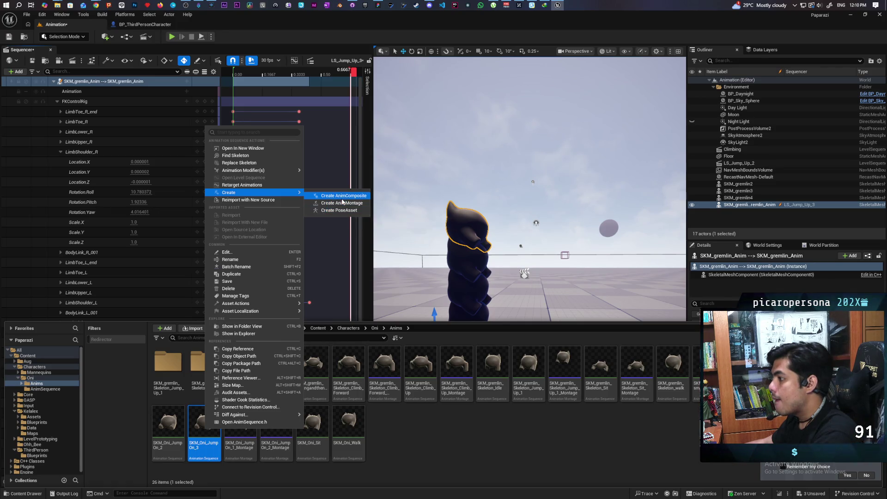
pyautogui.click(342, 203)
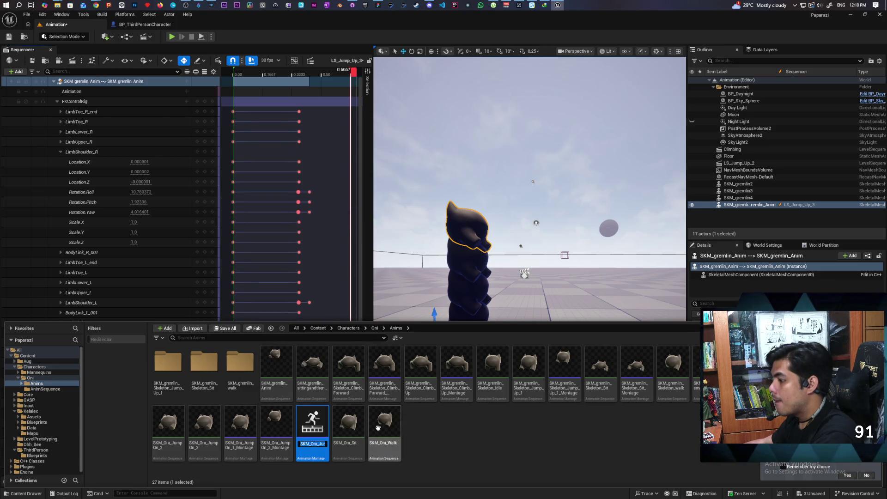
pyautogui.press('Return')
pyautogui.doubleClick(320, 438)
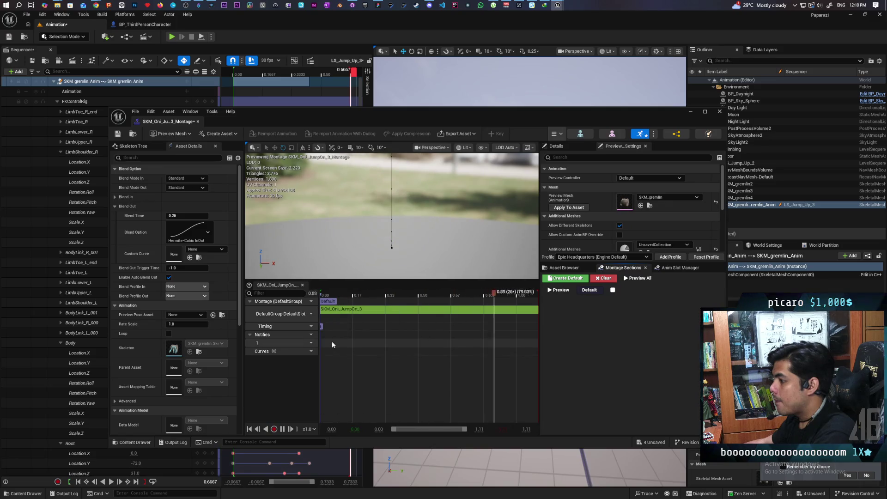
# Add a Montage Notify to the montage's notifies track and save all assets.
pyautogui.rightClick(332, 344)
pyautogui.moveTo(354, 357)
pyautogui.scroll(-3, 432, 436)
pyautogui.click(432, 436)
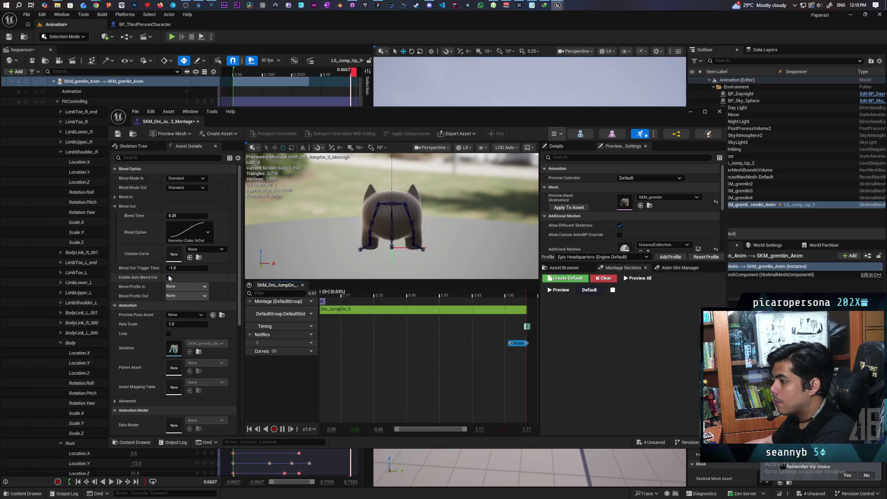
pyautogui.hotkey('ctrl', 'shift', 's')
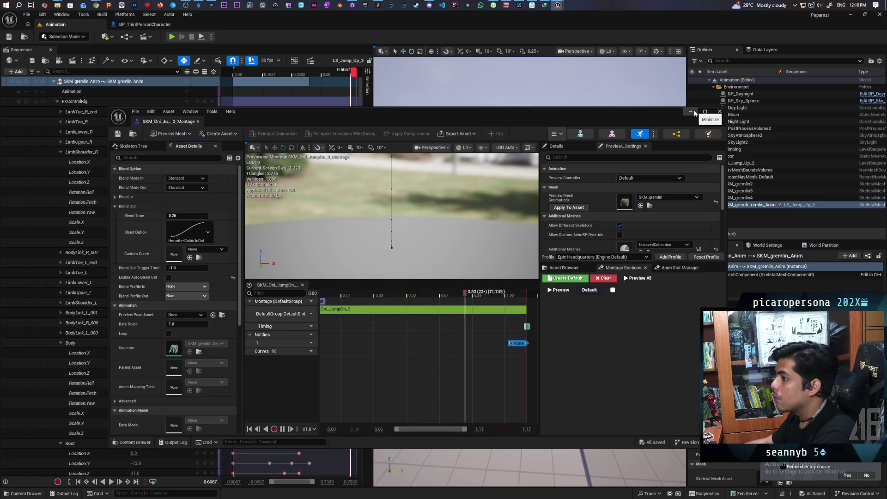
pyautogui.hotkey('ctrl', 'space')
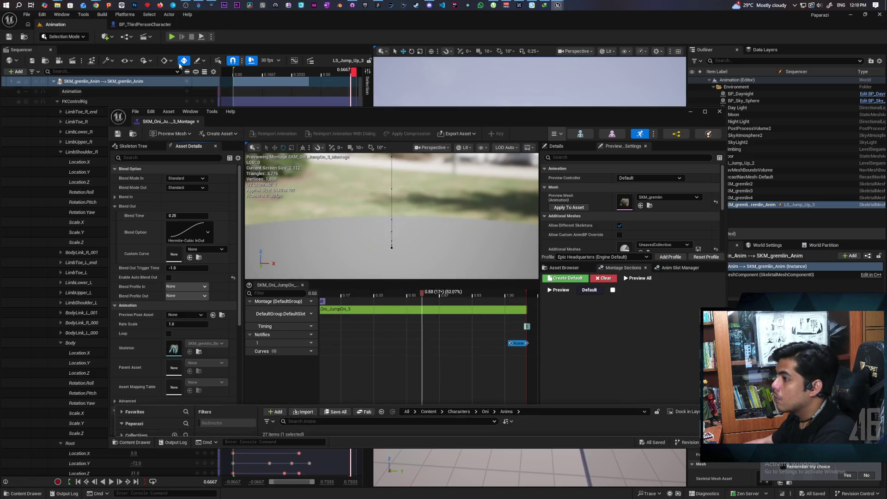
pyautogui.click(143, 24)
# Add a third option pin to the jump-animation Select node in the EventGraph.
pyautogui.moveTo(374, 121)
pyautogui.mouseDown()
pyautogui.moveTo(345, 353)
pyautogui.moveTo(338, 342)
pyautogui.mouseUp()
pyautogui.scroll(-5, 491, 250)
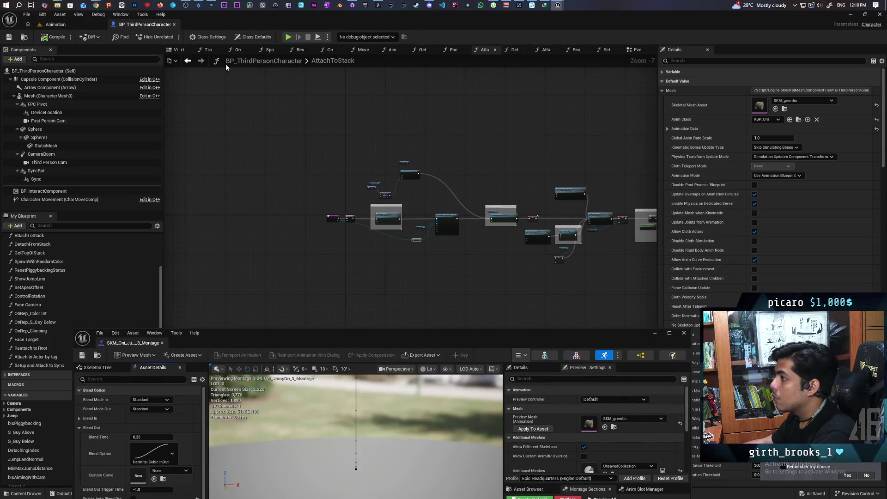
pyautogui.click(187, 62)
pyautogui.click(188, 61)
pyautogui.scroll(-3, 522, 195)
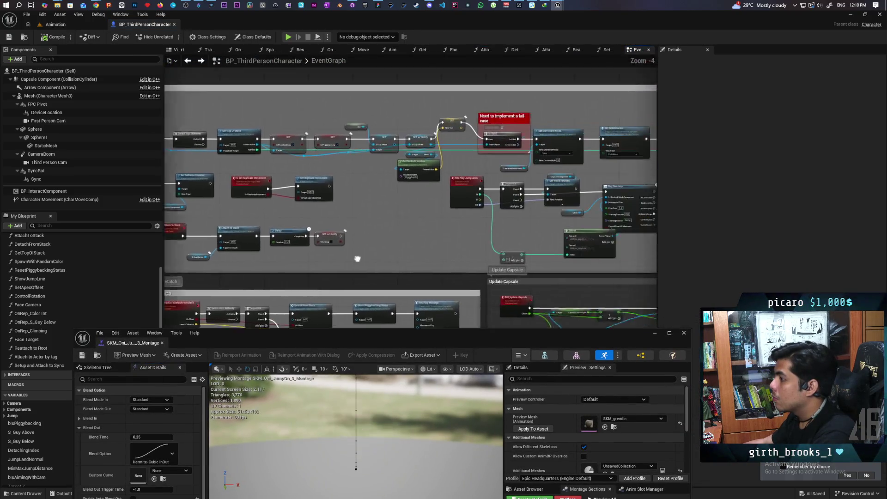
pyautogui.scroll(3, 425, 248)
pyautogui.scroll(3, 424, 249)
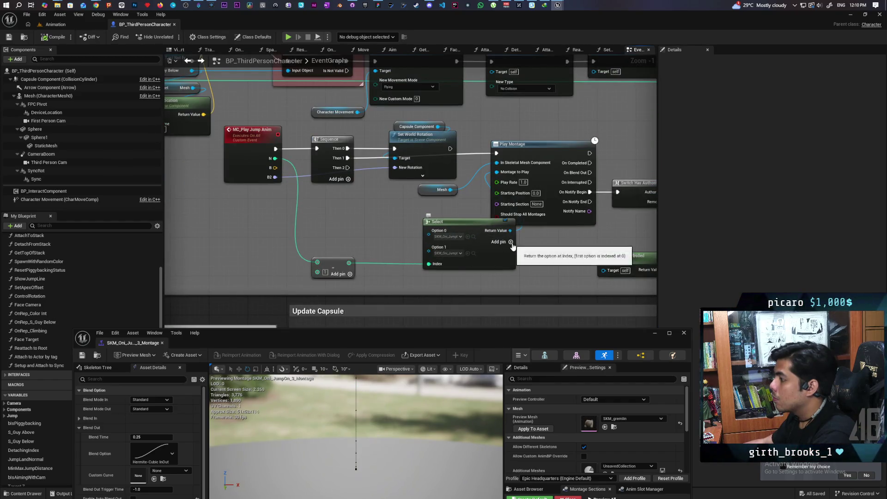
pyautogui.click(511, 242)
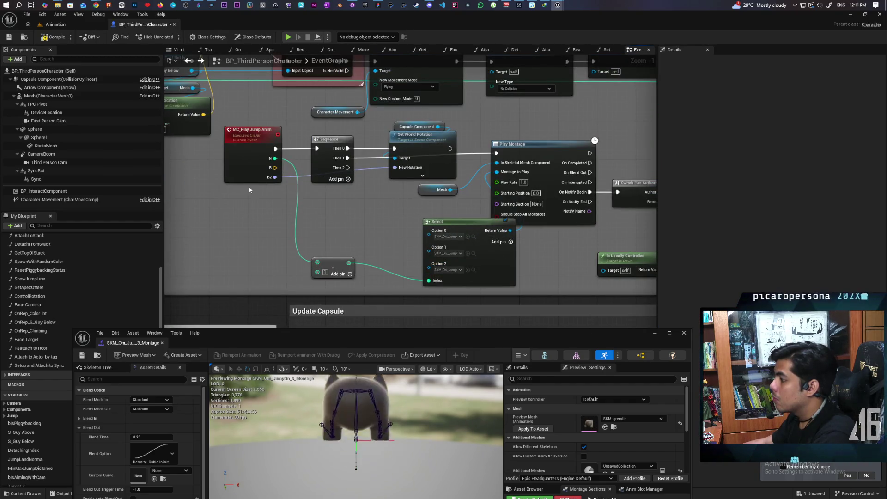
# Close the floating montage editor and open the Demo level from Maps.
pyautogui.click(78, 25)
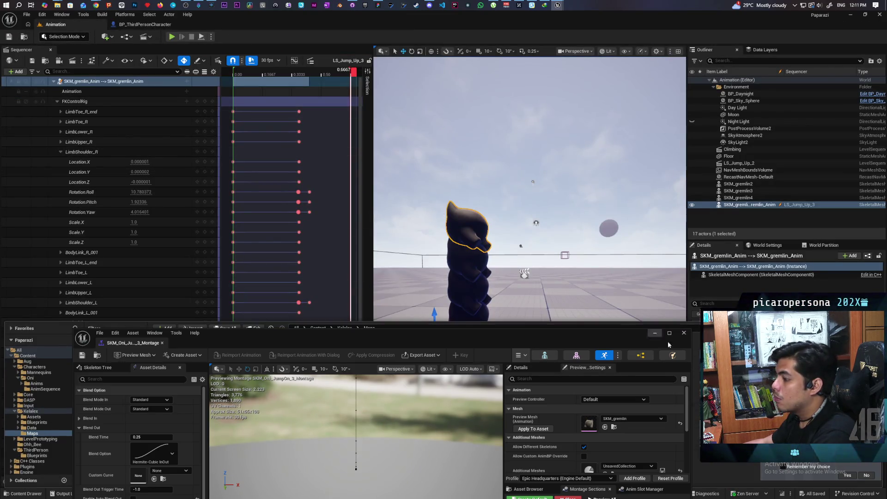
pyautogui.click(55, 52)
pyautogui.click(25, 37)
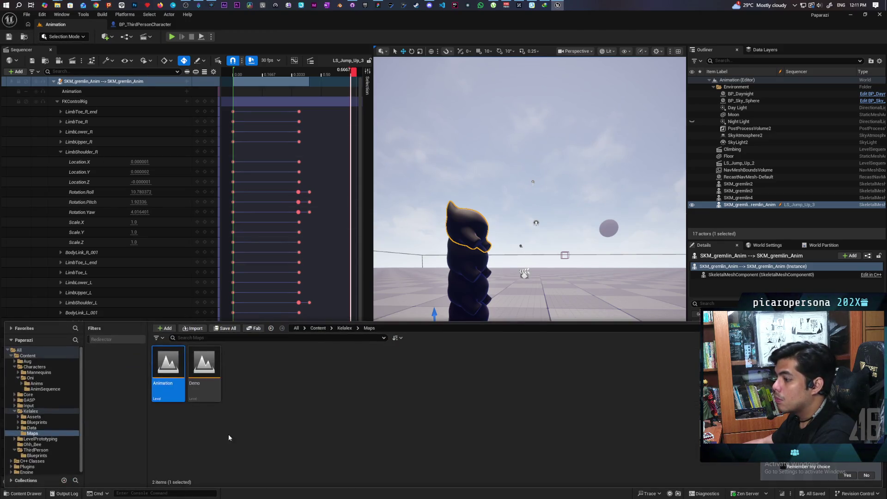
pyautogui.doubleClick(194, 373)
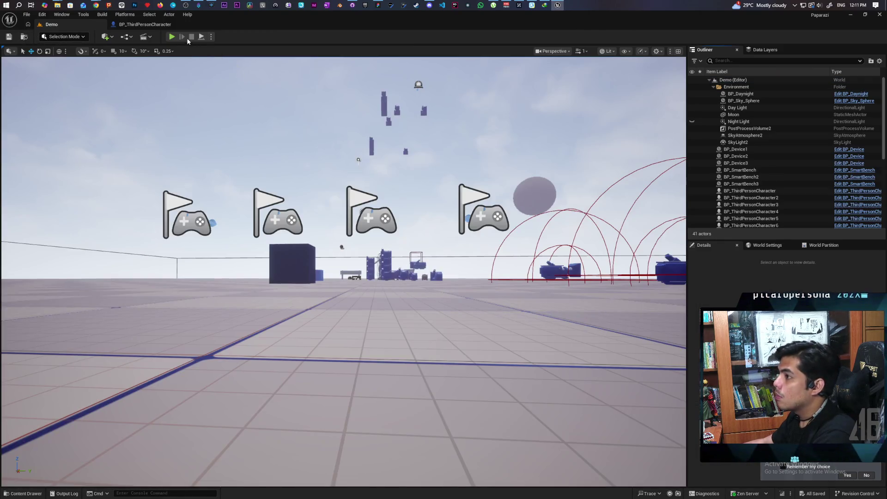
# Launch a multiplayer PIE session of the Demo level with four Oni characters, then stop it.
pyautogui.hotkey('alt', 'p')
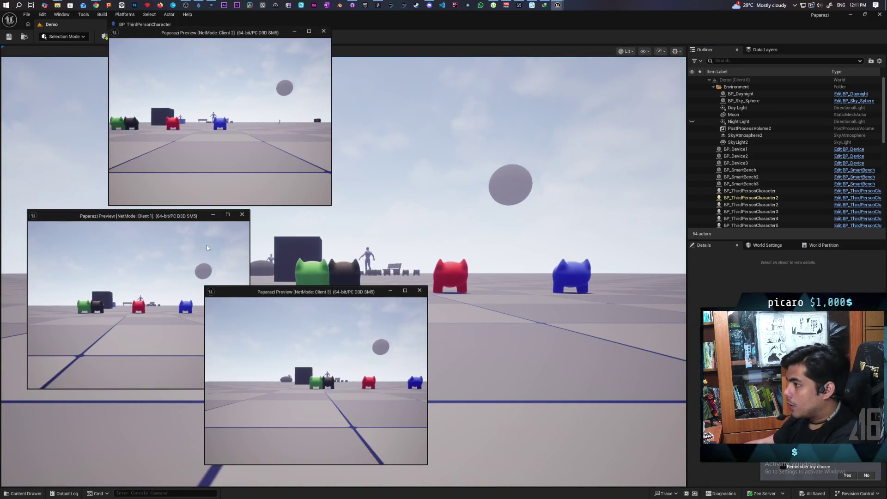
pyautogui.click(213, 214)
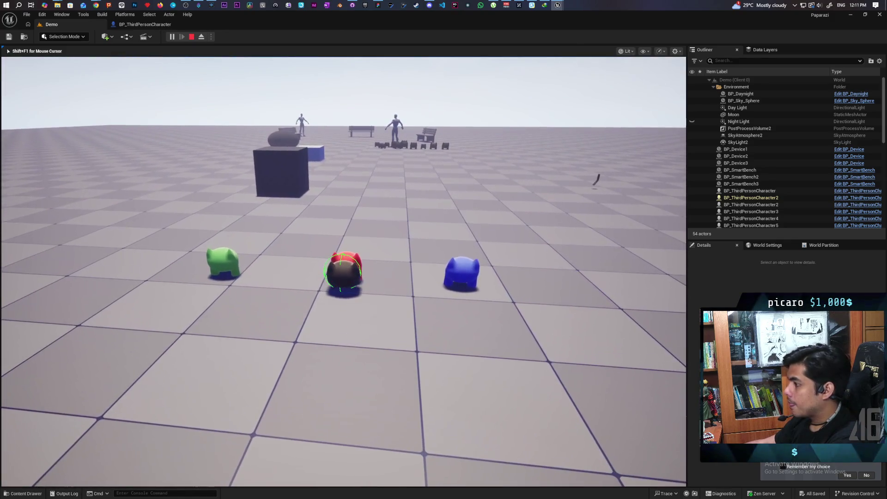
pyautogui.moveTo(344, 271)
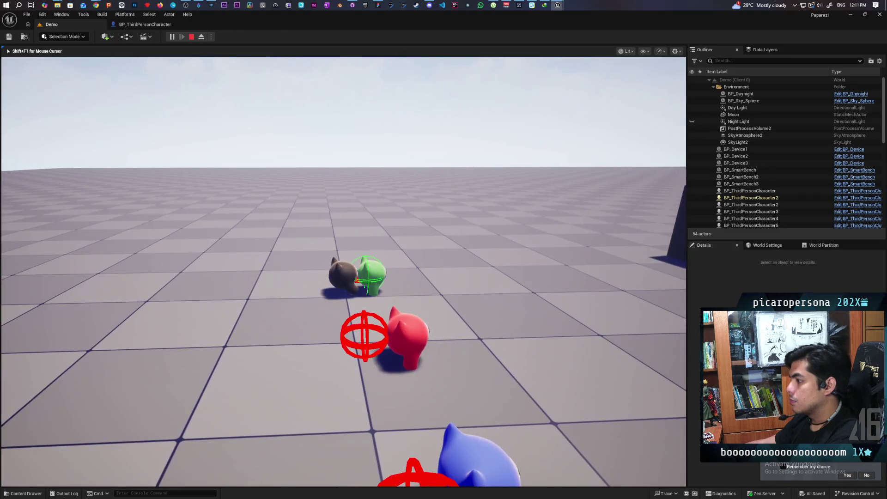
pyautogui.press('Escape')
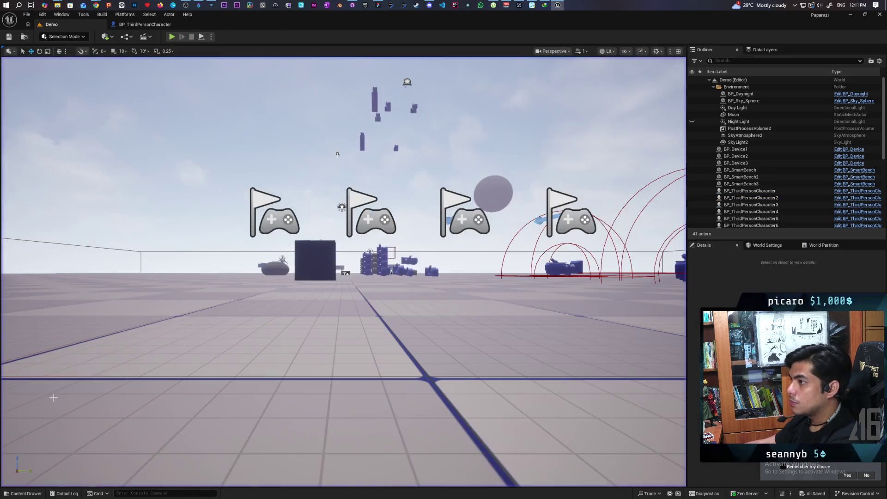
# Browse the Content Browser to Content > Characters > Oni > Anims.
pyautogui.click(24, 494)
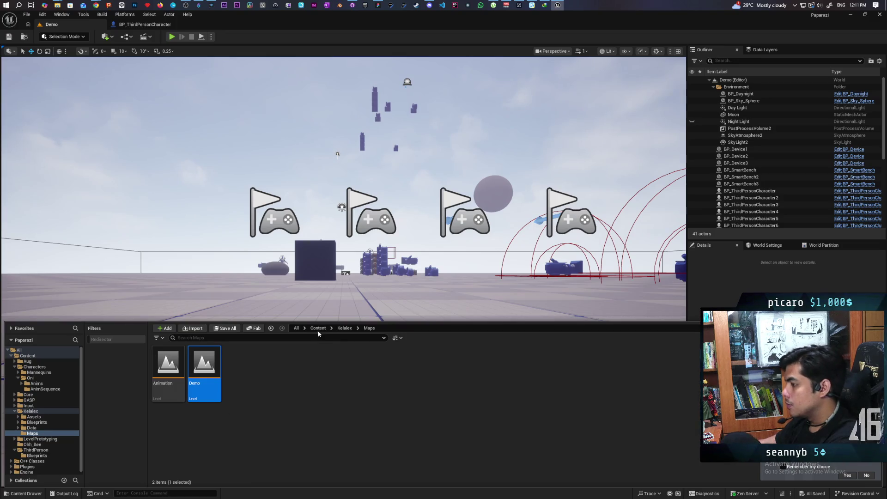
pyautogui.click(318, 329)
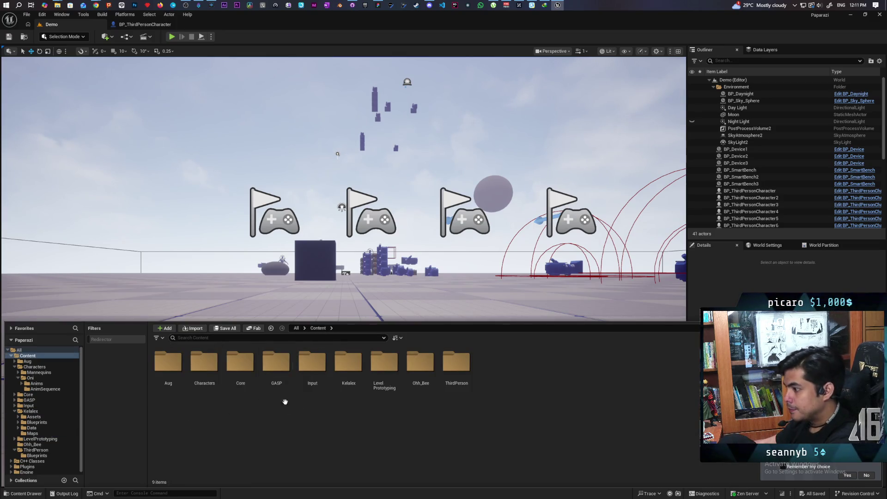
pyautogui.click(205, 374)
pyautogui.doubleClick(205, 374)
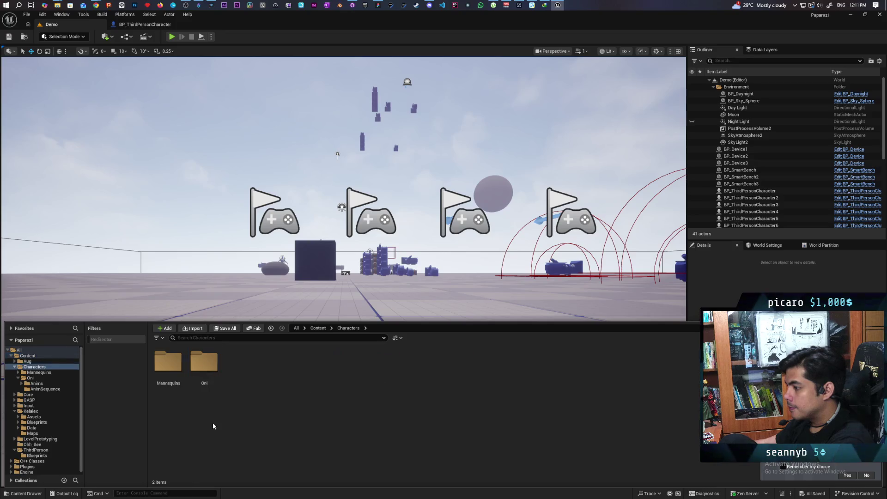
pyautogui.doubleClick(215, 372)
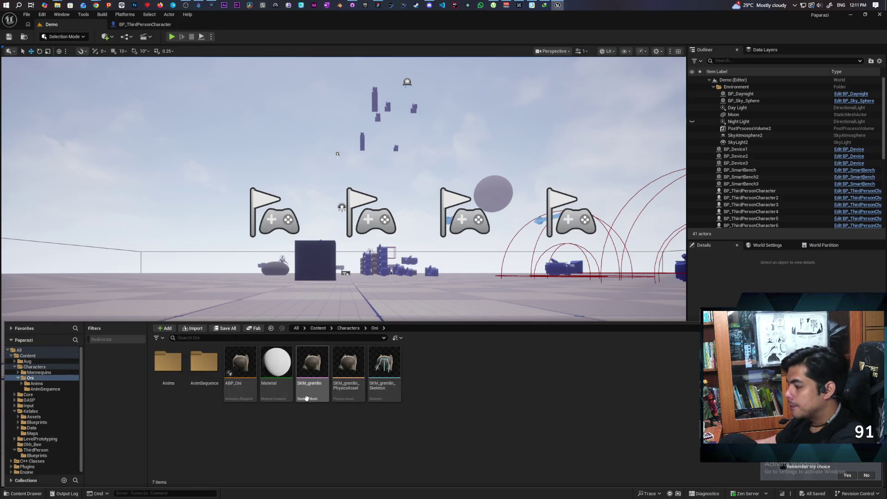
pyautogui.doubleClick(168, 365)
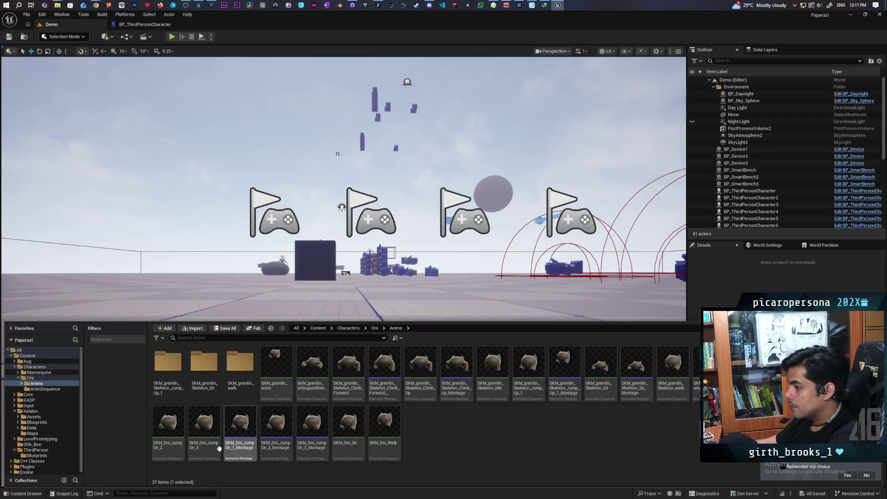
# Uncheck Enable Root Motion for SKM_Oni_JumpOn_1, 2 and 3 in the Property Matrix and save.
pyautogui.rightClick(208, 438)
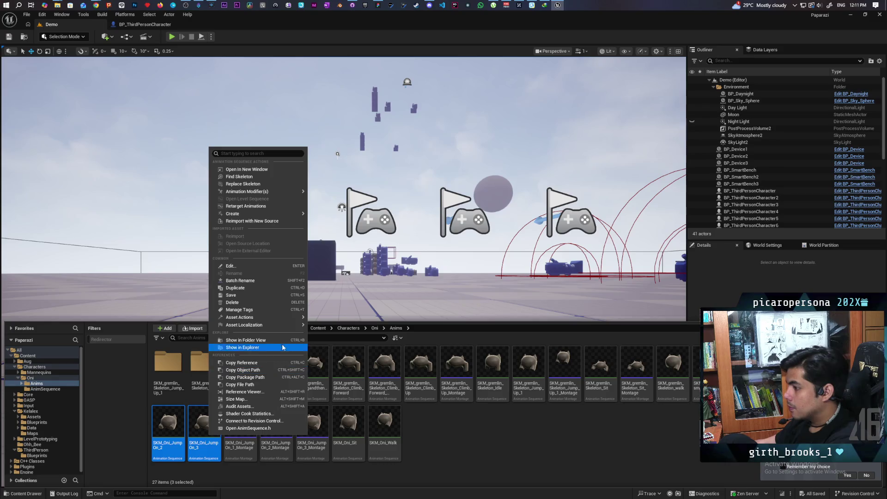
pyautogui.moveTo(286, 318)
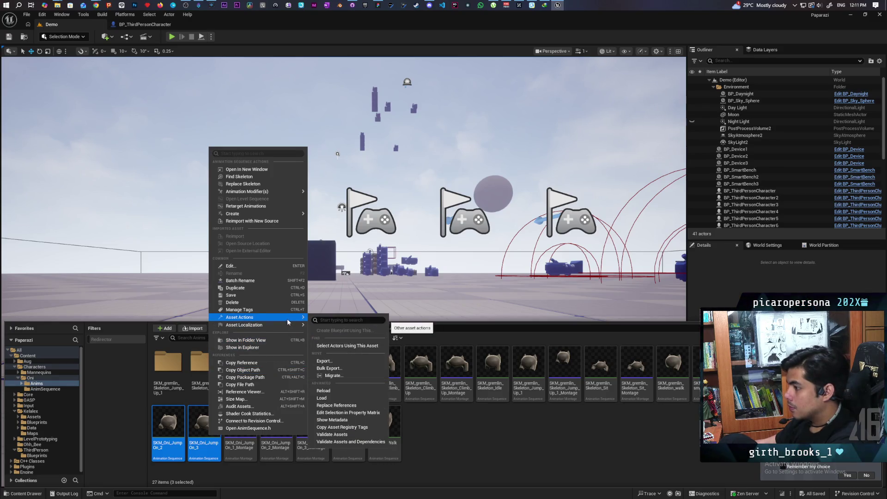
pyautogui.click(356, 413)
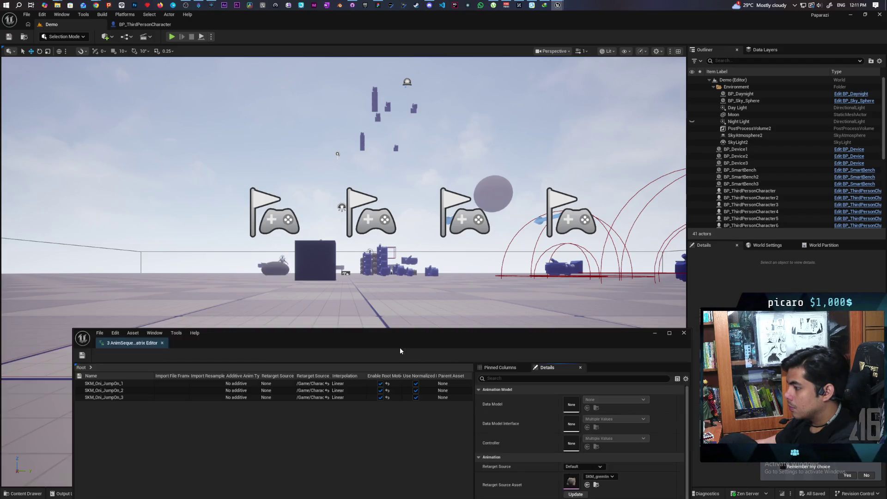
pyautogui.moveTo(388, 342)
pyautogui.mouseDown()
pyautogui.moveTo(375, 319)
pyautogui.moveTo(348, 118)
pyautogui.mouseUp()
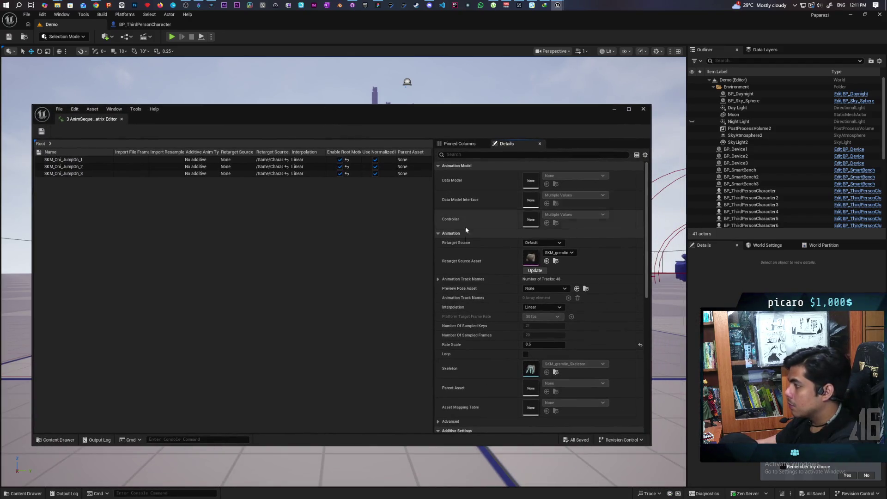
pyautogui.scroll(-3, 480, 338)
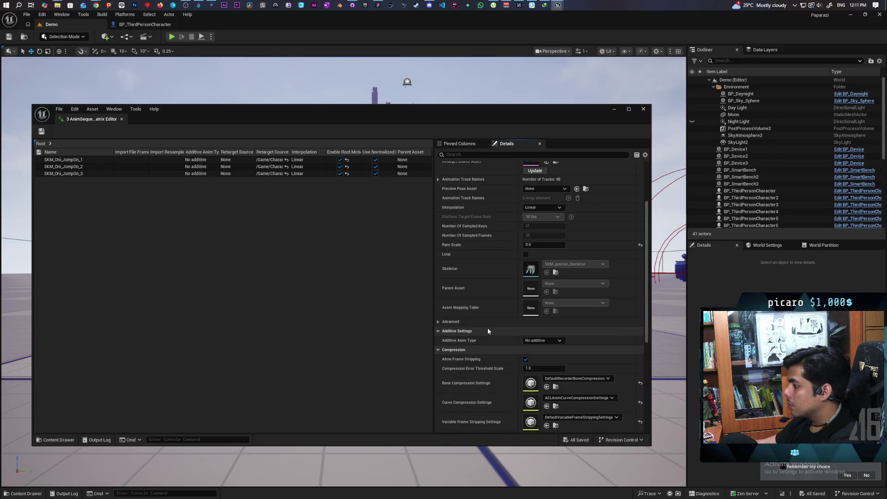
pyautogui.scroll(-3, 489, 331)
pyautogui.click(526, 353)
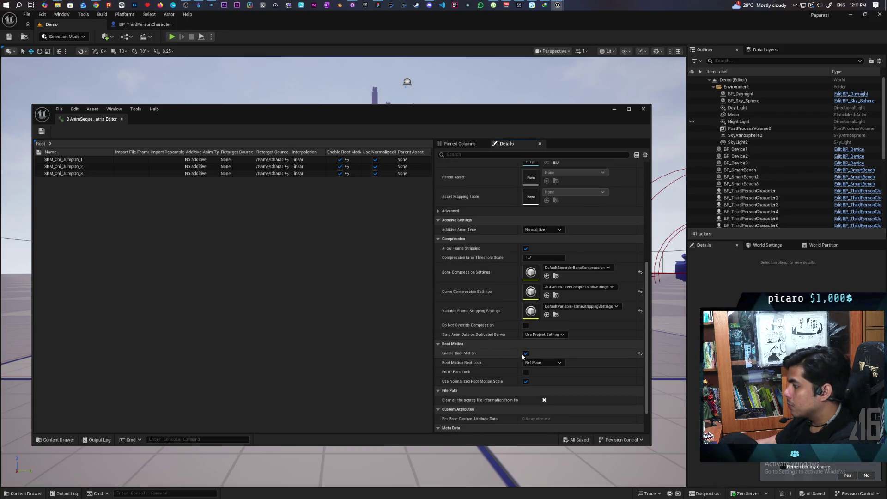
pyautogui.hotkey('ctrl', 's')
# Start a new multiplayer play test and make the red character climb onto the blue one.
pyautogui.click(642, 109)
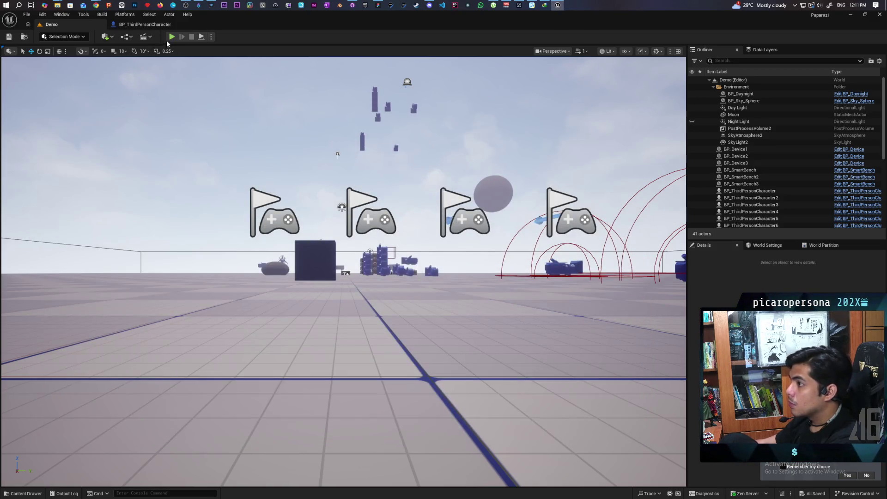
pyautogui.hotkey('alt', 'p')
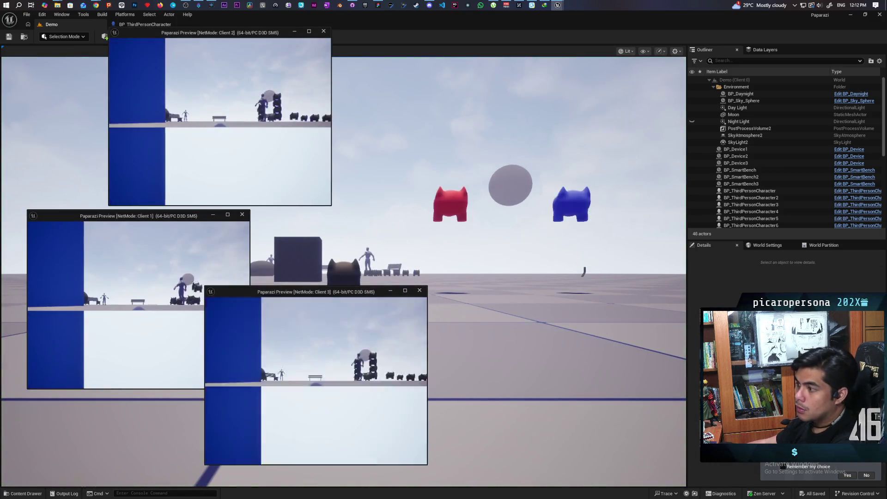
pyautogui.moveTo(351, 40)
pyautogui.mouseDown()
pyautogui.moveTo(359, 21)
pyautogui.moveTo(597, 26)
pyautogui.mouseUp()
pyautogui.click(215, 120)
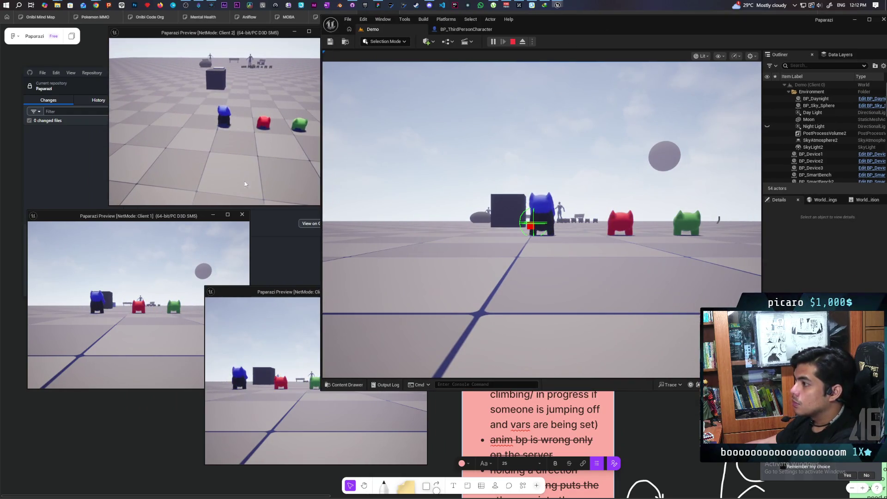
pyautogui.click(115, 300)
pyautogui.press('w')
pyautogui.press('space')
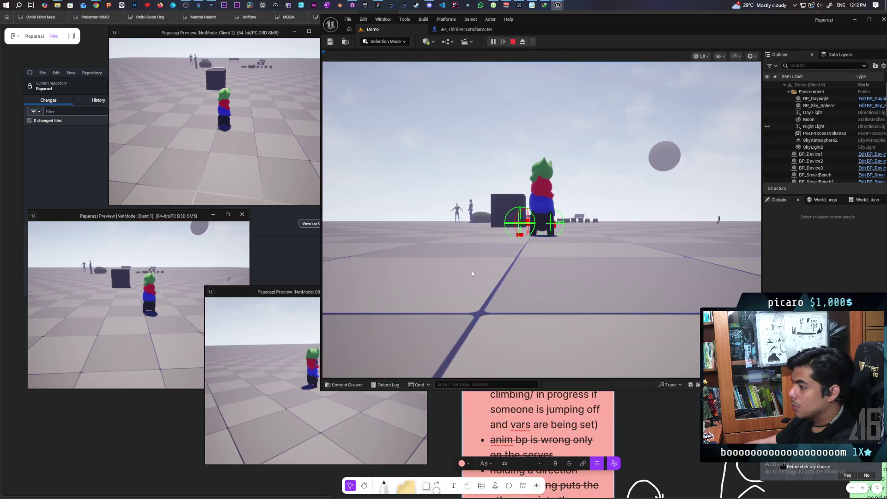
# Walk the stacked characters around the row of cats and past the bench.
pyautogui.click(541, 222)
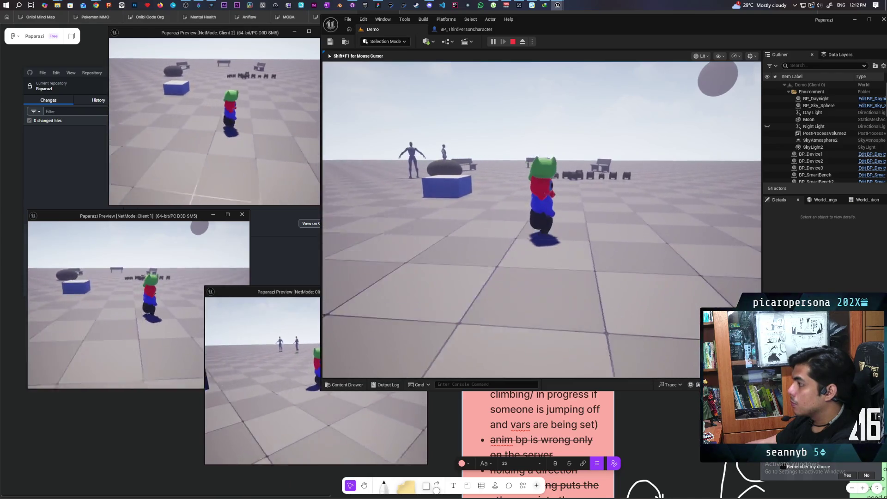
pyautogui.press('w')
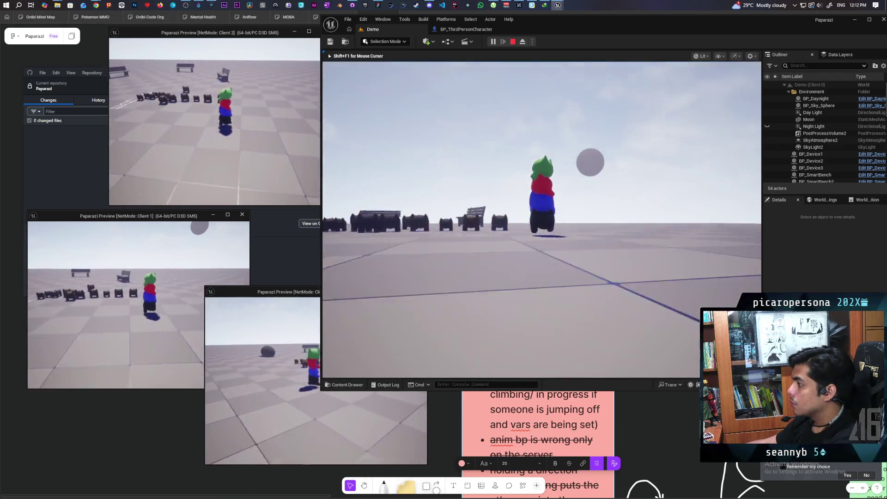
pyautogui.press('w')
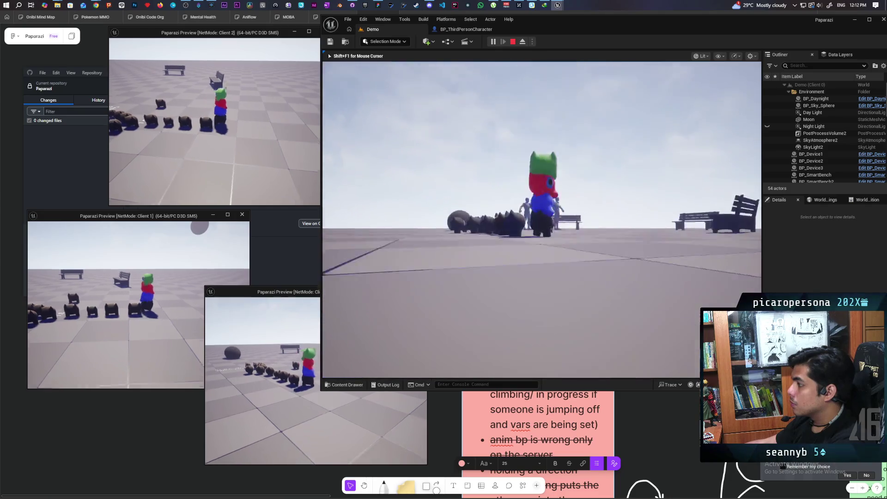
pyautogui.press('w')
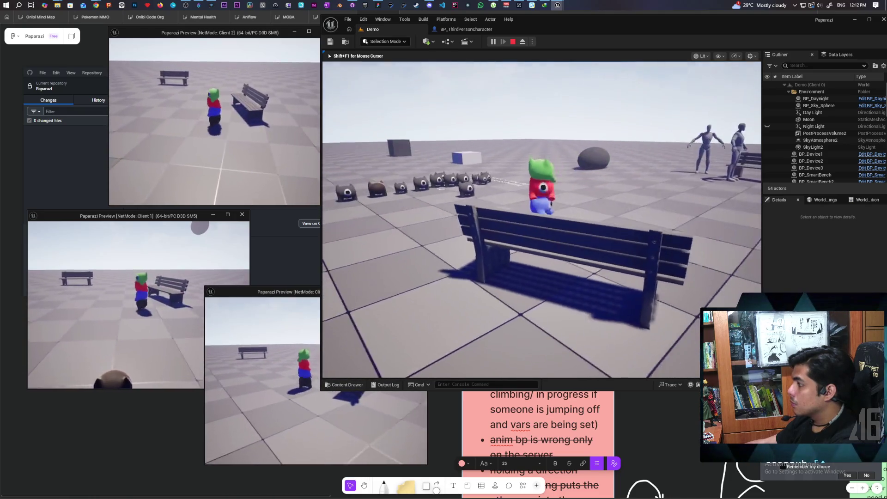
pyautogui.press('w')
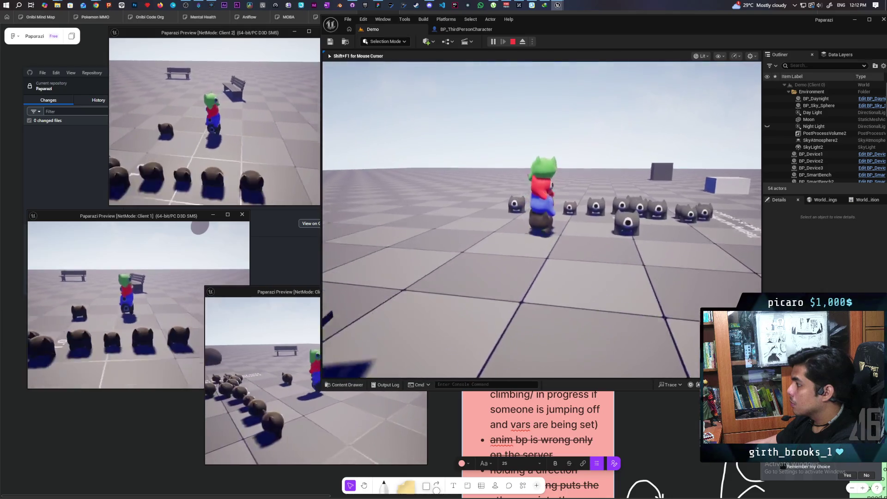
pyautogui.press('w')
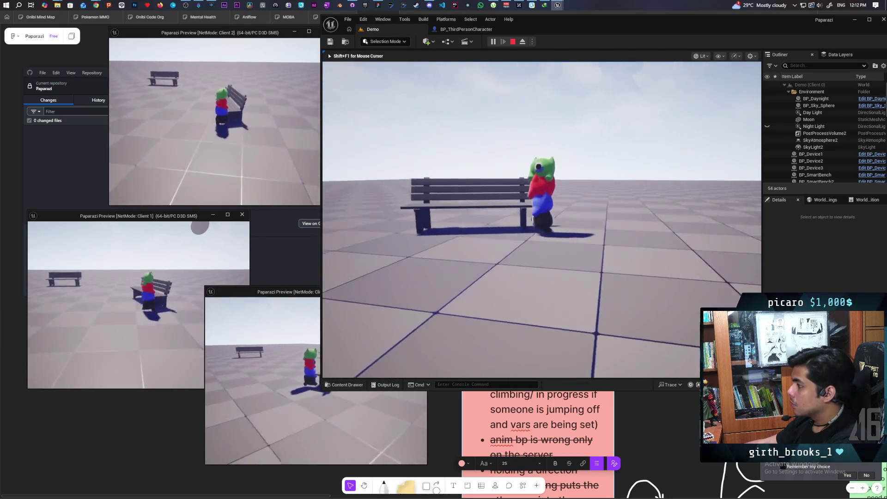
pyautogui.press('w')
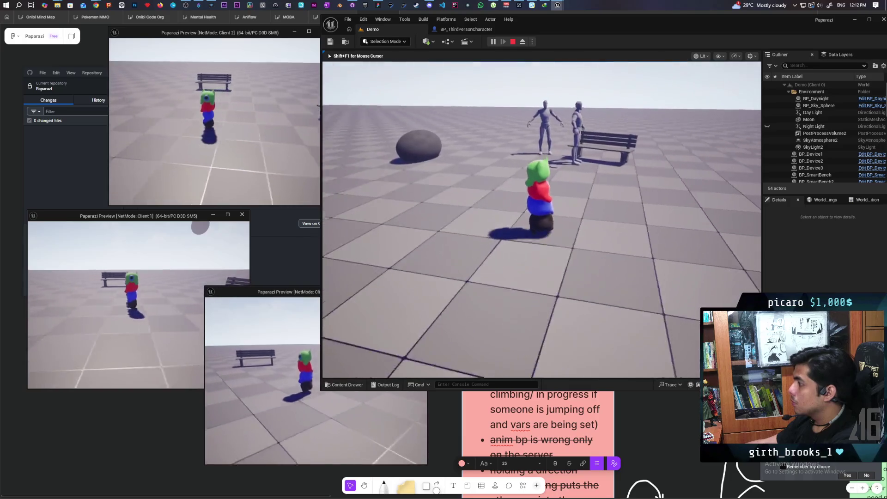
pyautogui.press('w')
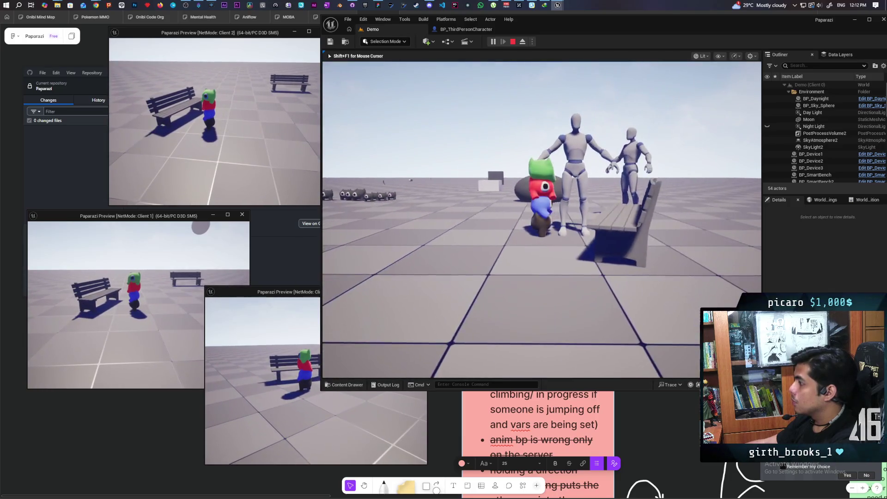
pyautogui.press('w')
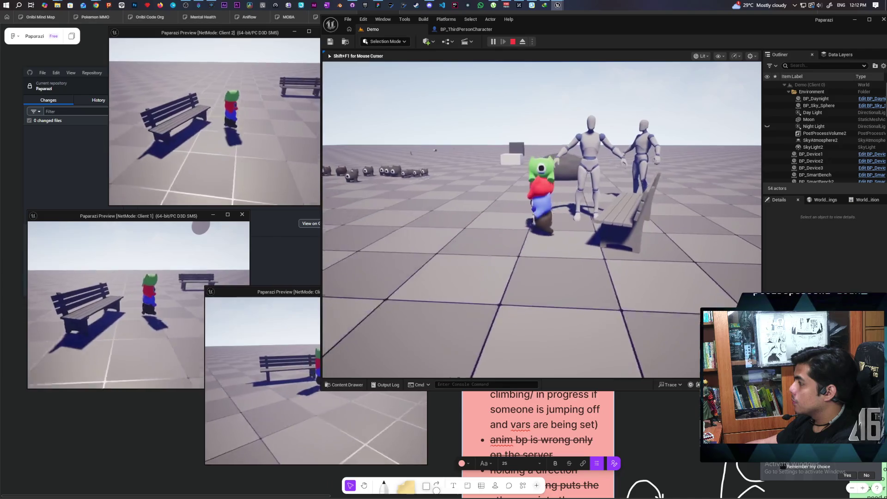
pyautogui.press('w')
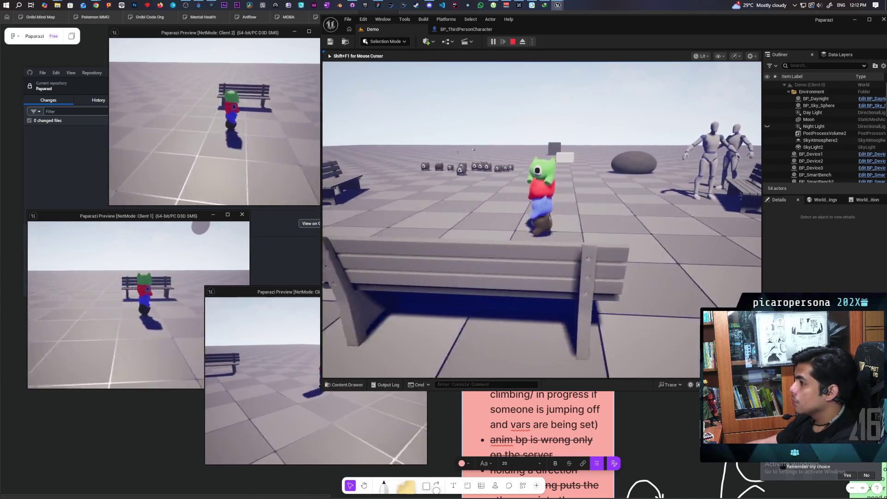
pyautogui.press('w')
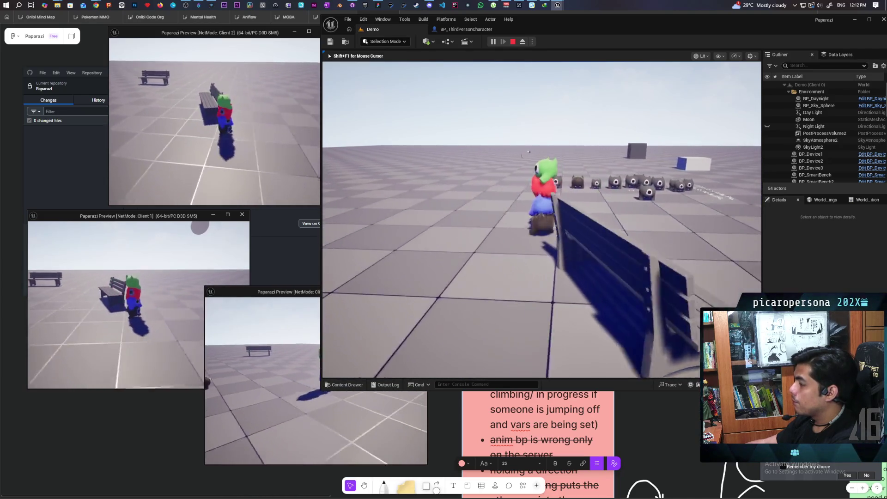
pyautogui.press('w')
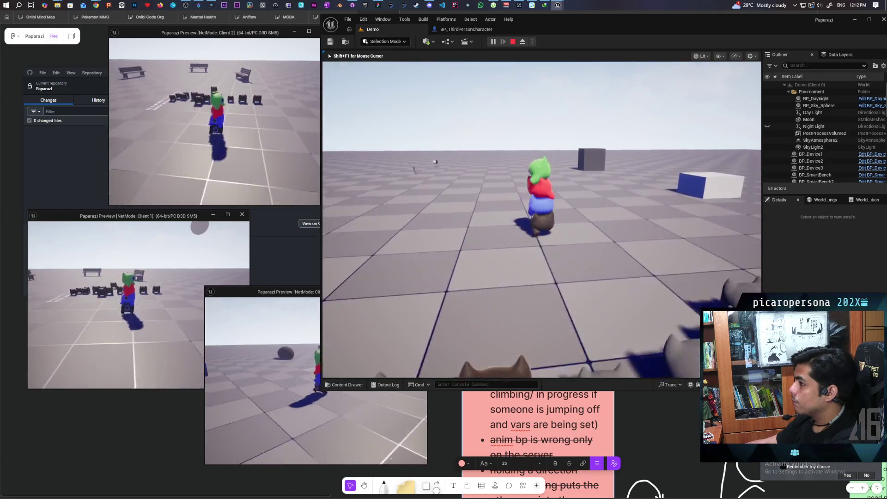
# Turn, jump the stacked character, walk it toward the box and benches, then end the session.
pyautogui.press('a')
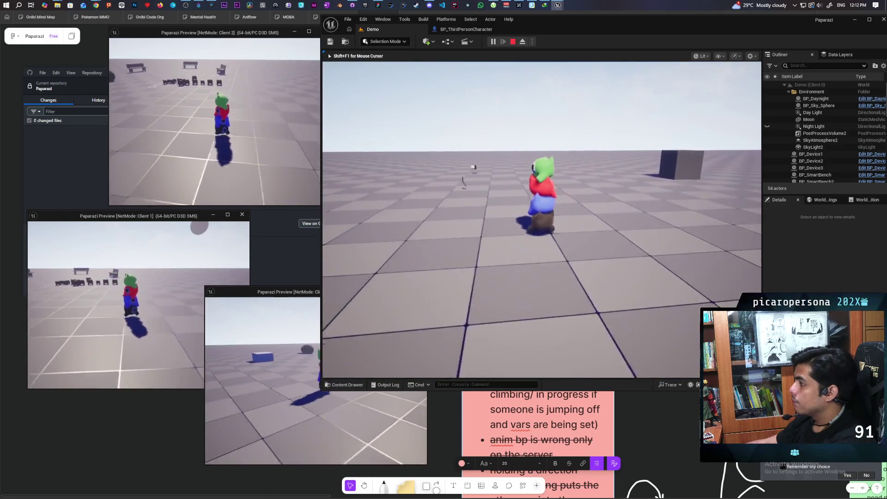
pyautogui.press('w')
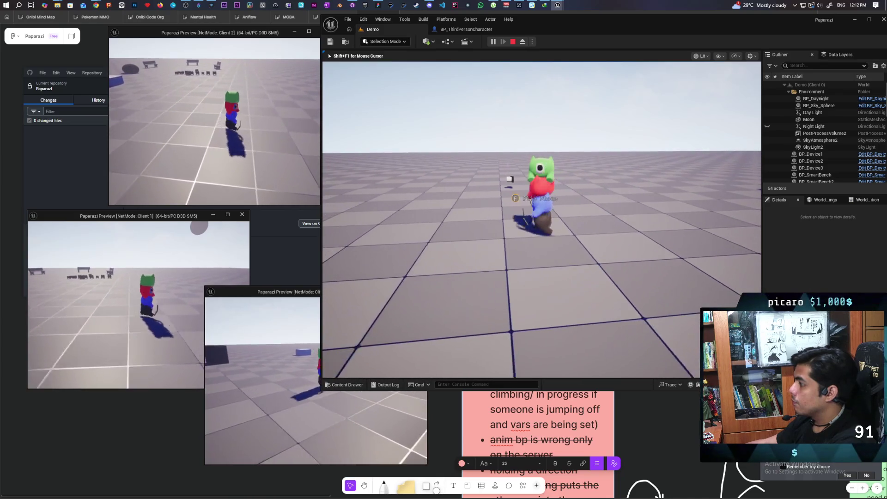
pyautogui.press('w')
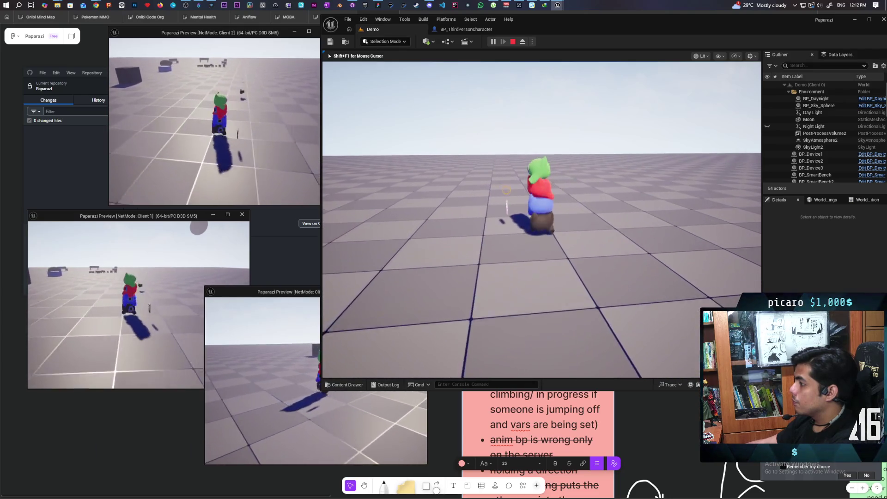
pyautogui.press('a')
pyautogui.press('w')
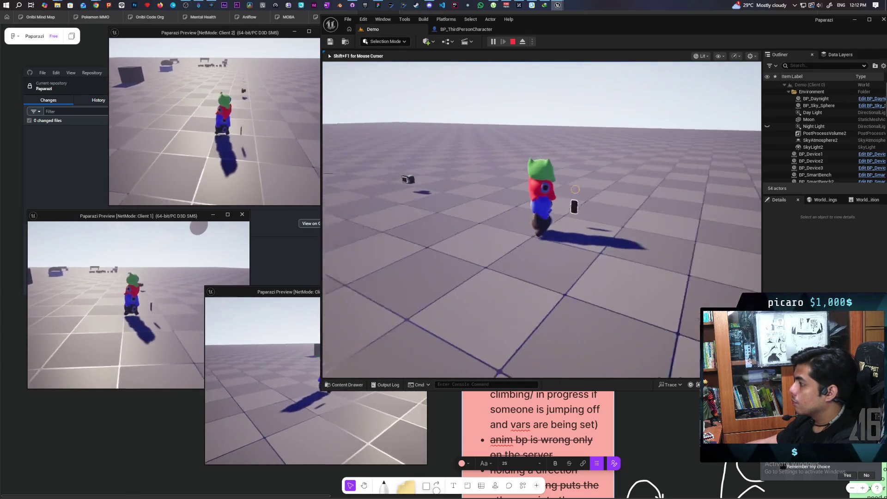
pyautogui.press('space')
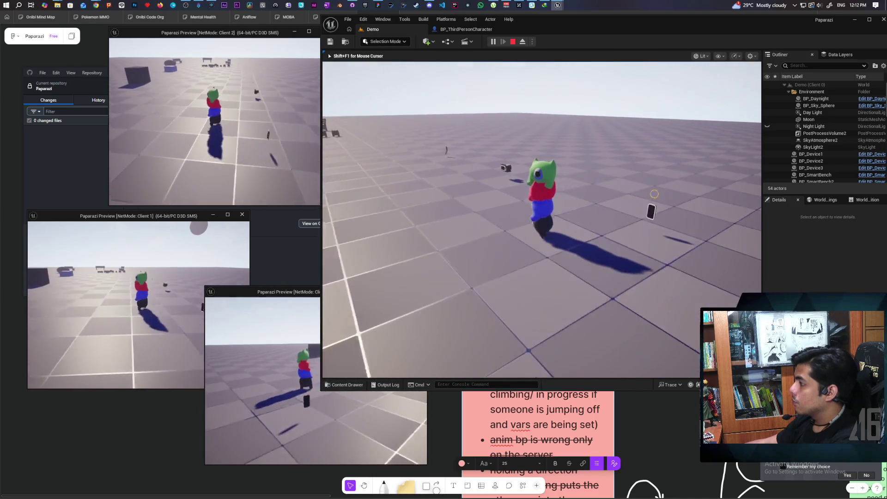
pyautogui.press('w')
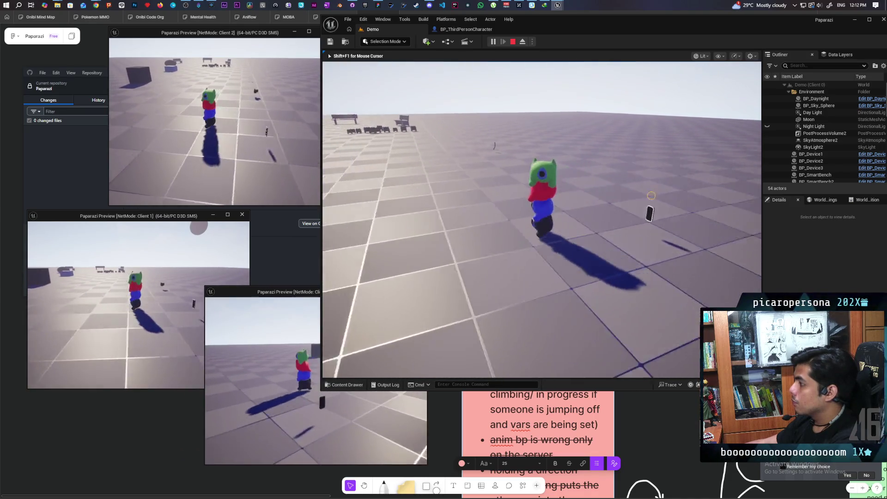
pyautogui.press('w')
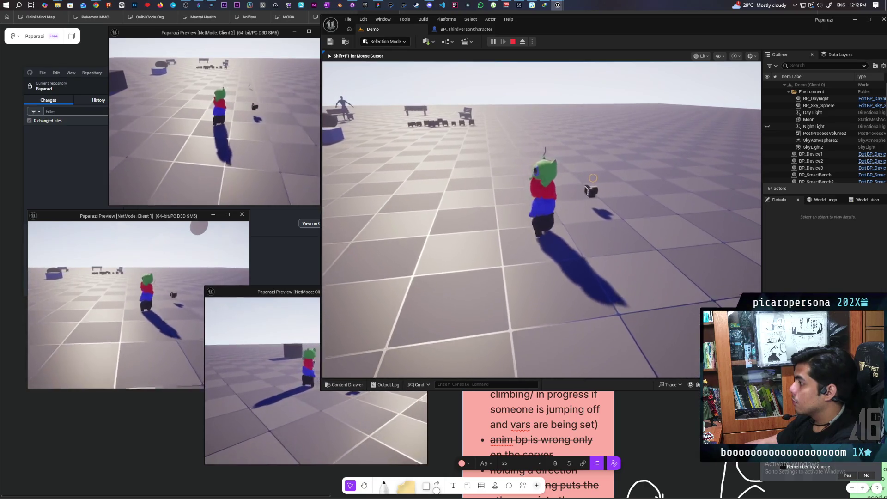
pyautogui.press('w')
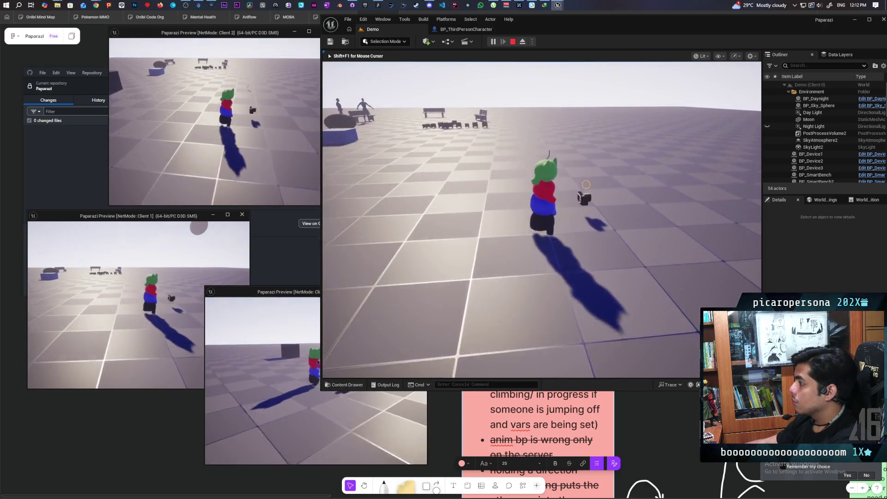
pyautogui.press('w')
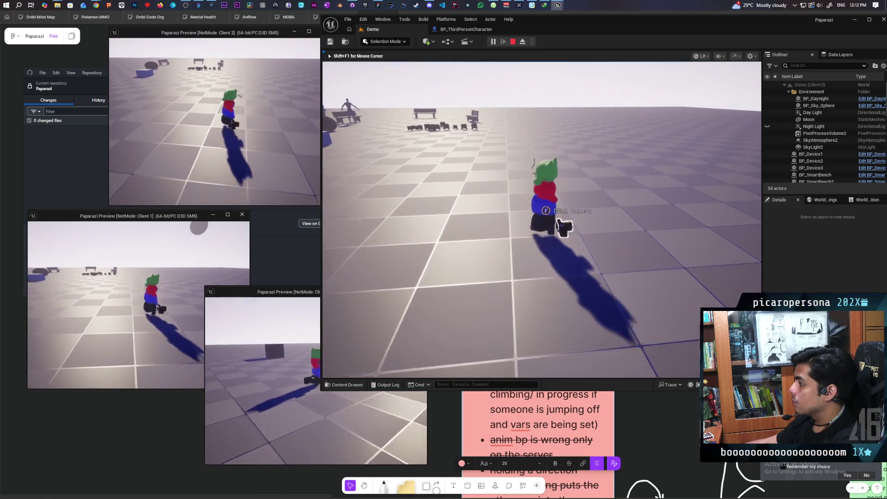
pyautogui.press('w')
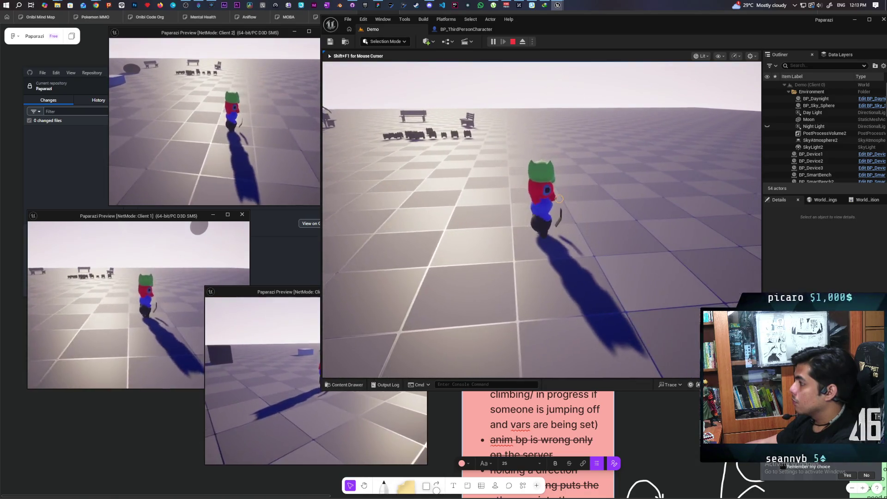
pyautogui.press('w')
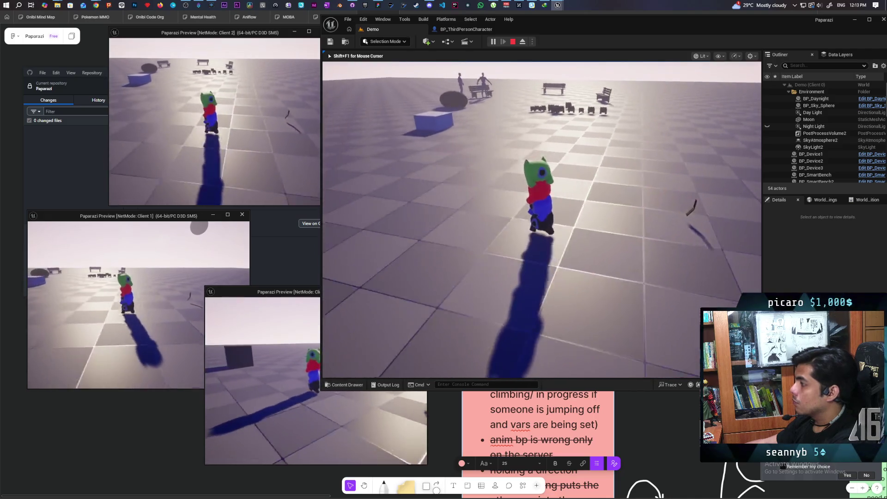
pyautogui.press('Escape')
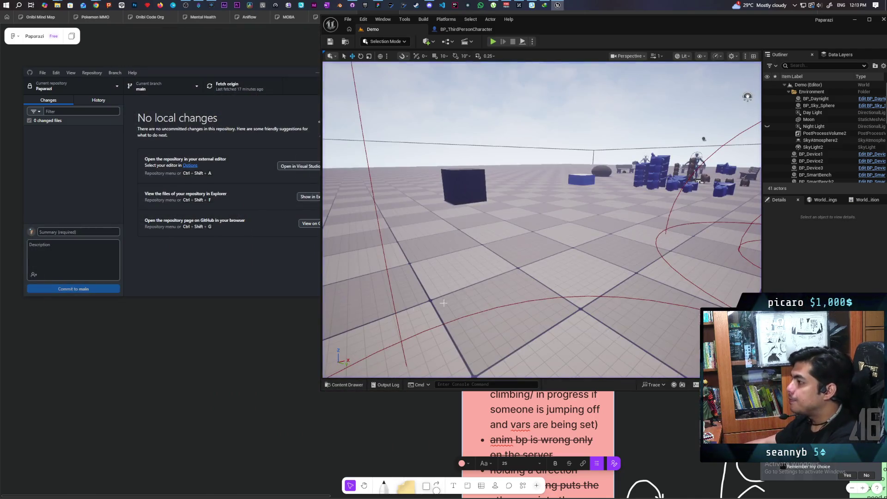
# Review the 11 changed files in GitHub Desktop, including BP_ThirdPersonCharacter.
pyautogui.click(352, 5)
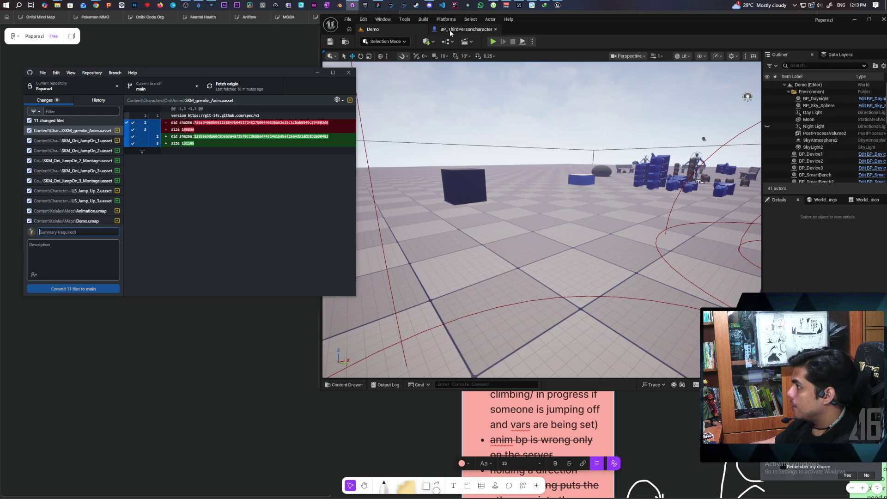
pyautogui.click(450, 31)
pyautogui.scroll(-6, 600, 220)
pyautogui.scroll(2, 599, 219)
pyautogui.scroll(-2, 600, 220)
pyautogui.scroll(3, 599, 220)
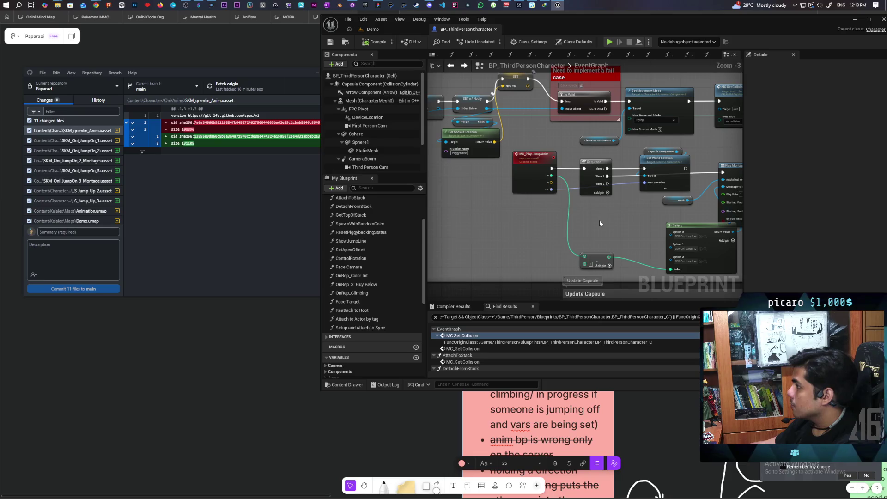
# Commit the changes to main as 'added multi height animations' and push to origin.
pyautogui.click(90, 233)
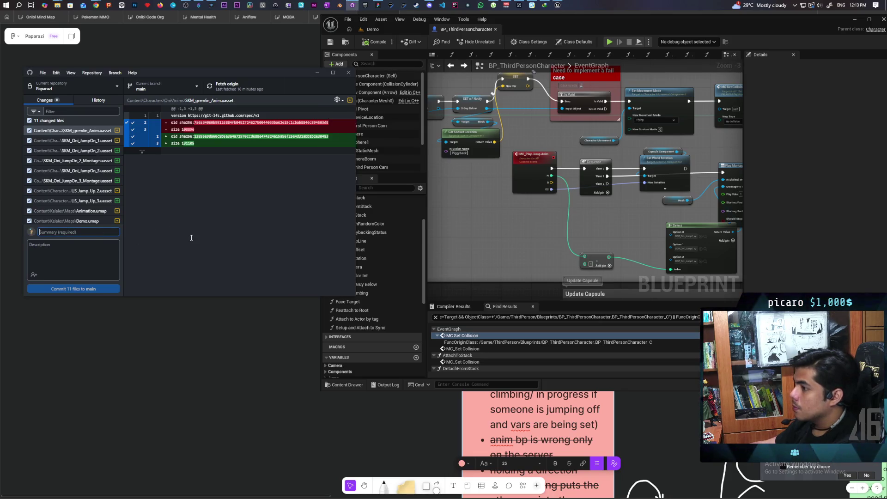
pyautogui.write('added multi height')
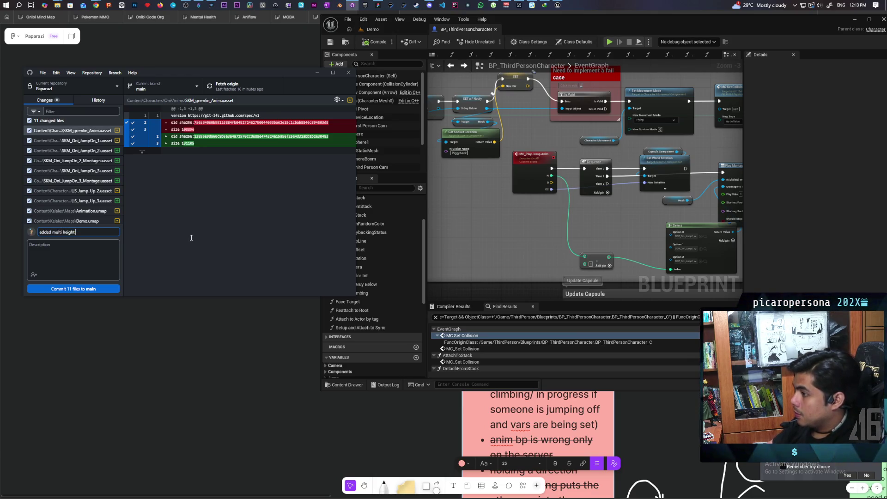
pyautogui.write('ions')
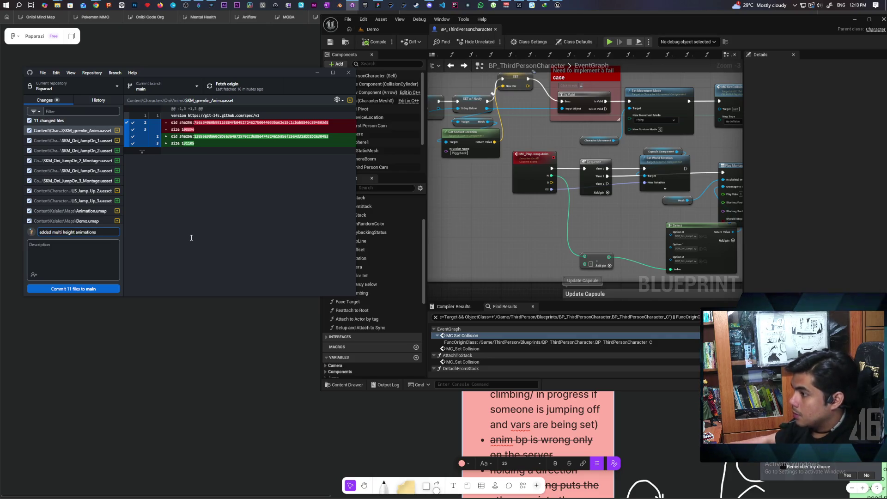
pyautogui.click(104, 290)
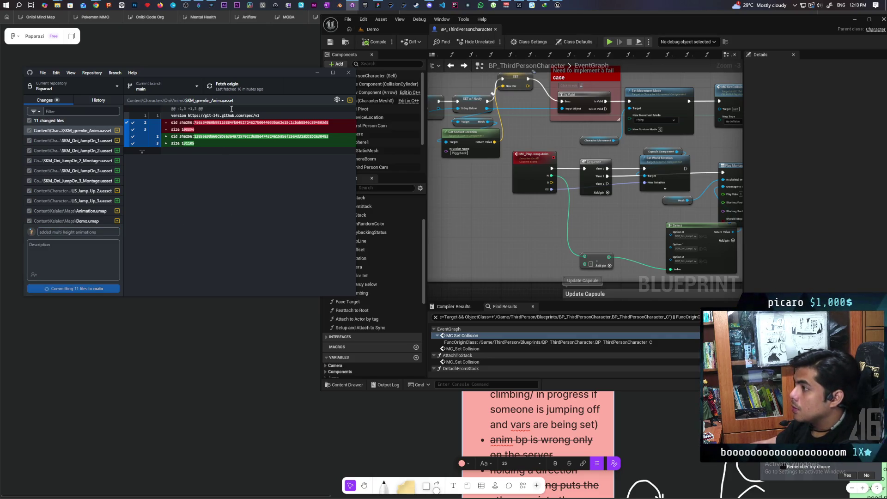
pyautogui.hotkey('ctrl', 'p')
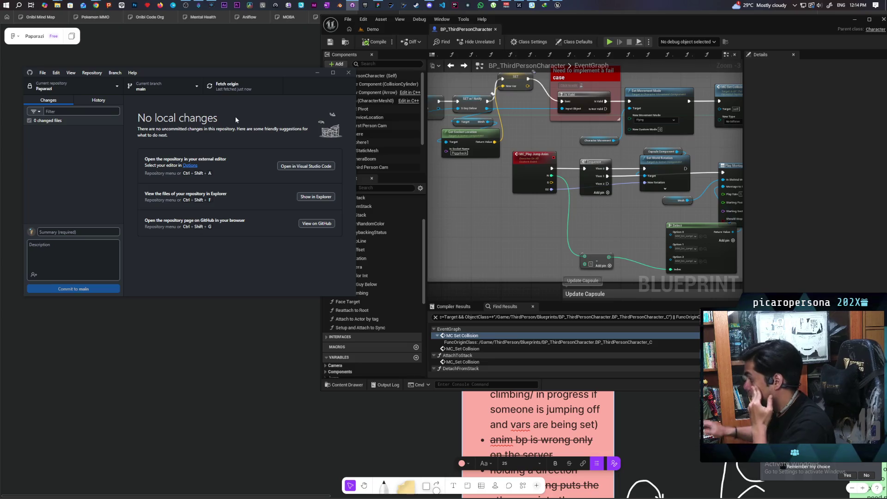
# Start the four-client session and stack the blue and green characters onto the others across client windows.
pyautogui.click(373, 29)
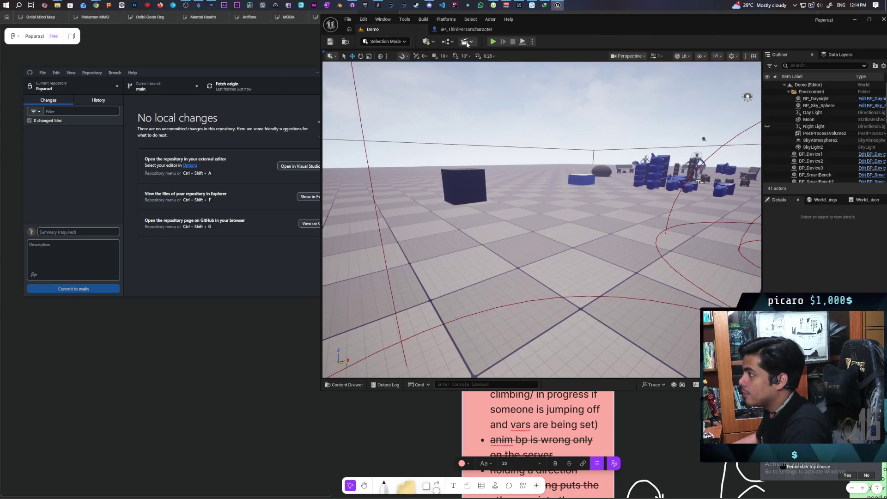
pyautogui.click(493, 42)
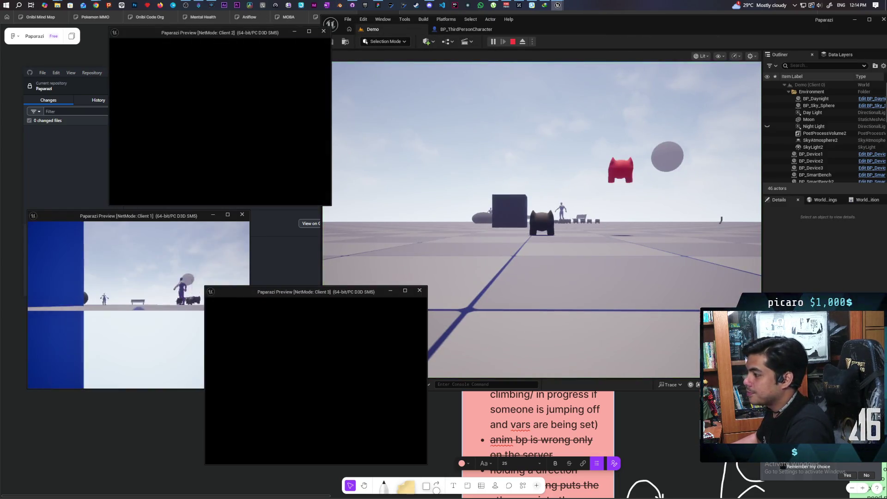
pyautogui.hotkey('alt', 'Tab')
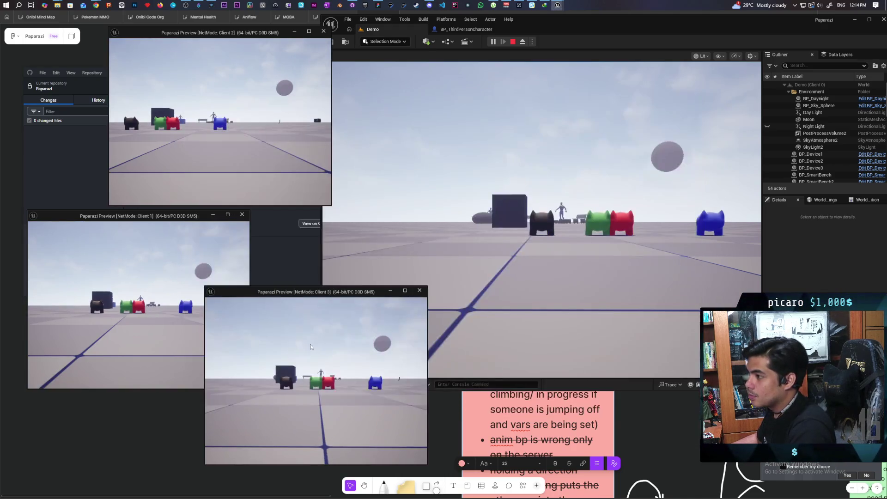
pyautogui.press('w')
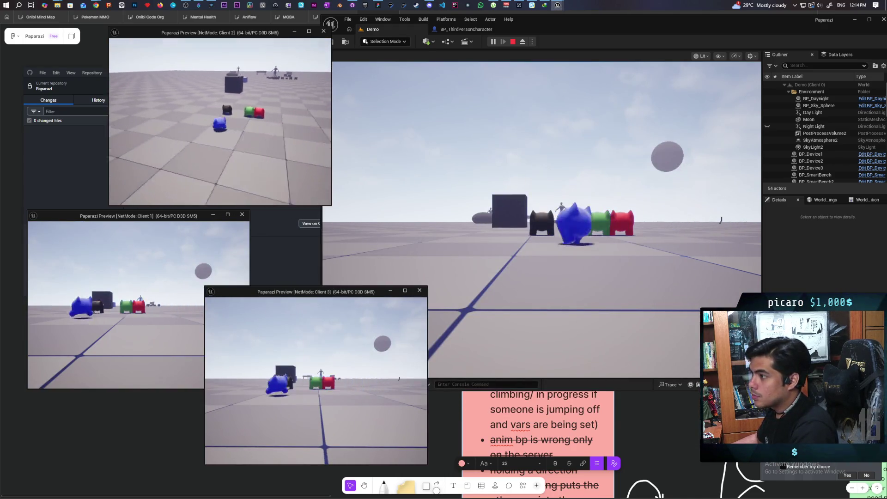
pyautogui.hotkey('alt', 'Tab')
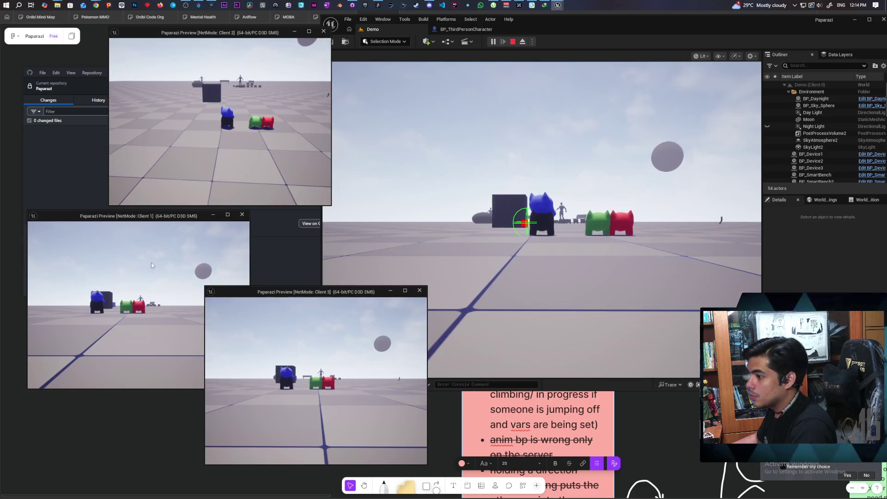
pyautogui.hotkey('alt', 'Tab')
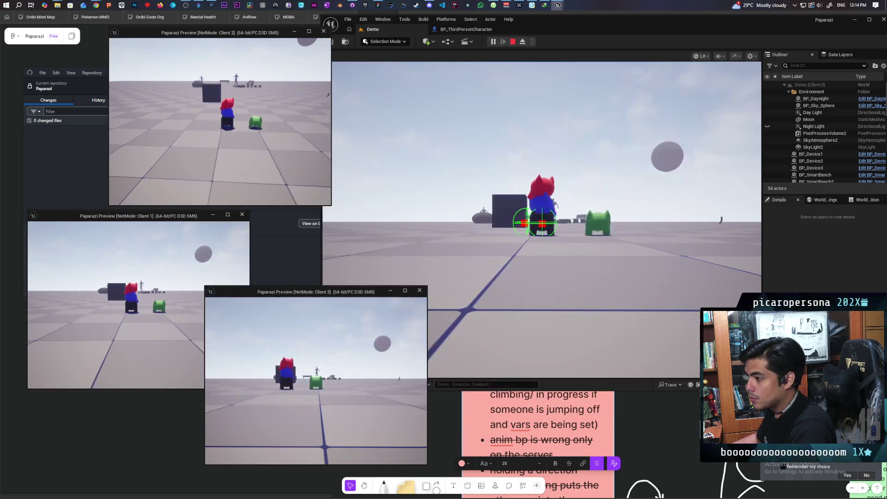
pyautogui.press('w')
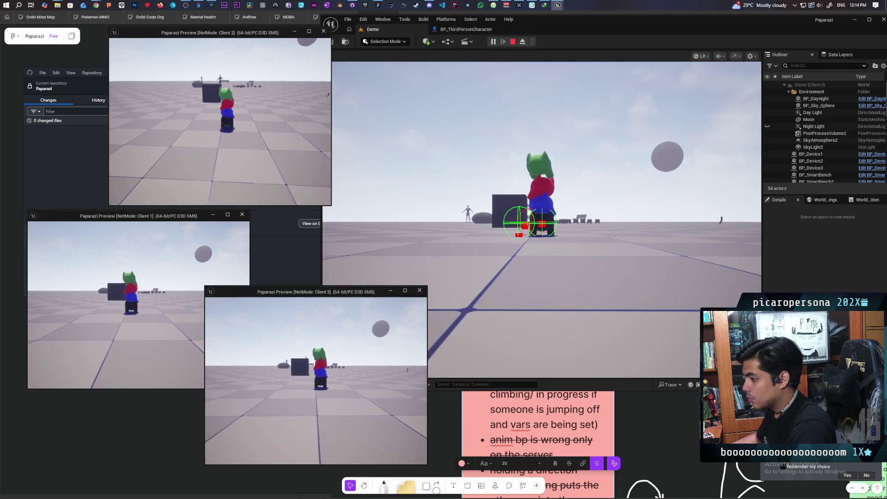
# Inspect the stack from the main view, then run the character around the dark cube.
pyautogui.hotkey('alt', 'Tab')
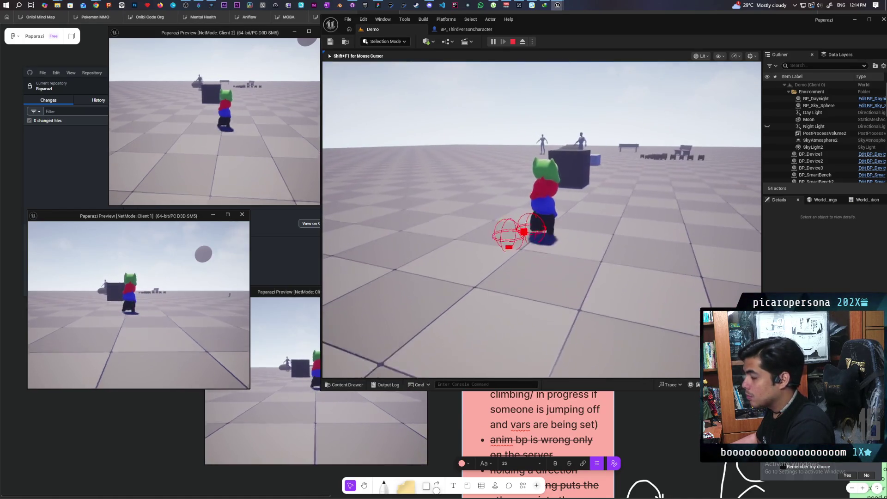
pyautogui.press('w')
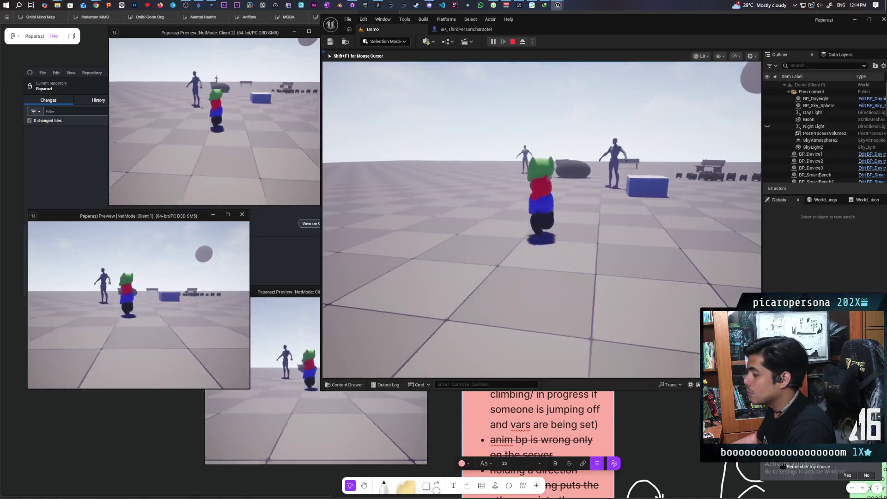
pyautogui.press('d')
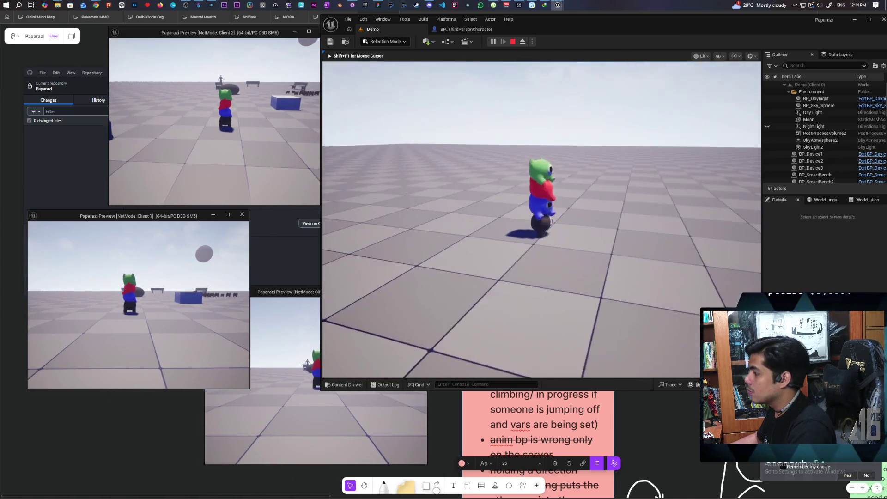
pyautogui.press('a')
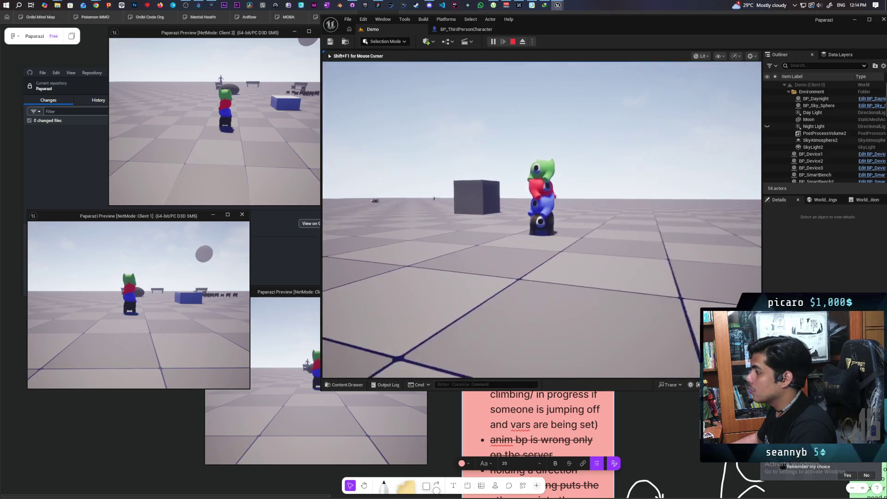
pyautogui.press('space')
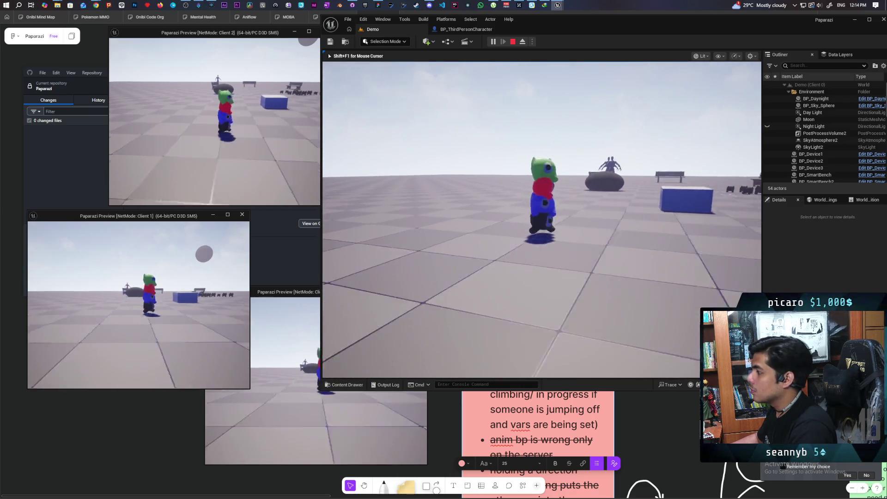
pyautogui.press('w')
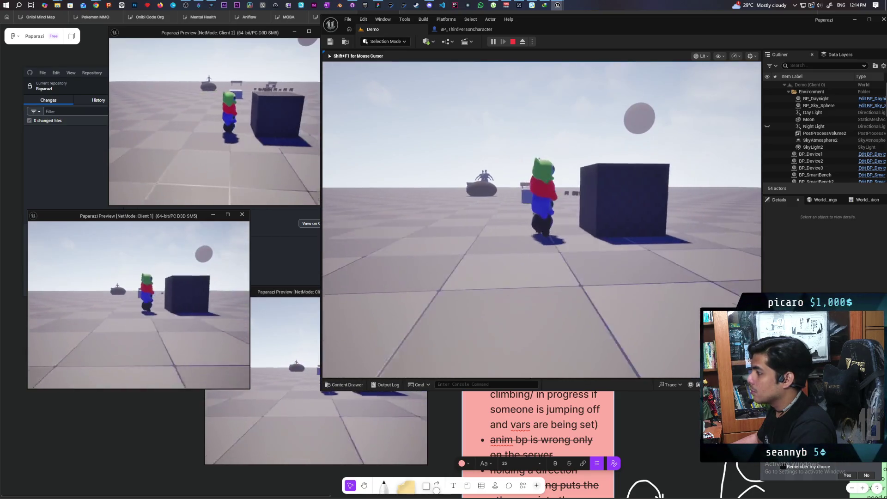
pyautogui.press('w')
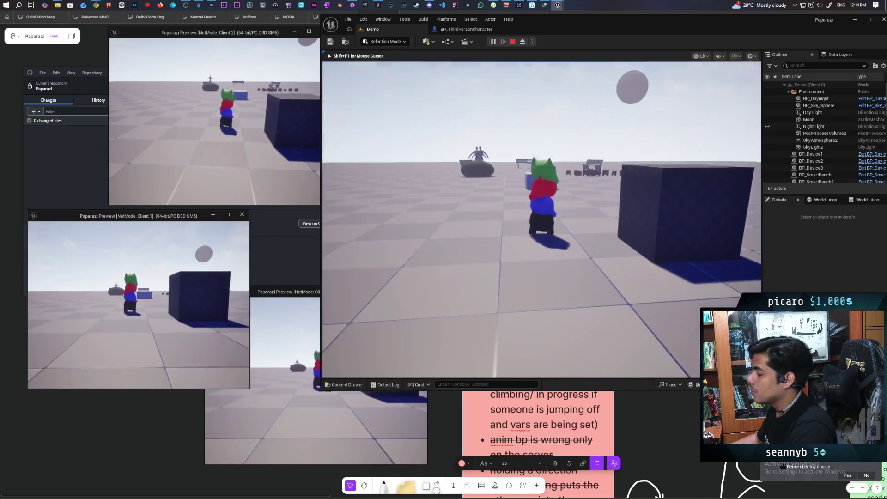
pyautogui.press('w')
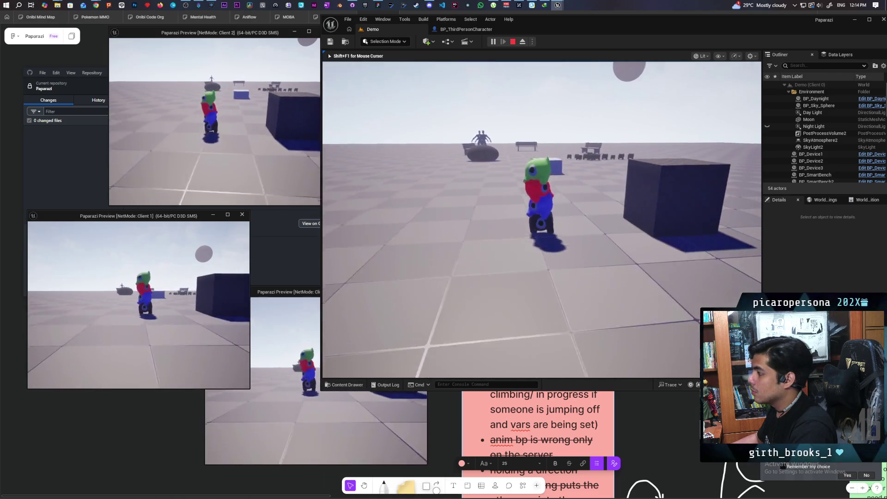
pyautogui.press('w')
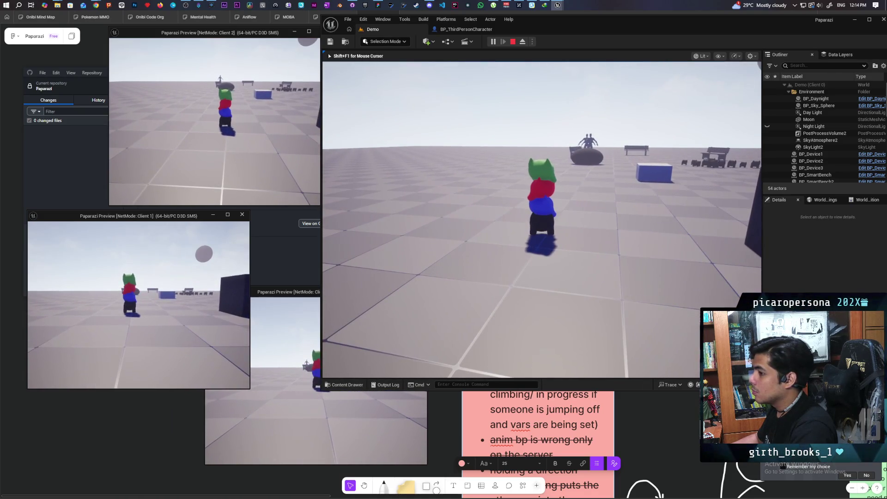
pyautogui.press('w')
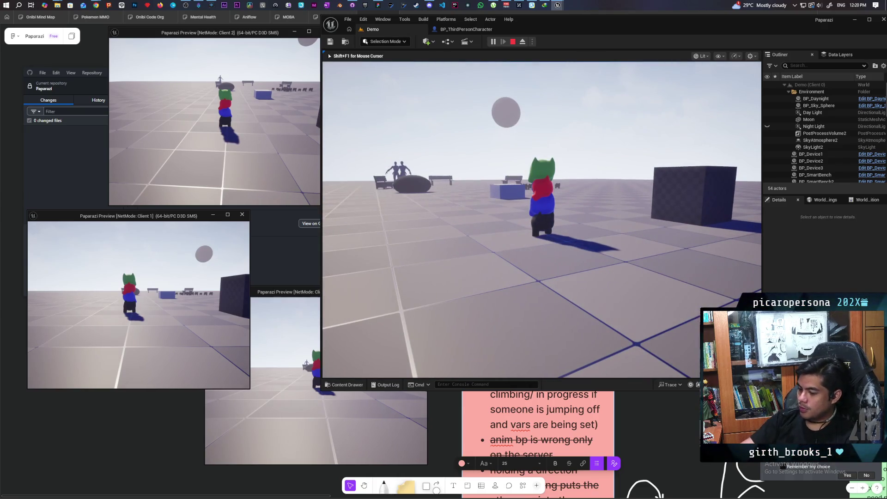
# Release the mouse cursor from the running game view with Shift+F1.
pyautogui.hotkey('shift', 'F1')
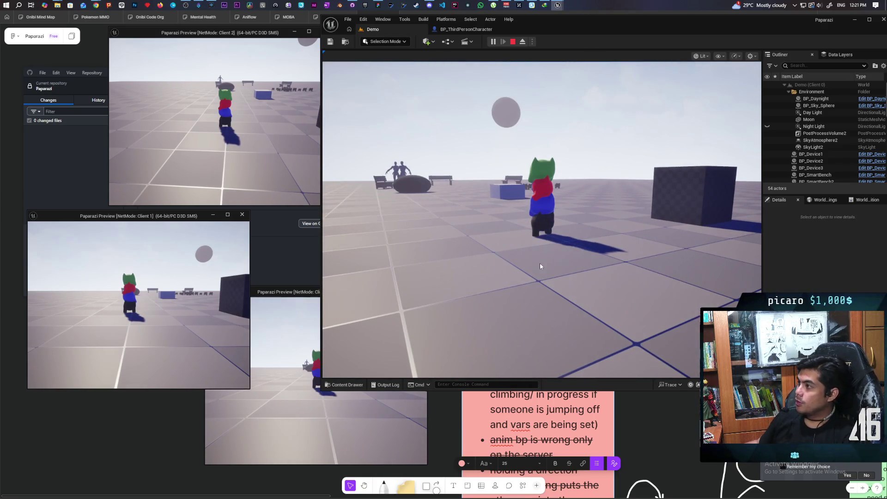
# Open the Steam's Official Results and I Accidentally Made A Speedrunning Game videos in new YouTube tabs.
pyautogui.moveTo(96, 6)
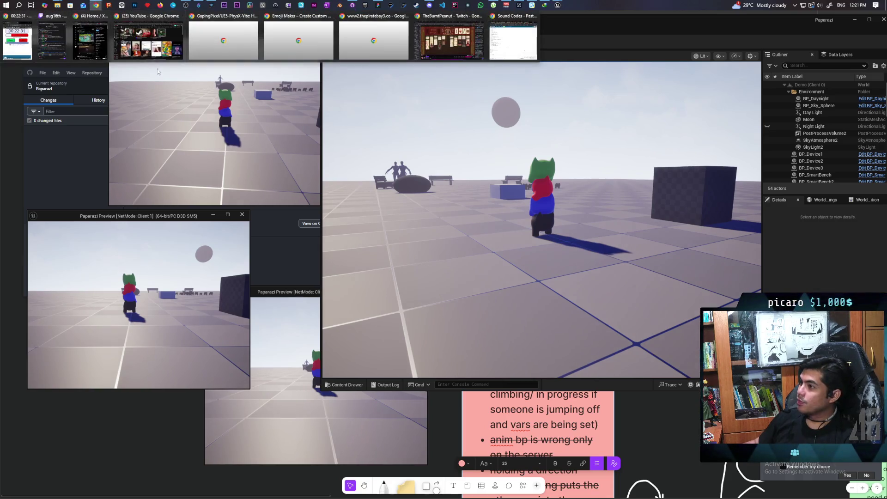
pyautogui.click(148, 34)
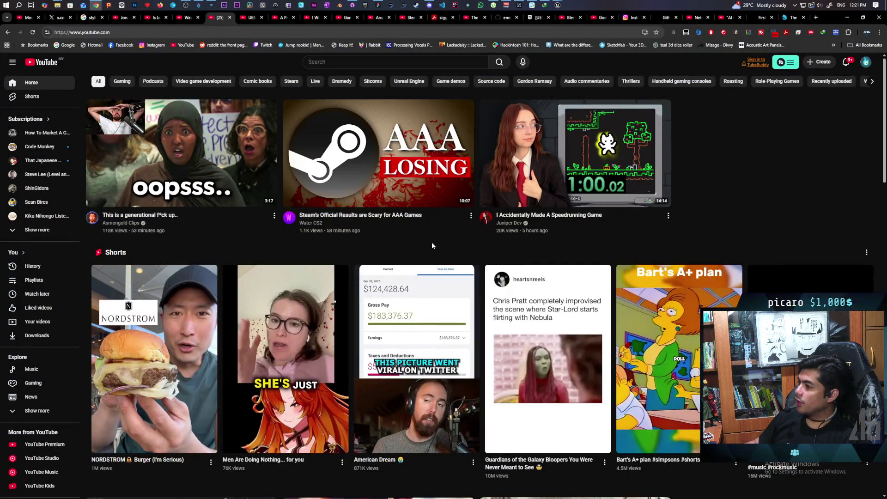
pyautogui.moveTo(380, 152)
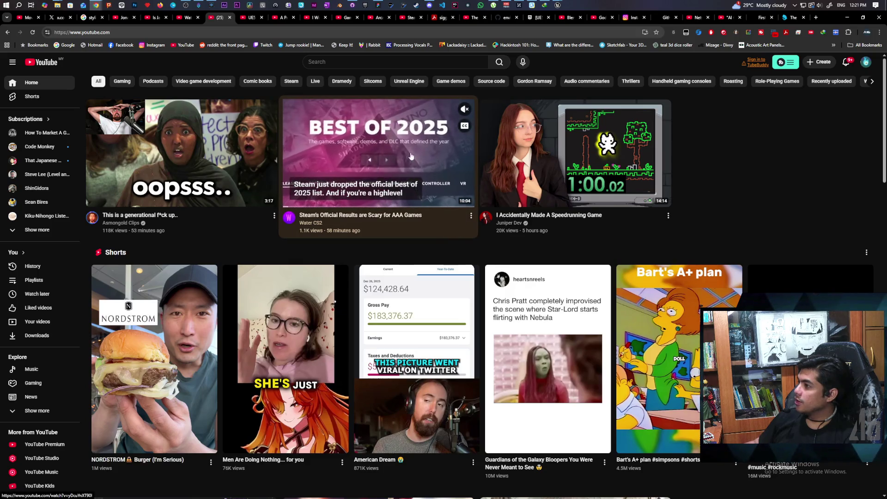
pyautogui.middleClick(380, 152)
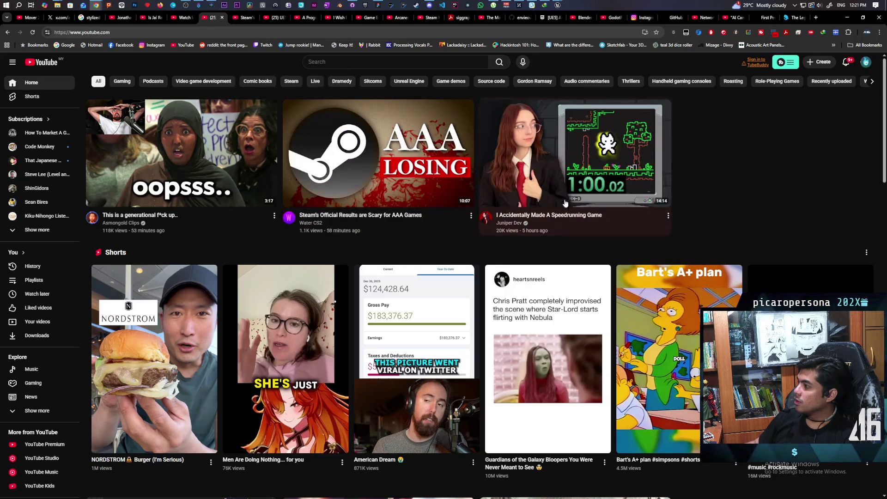
pyautogui.middleClick(564, 208)
# Scroll through the YouTube feed, then switch back to the Unreal Editor.
pyautogui.scroll(-2, 743, 196)
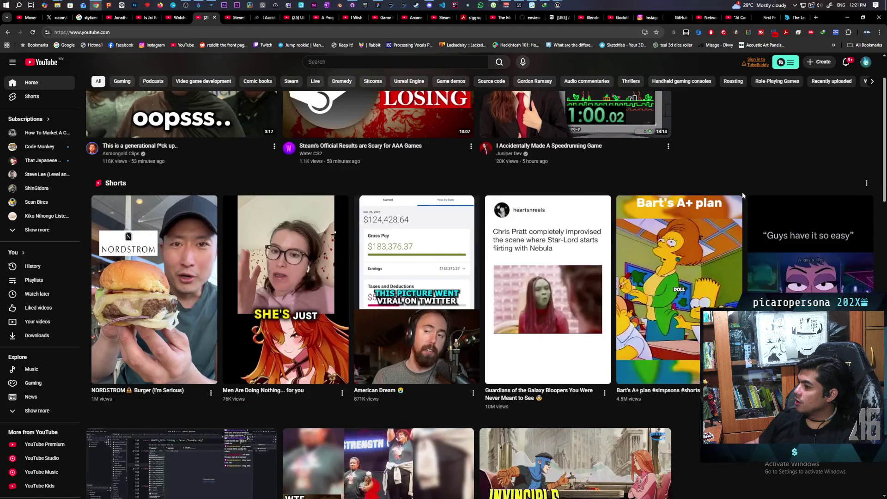
pyautogui.scroll(-1, 742, 195)
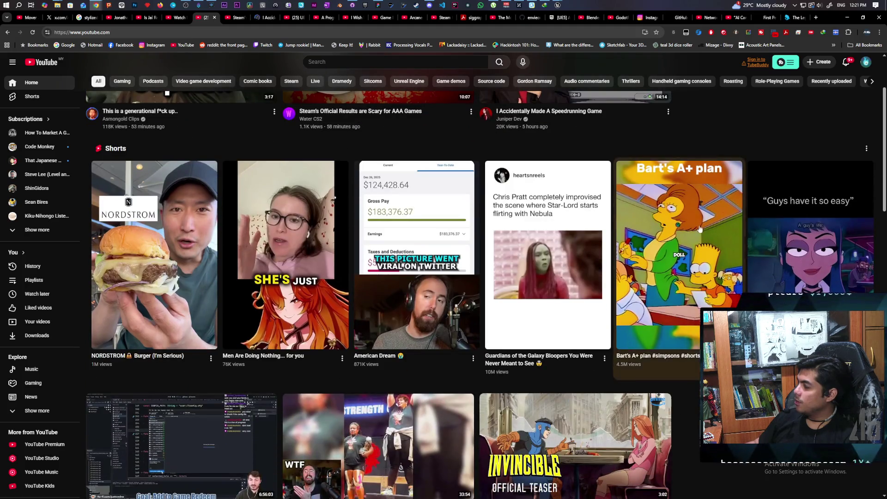
pyautogui.scroll(-2, 631, 292)
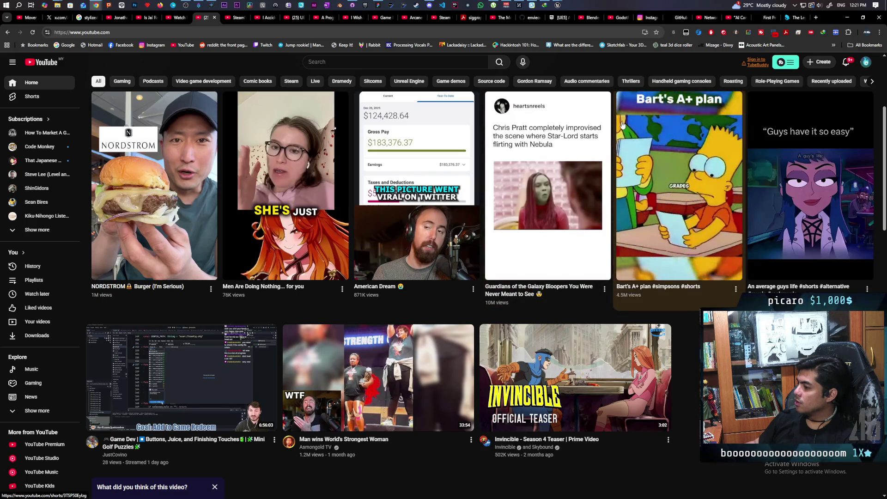
pyautogui.scroll(1, 623, 124)
pyautogui.hotkey('alt', 'Tab')
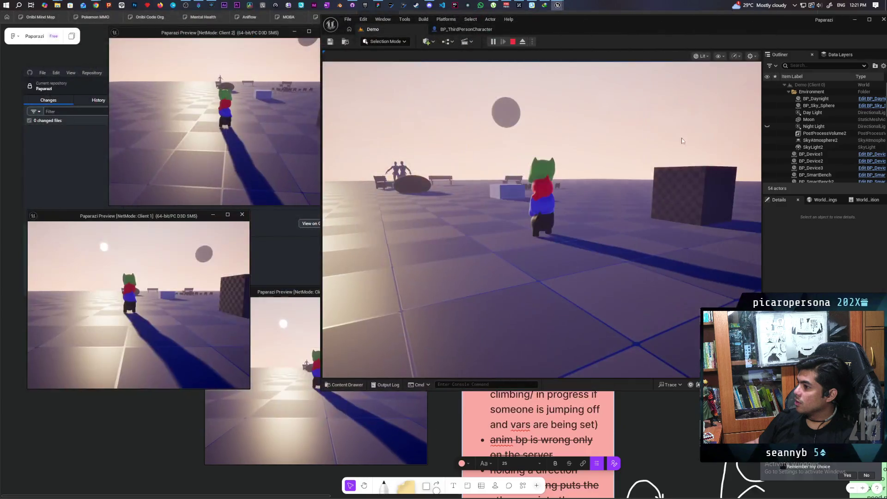